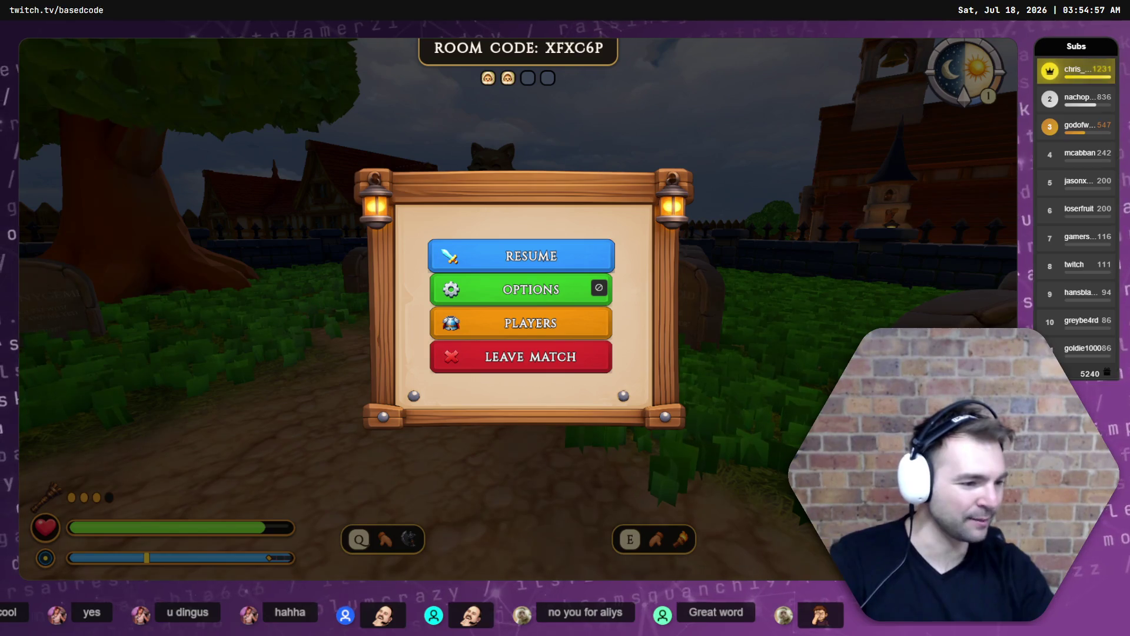
Paste the new jester image onto the board and resize it to fill frame 2.
key("alt+Tab")
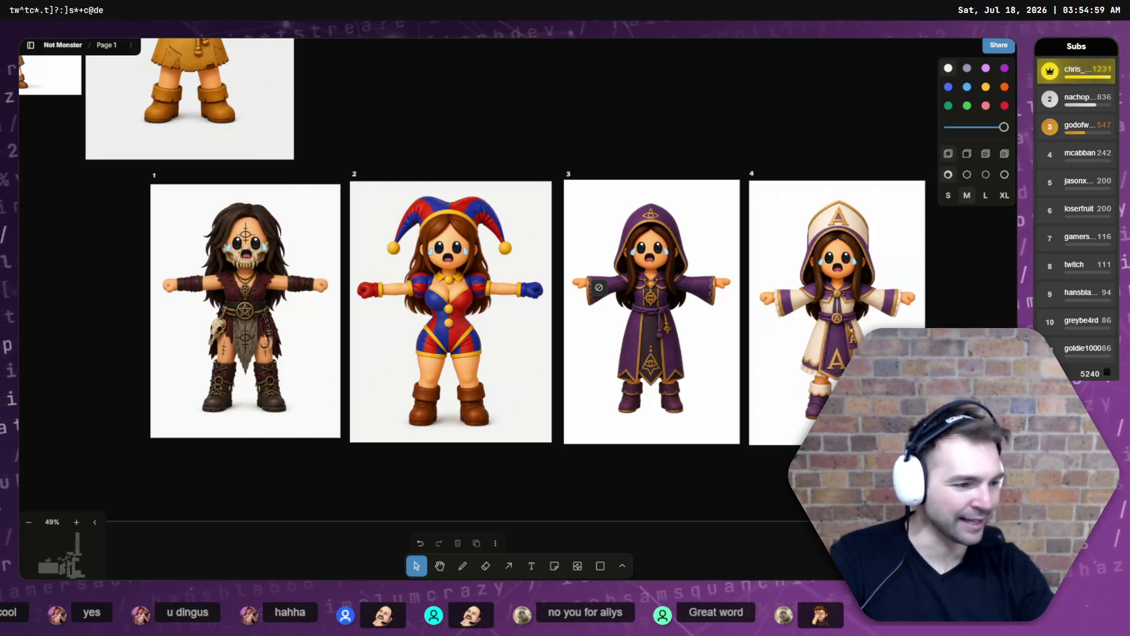
key("ctrl+v")
left_click_drag(502, 340, 452, 162)
scroll(525, 294, "up", 2)
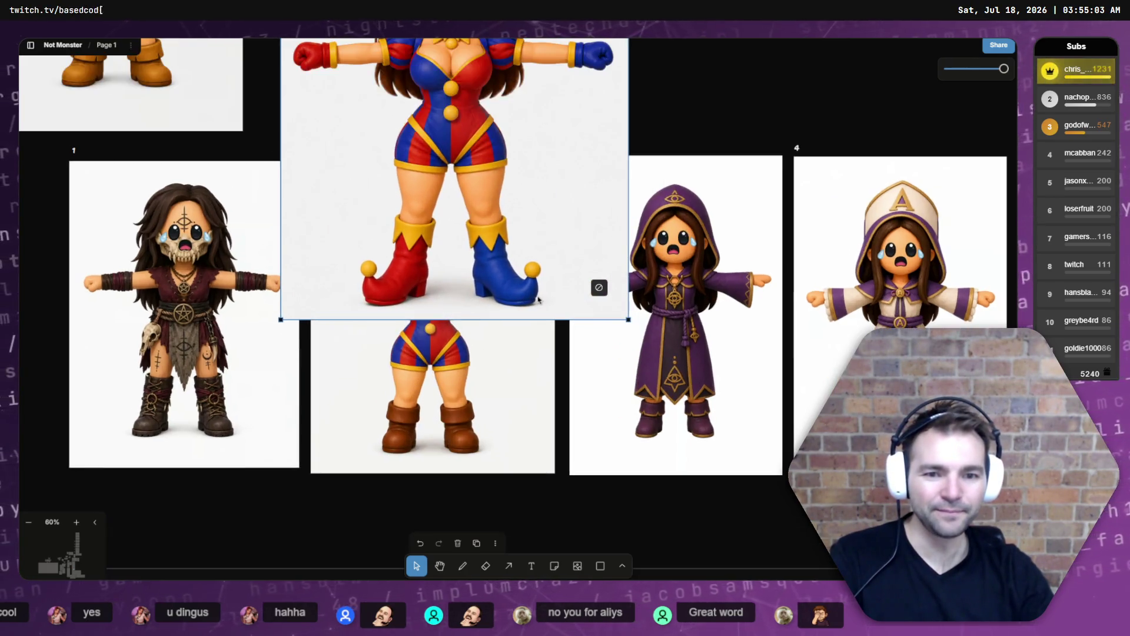
left_click_drag(628, 320, 490, 139)
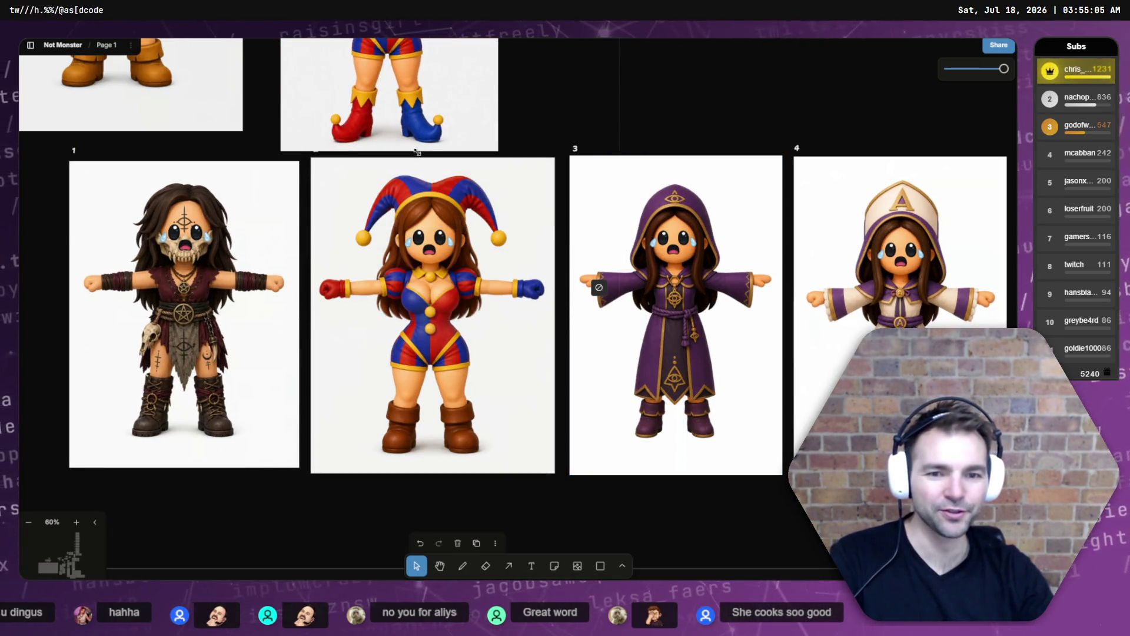
scroll(578, 400, "down", 3)
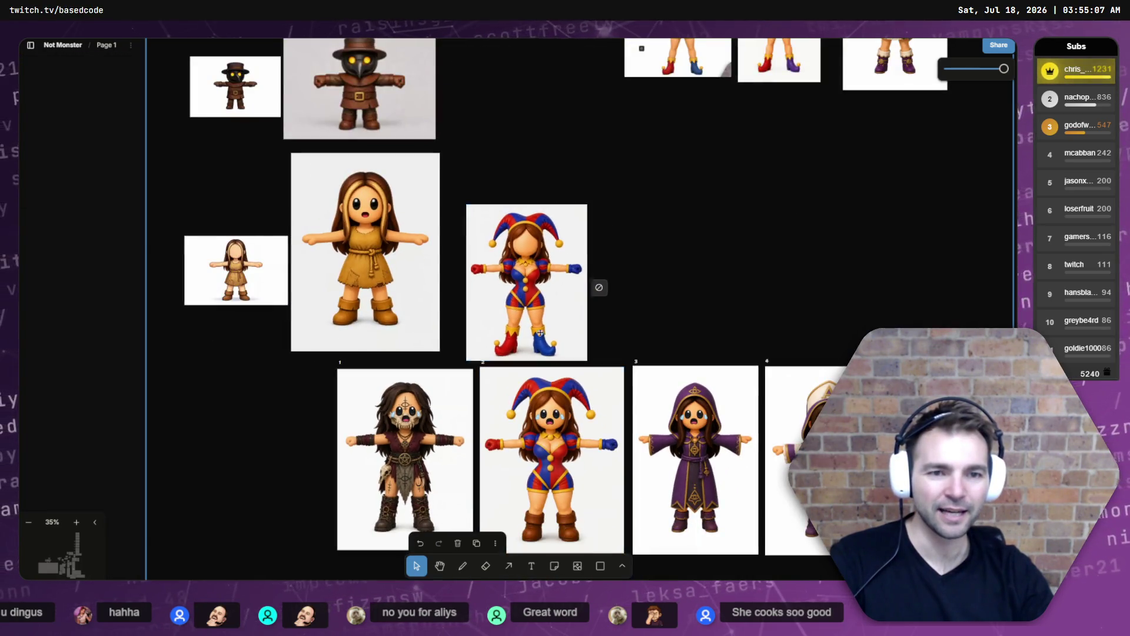
mouse_move(553, 329)
left_mouse_down()
mouse_move(583, 422)
mouse_move(577, 355)
left_mouse_up()
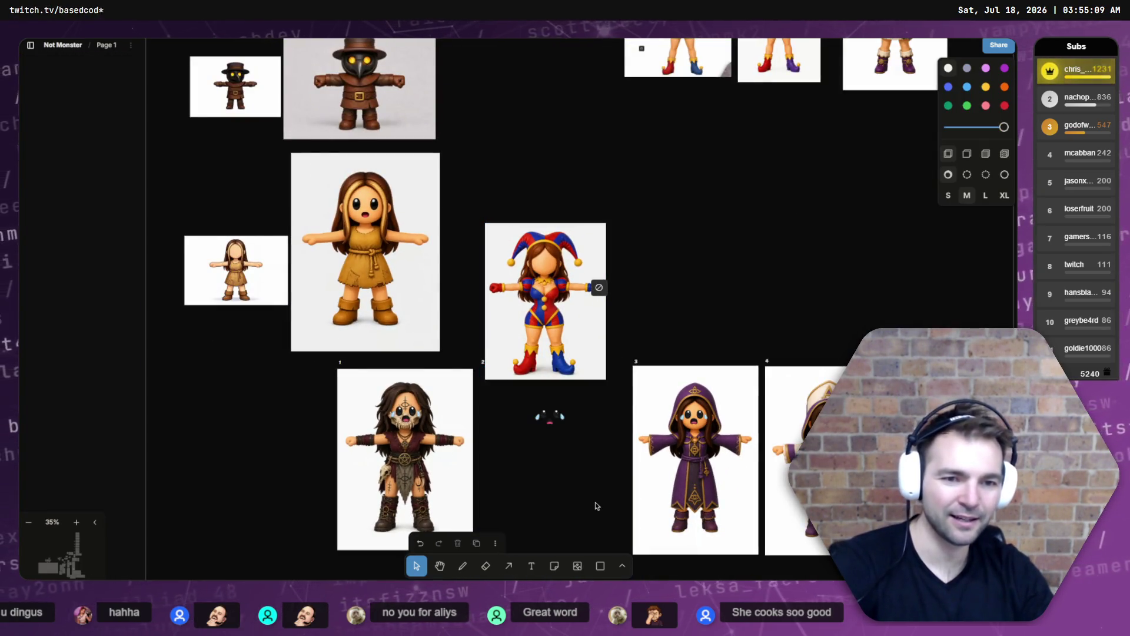
left_click_drag(561, 258, 563, 424)
mouse_move(608, 389)
left_mouse_down()
mouse_move(628, 362)
mouse_move(618, 371)
left_mouse_up()
left_click_drag(595, 412, 591, 410)
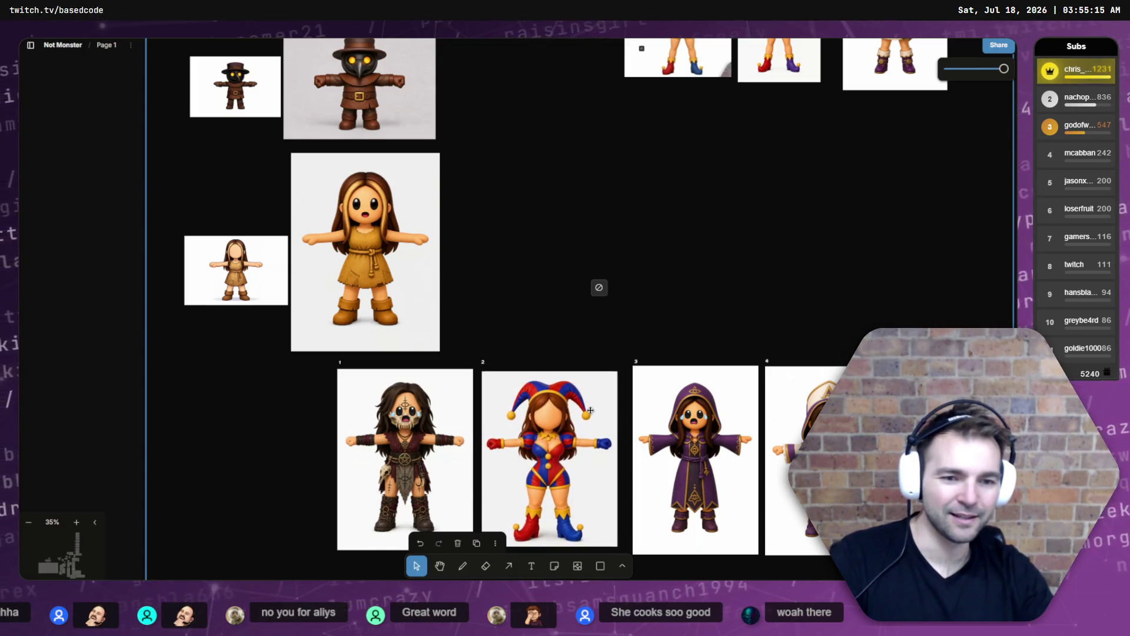
Send the jester image backward behind the face overlay and nudge it into place.
right_click(591, 409)
mouse_move(644, 392)
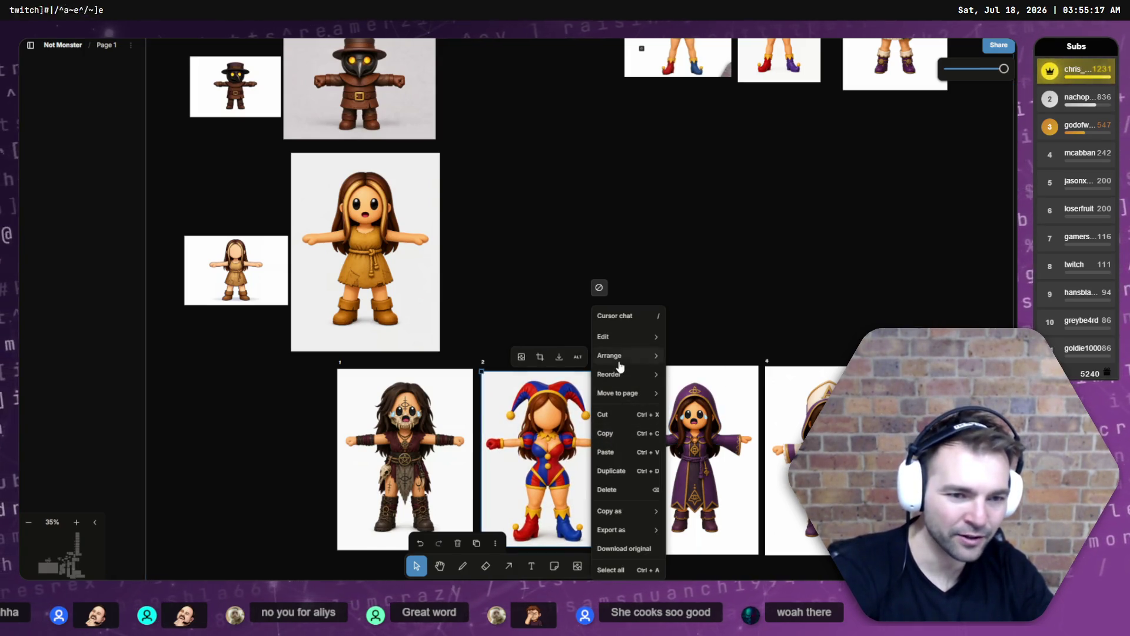
mouse_move(624, 374)
left_click(712, 428)
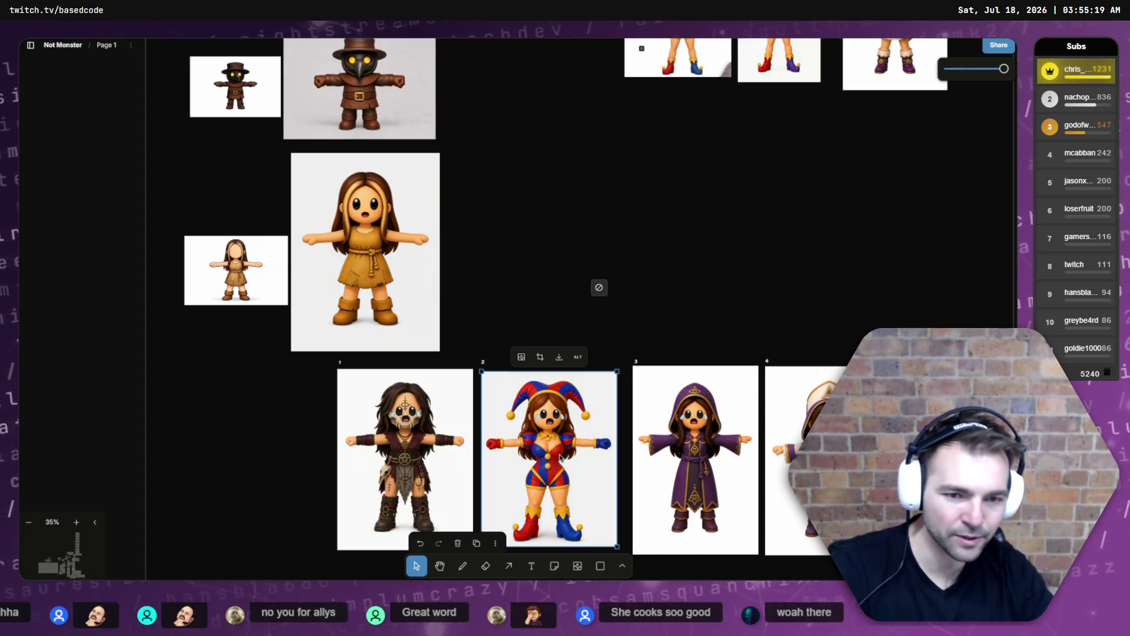
left_click_drag(560, 458, 561, 452)
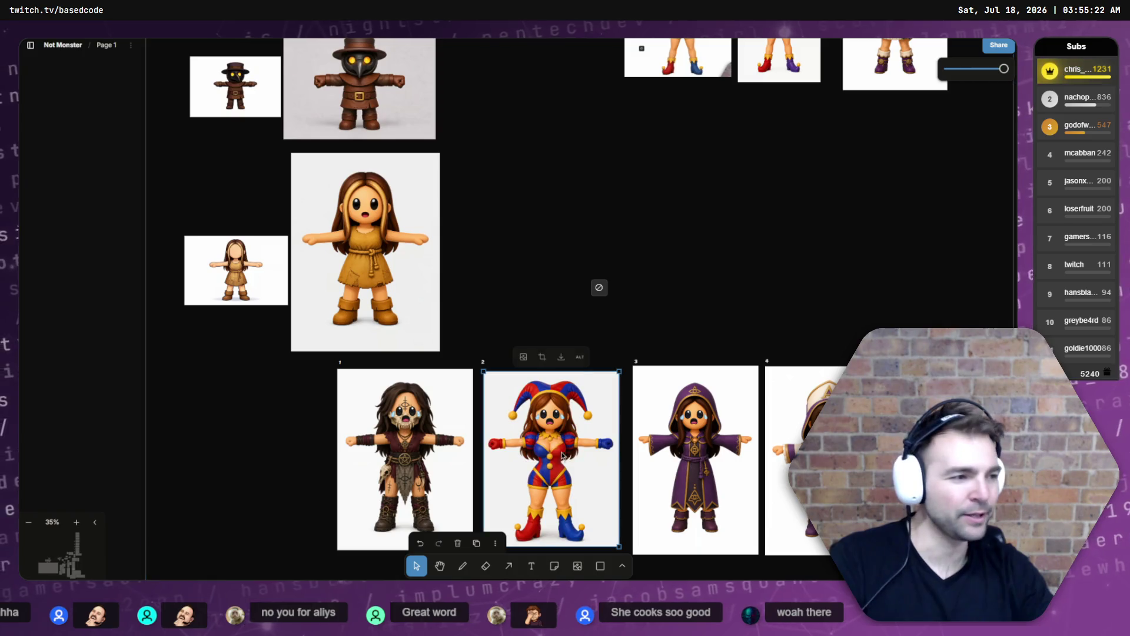
left_click(561, 329)
Compare character image 1 with the jester in frame 2.
scroll(561, 327, "down", 1)
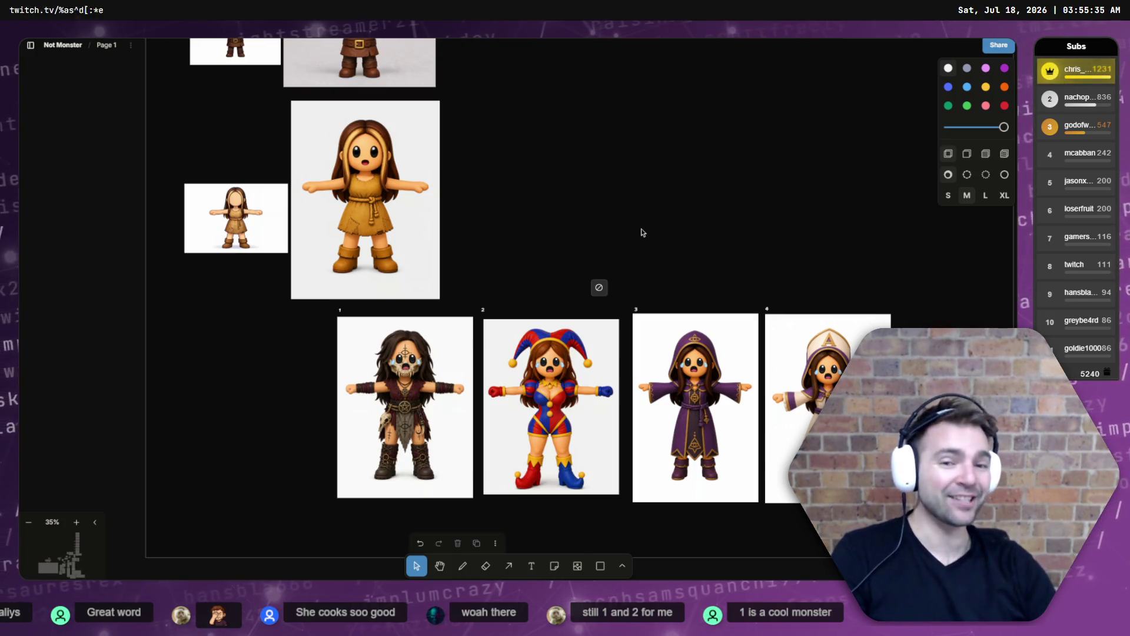
left_click(445, 415)
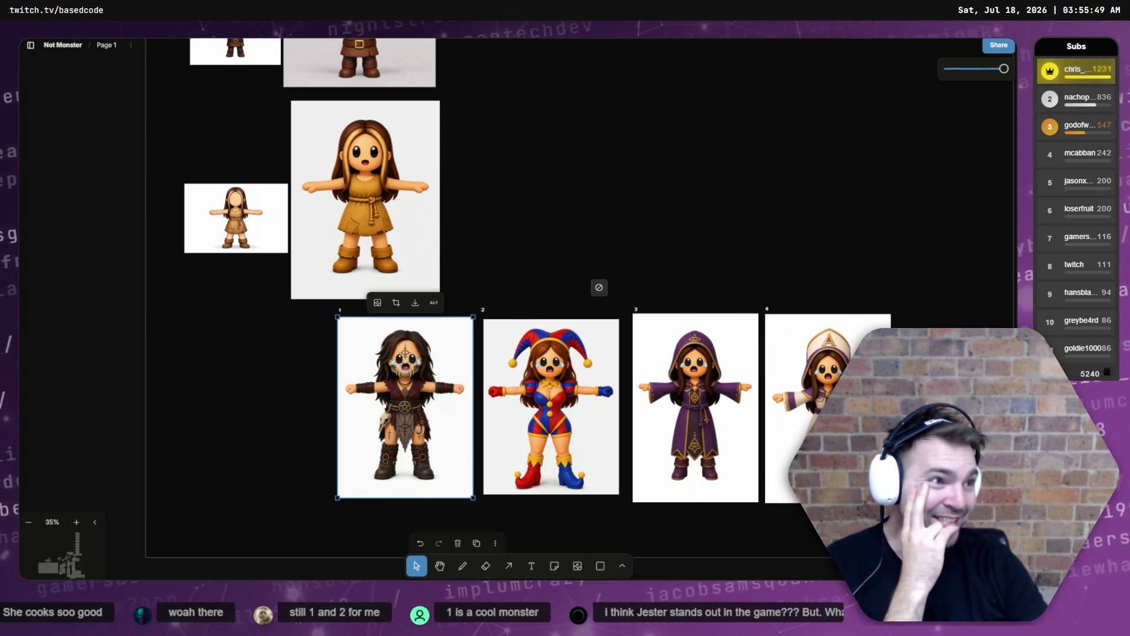
left_click(558, 443)
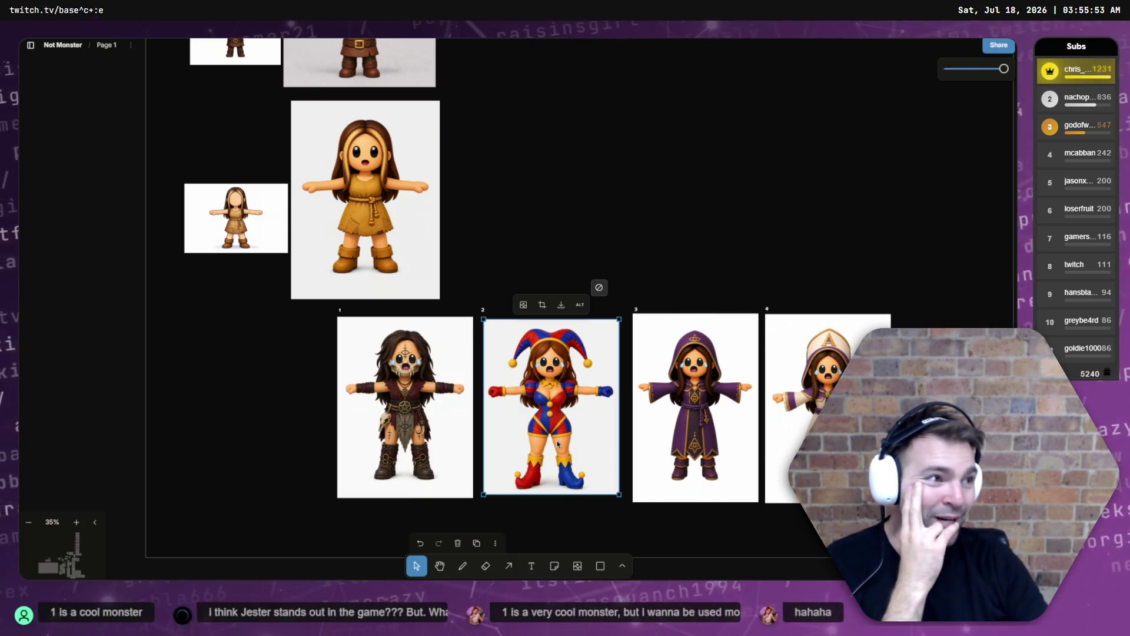
left_click(707, 221)
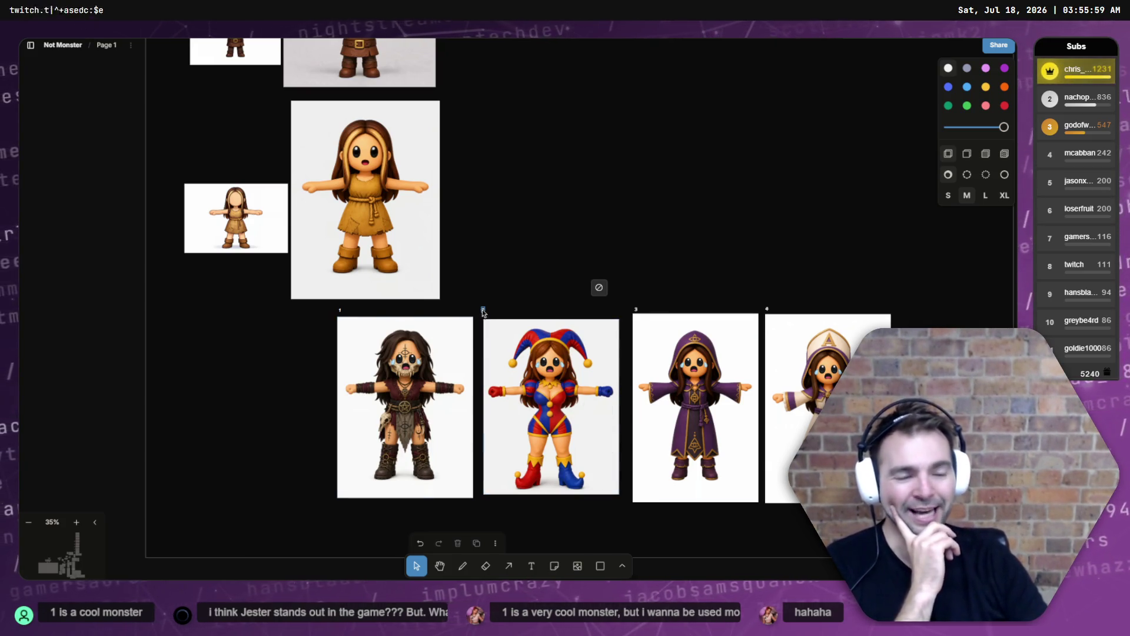
Enlarge the jester image slightly and nudge it down and left within frame 2.
left_click(592, 433)
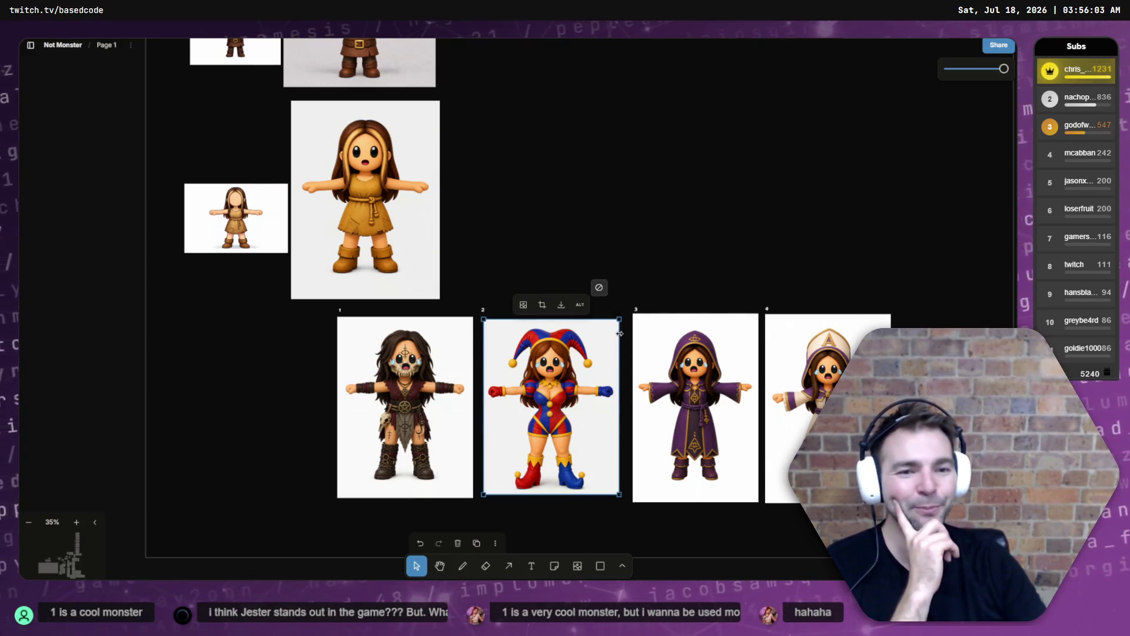
left_click_drag(619, 320, 621, 318)
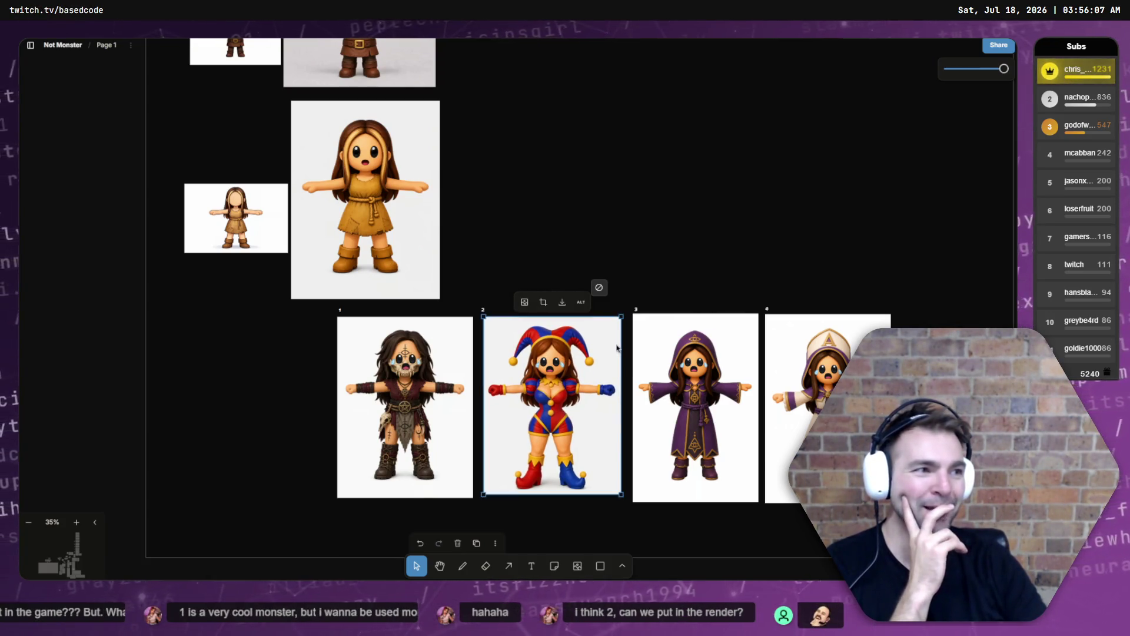
left_click_drag(613, 367, 610, 355)
left_click(605, 265)
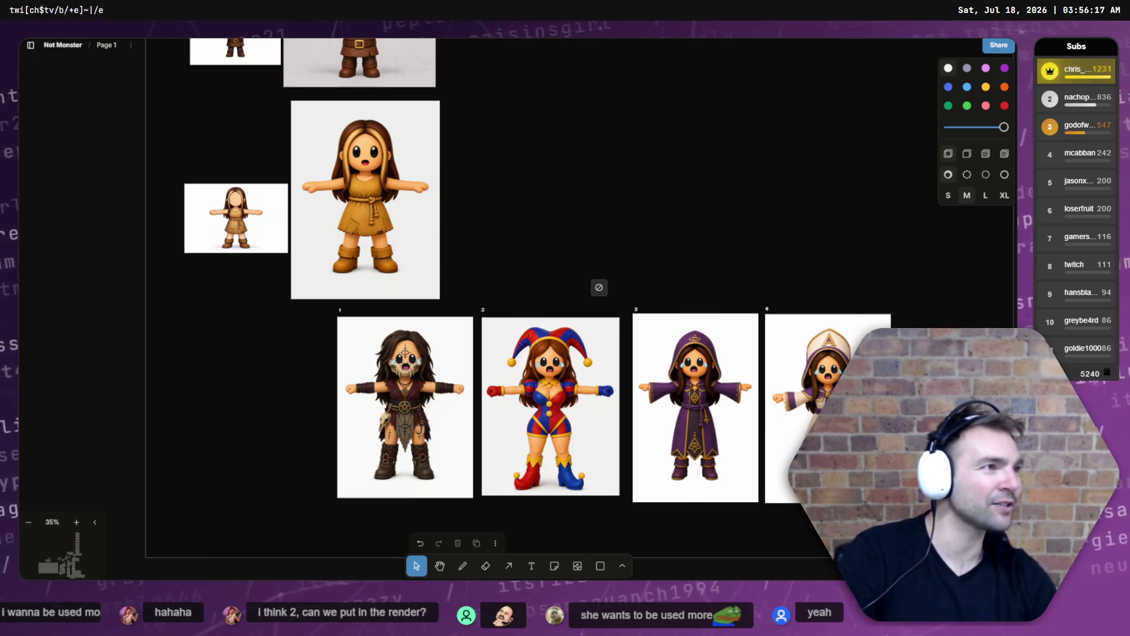
key("alt+Tab")
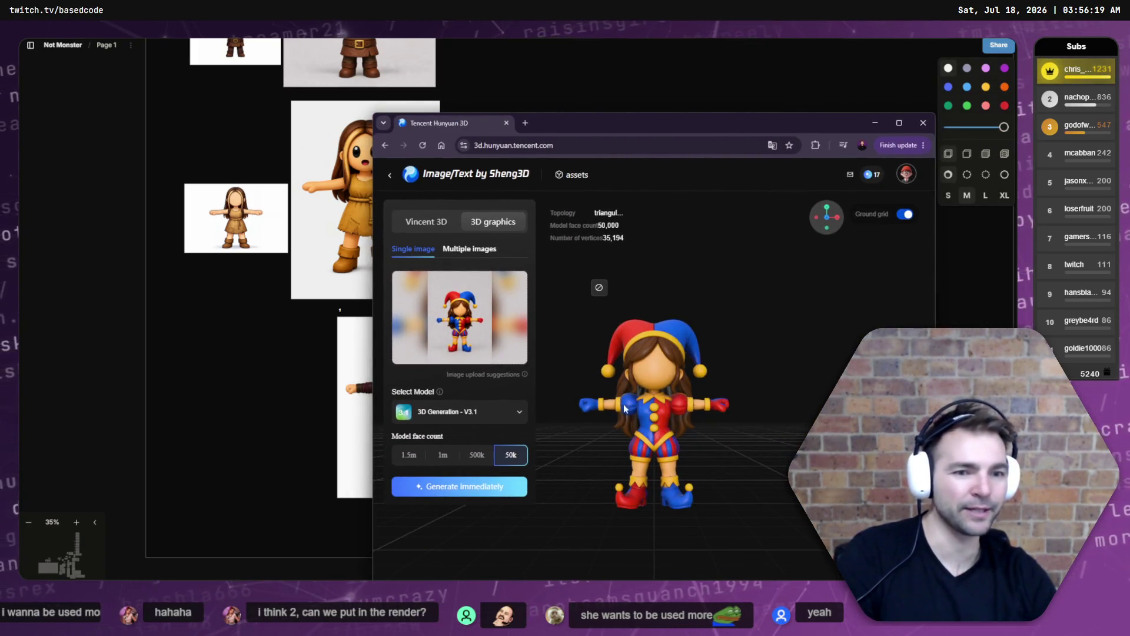
mouse_move(625, 407)
left_mouse_down()
mouse_move(733, 408)
mouse_move(687, 395)
mouse_move(667, 364)
mouse_move(634, 374)
mouse_move(785, 401)
mouse_move(559, 392)
left_mouse_up()
mouse_move(440, 391)
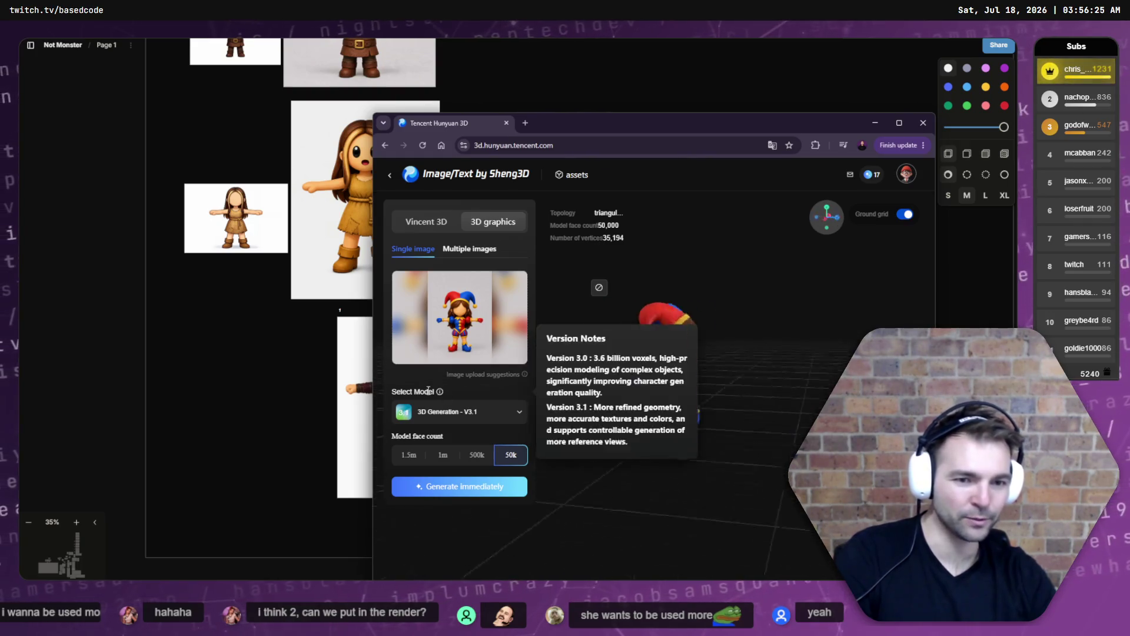
key("super+Down")
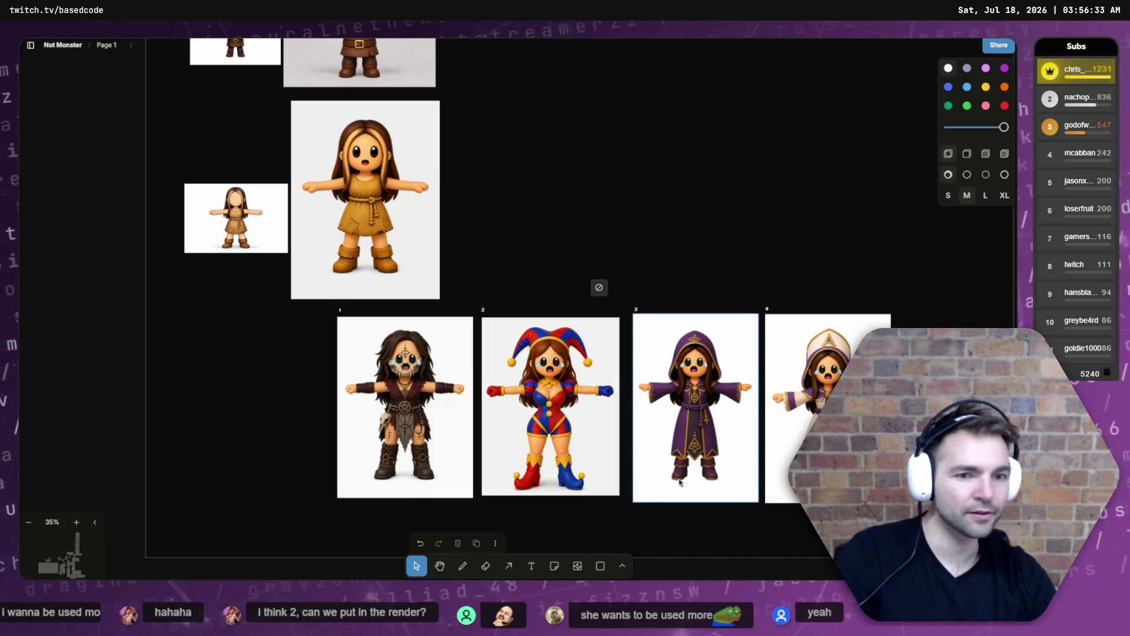
Download the frame 2 jester image as a PNG from its image toolbar.
left_click(613, 389)
left_click(561, 302)
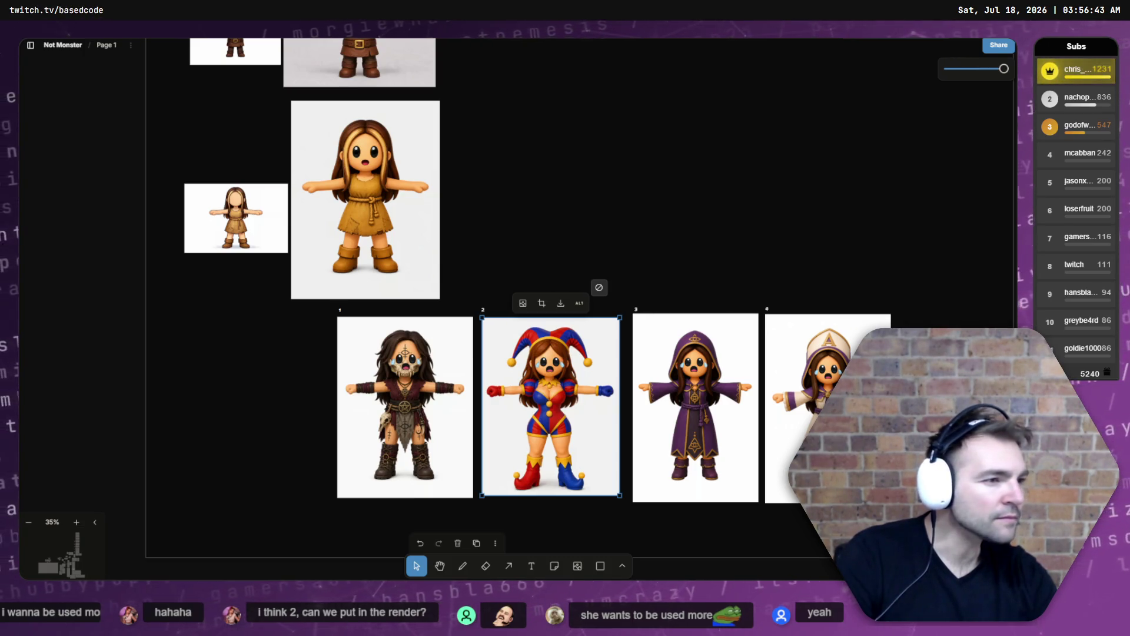
left_click(748, 216)
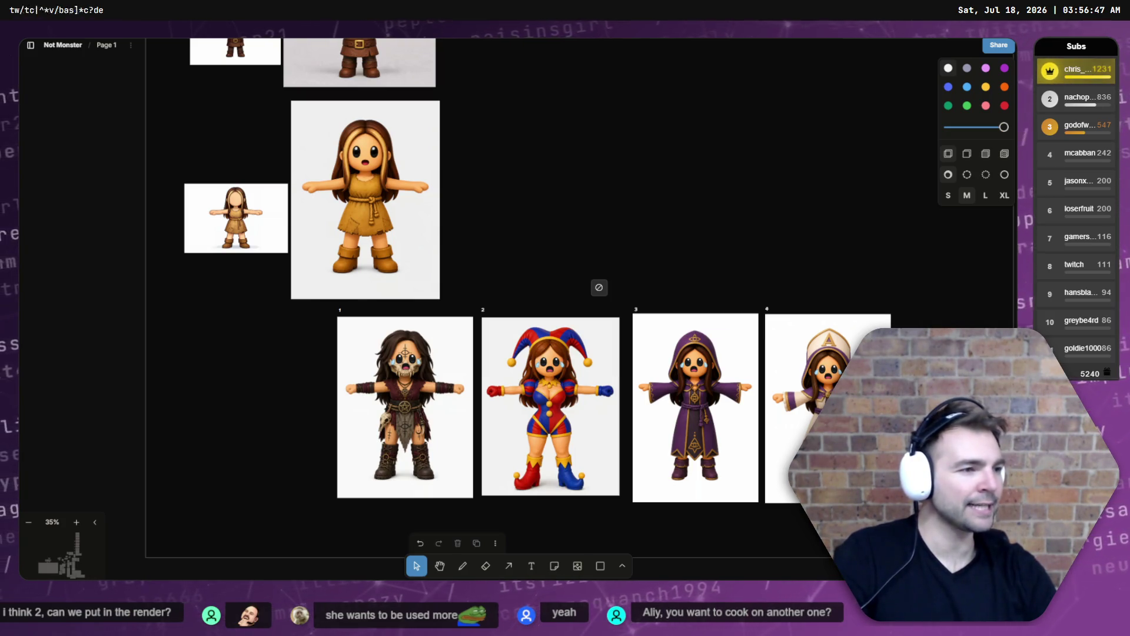
Select character image 3, then the frame 2 jester, and clear the selection.
left_click(694, 412)
left_click(550, 365)
left_click(709, 229)
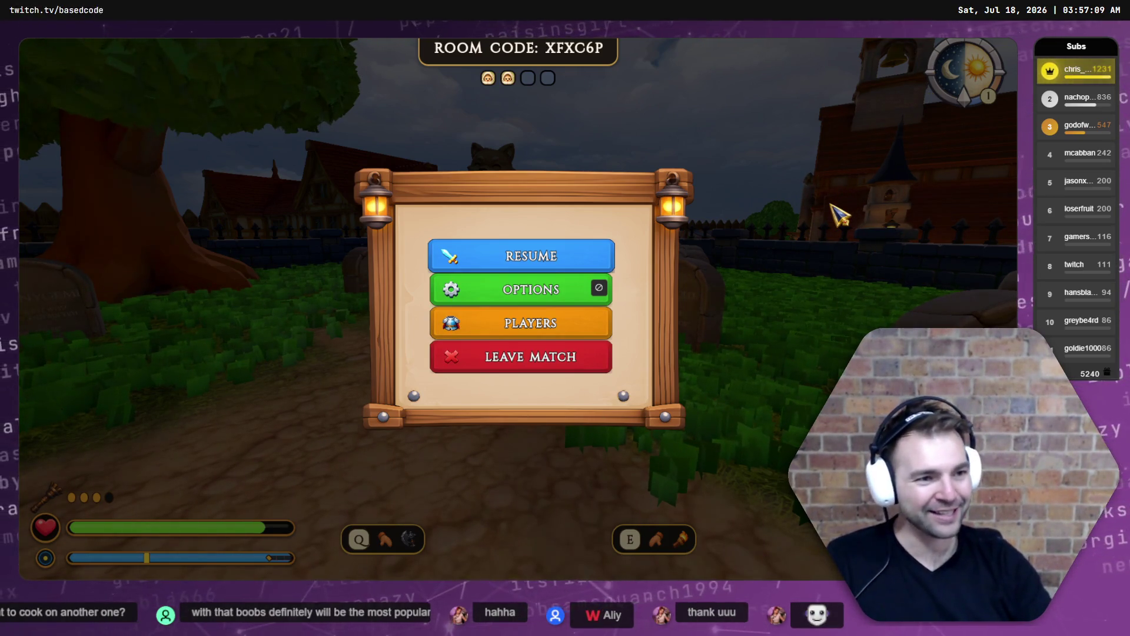
Take the NotMonsters game out of fullscreen with F11 and stop the debug run with F8.
key("F11")
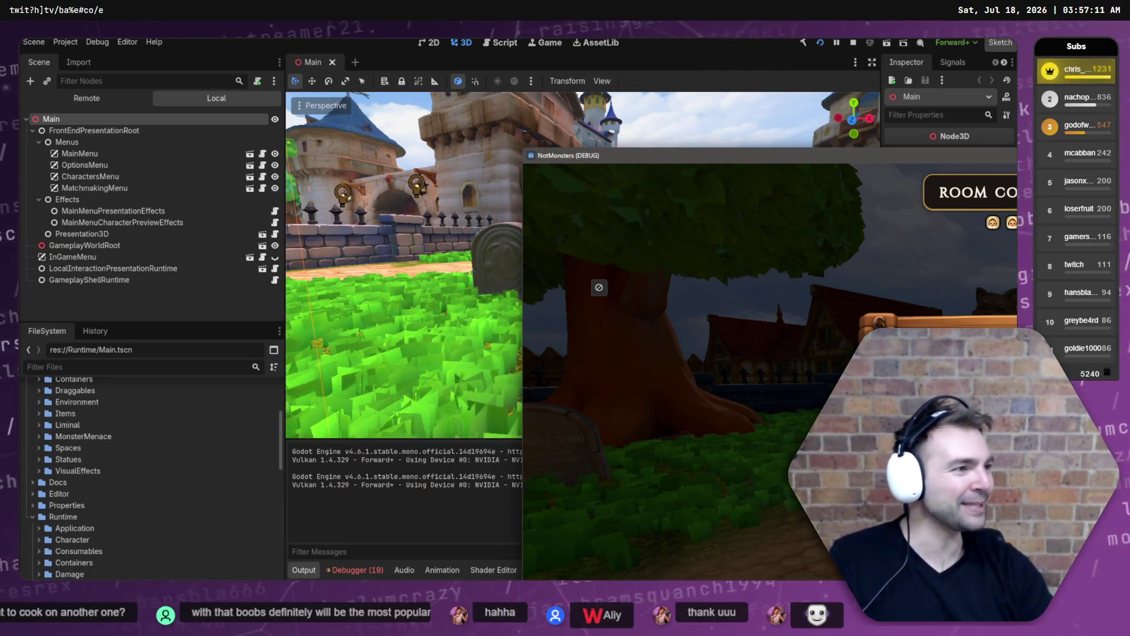
key("F8")
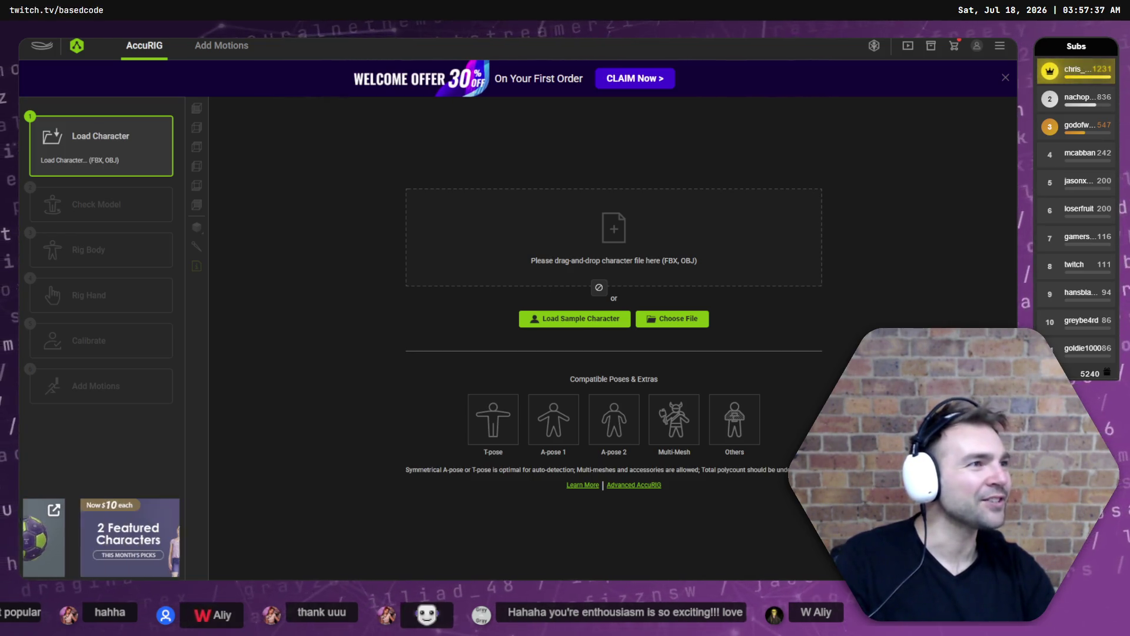
key("alt+Tab")
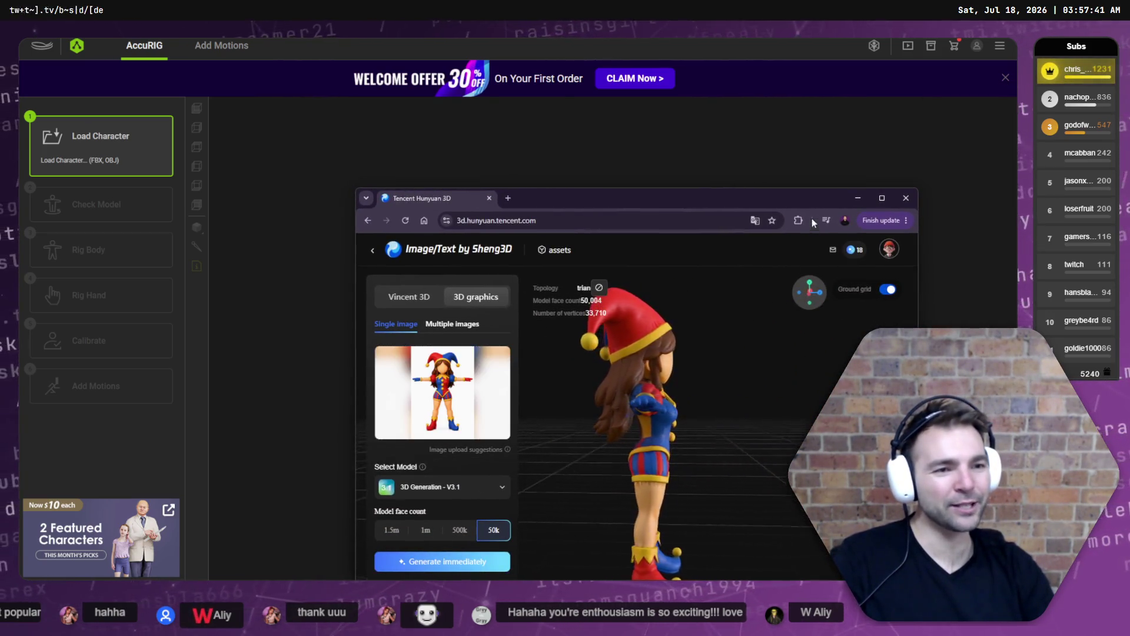
key("super+Up")
left_click_drag(800, 230, 714, 328)
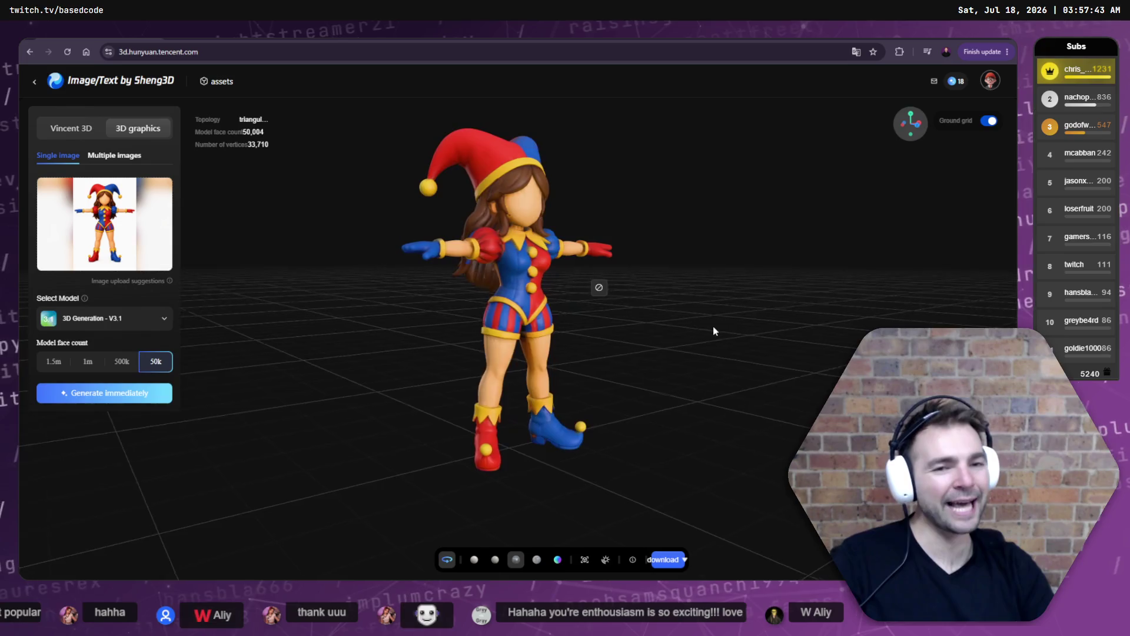
mouse_move(958, 324)
left_mouse_down()
mouse_move(871, 447)
mouse_move(777, 471)
left_mouse_up()
left_click_drag(766, 353, 589, 354)
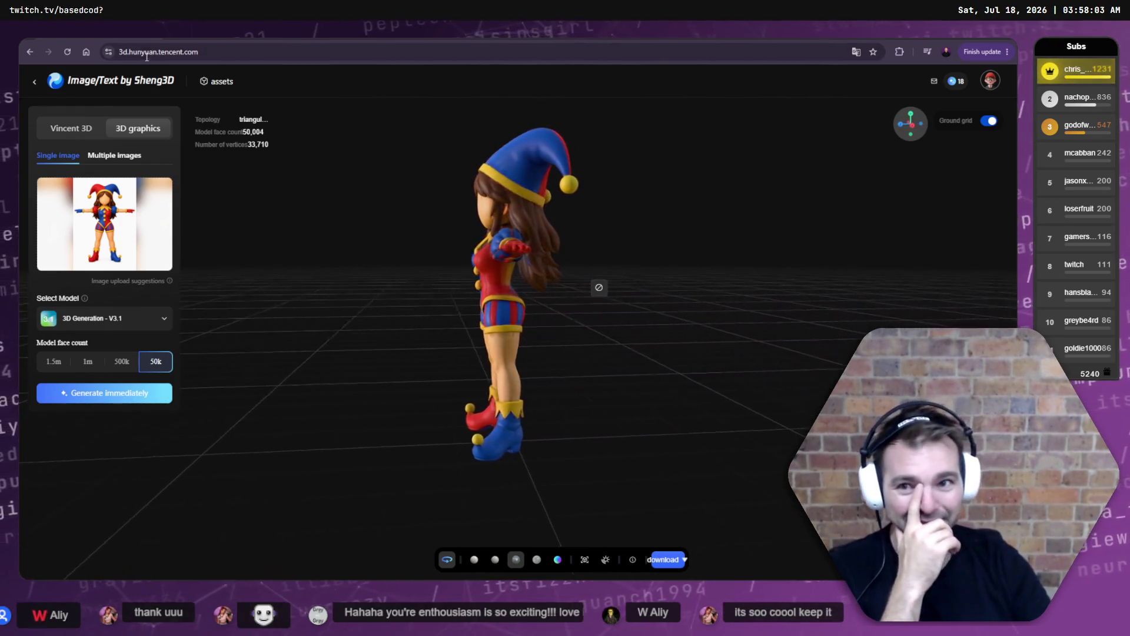
key("alt+Tab")
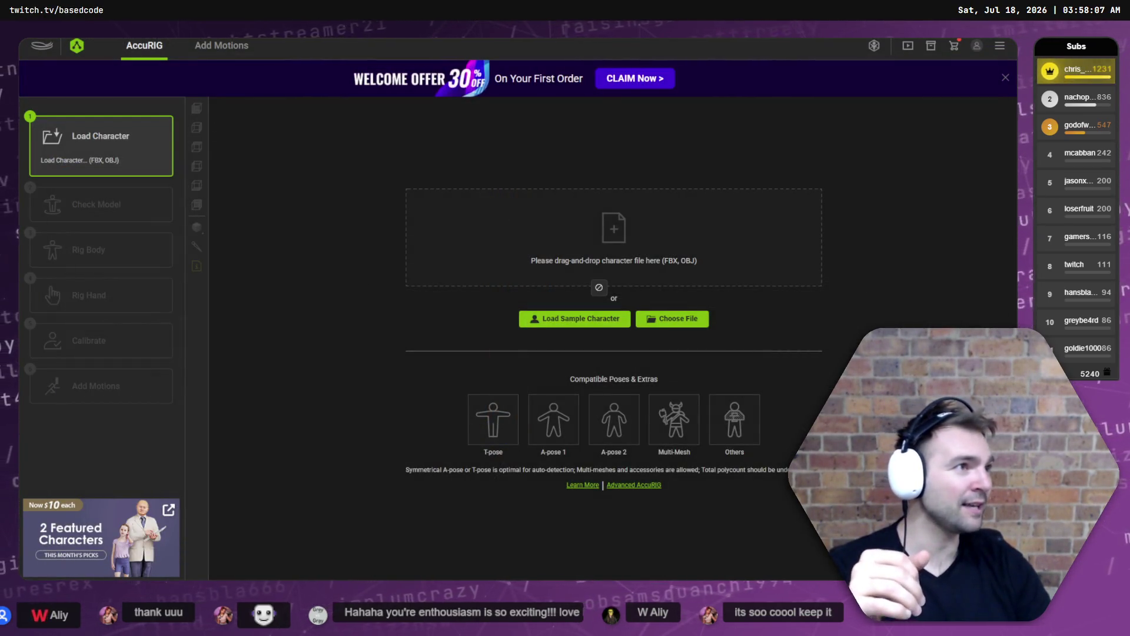
Maximize the Hunyuan 3D window, turn on the jester's automatic rotation, then show the bare desktop.
key("alt+Tab")
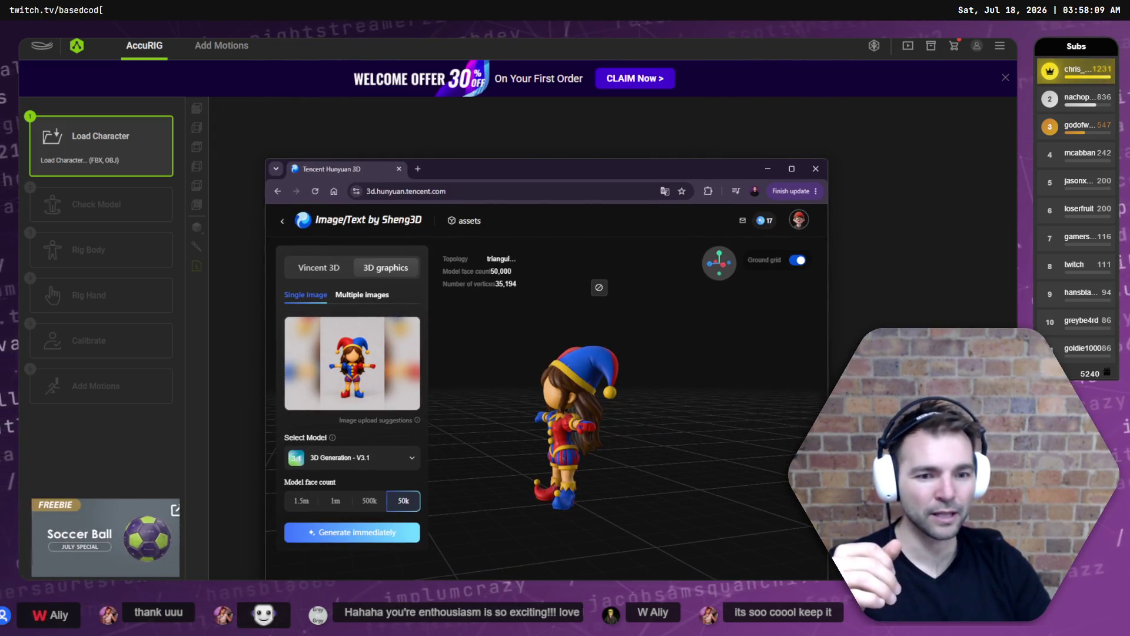
double_click(594, 180)
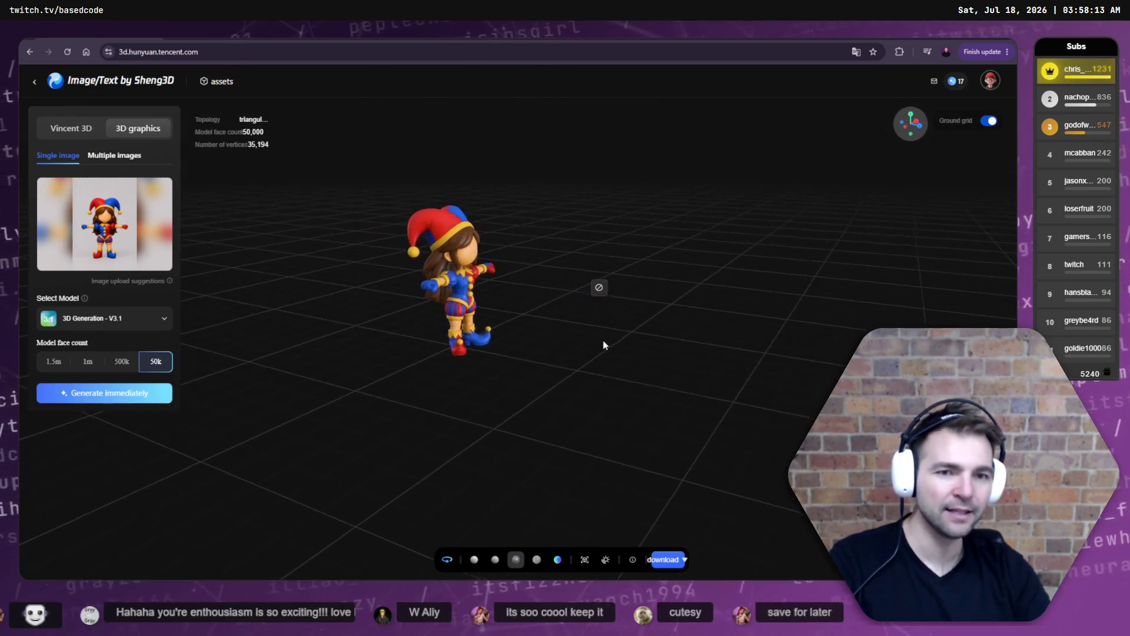
scroll(530, 265, "up", 5)
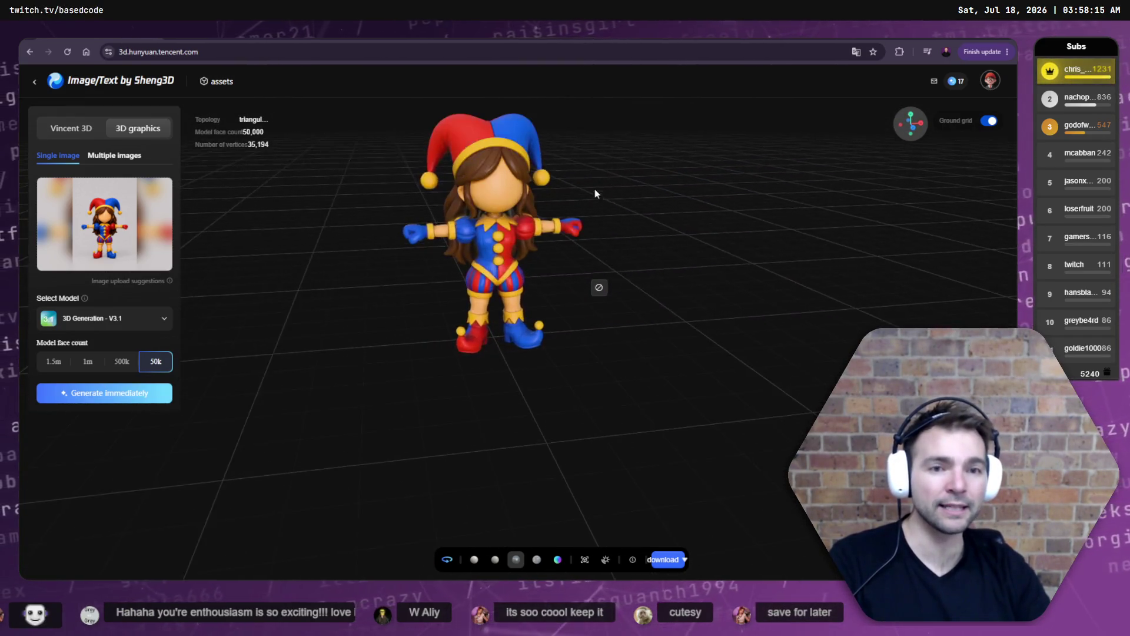
left_click(447, 559)
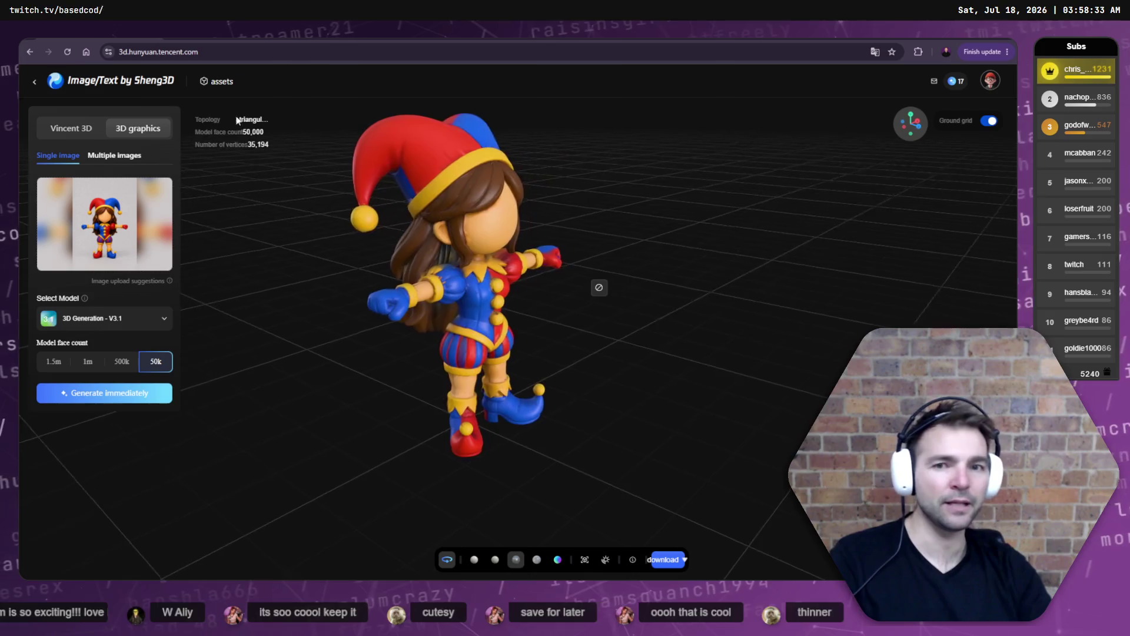
key("alt+Tab")
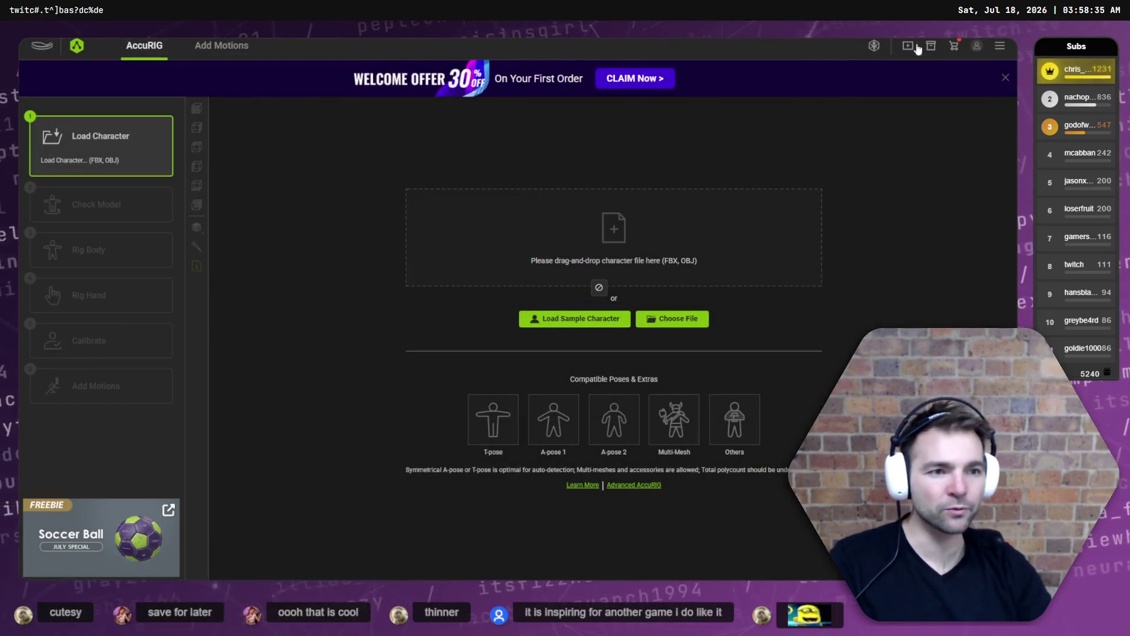
key("super+d")
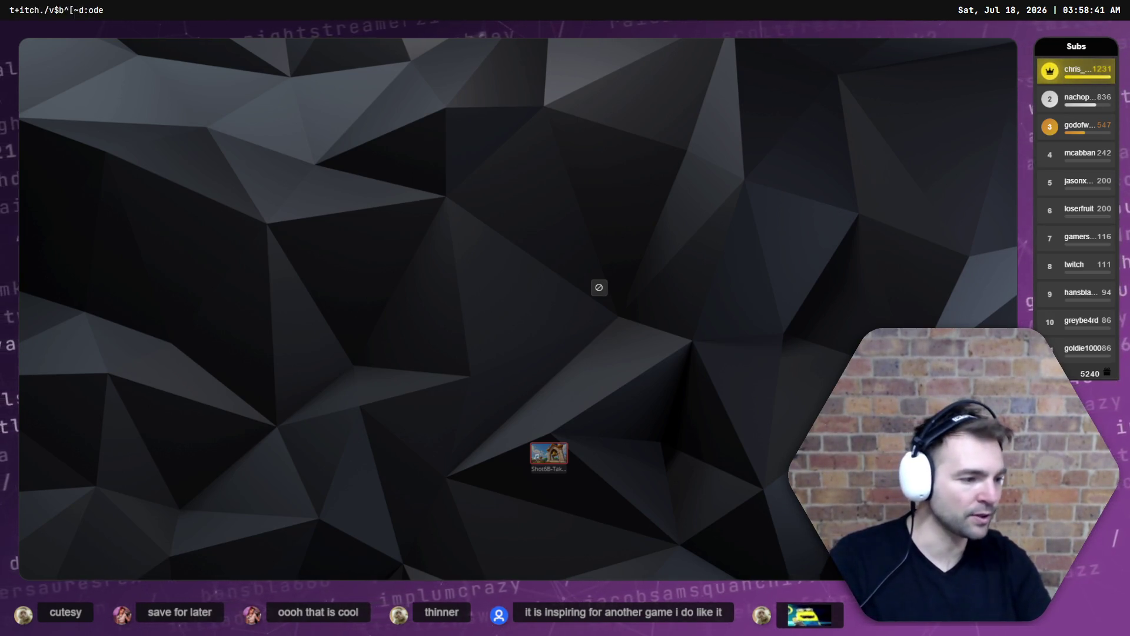
Orbit Godot's chapel view from the altar toward the pews and doorway, then return to Hunyuan 3D.
key("alt+Tab")
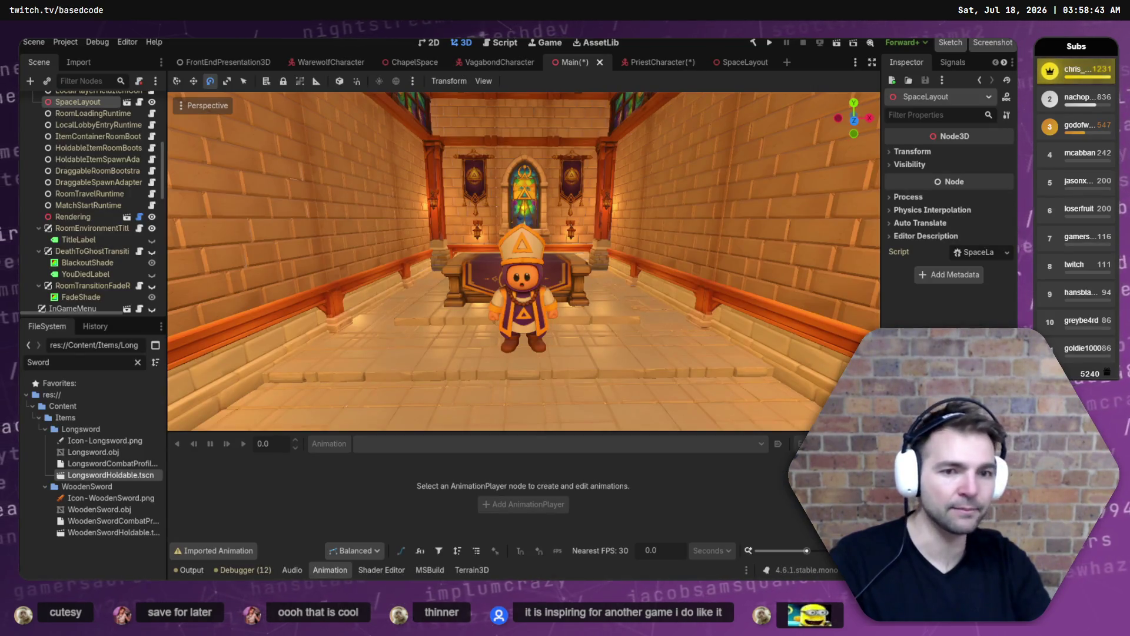
left_click_drag(676, 372, 500, 368)
left_click_drag(598, 287, 599, 287)
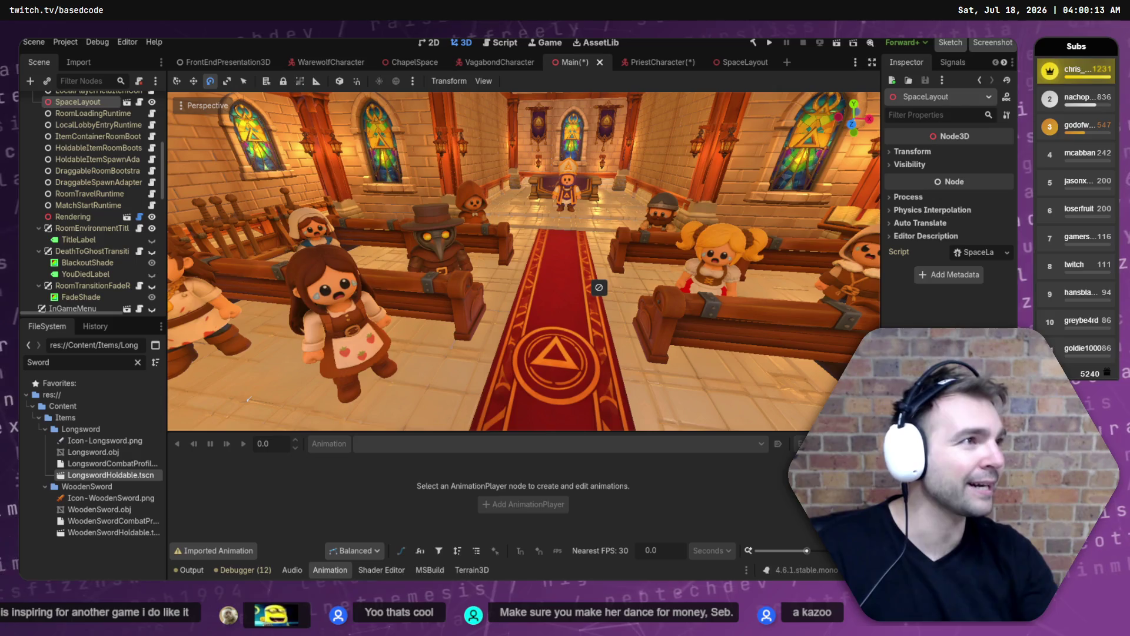
key("alt+Tab")
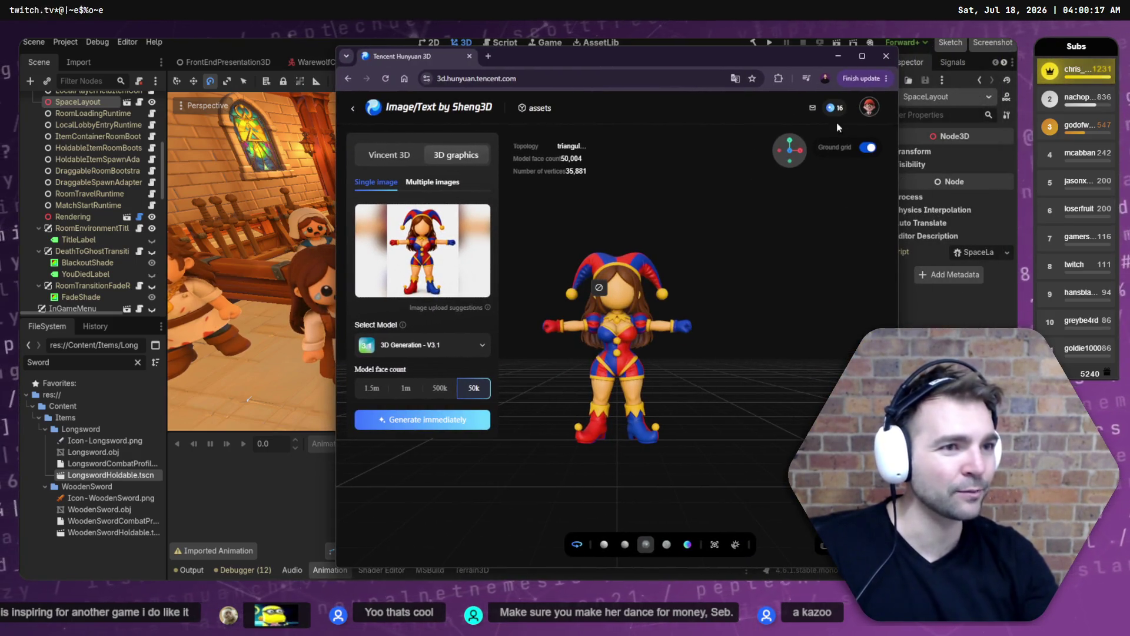
Show the jester model fullscreen and auto-rotating, then download it as FBX before returning to Godot.
left_click(861, 56)
key("F11")
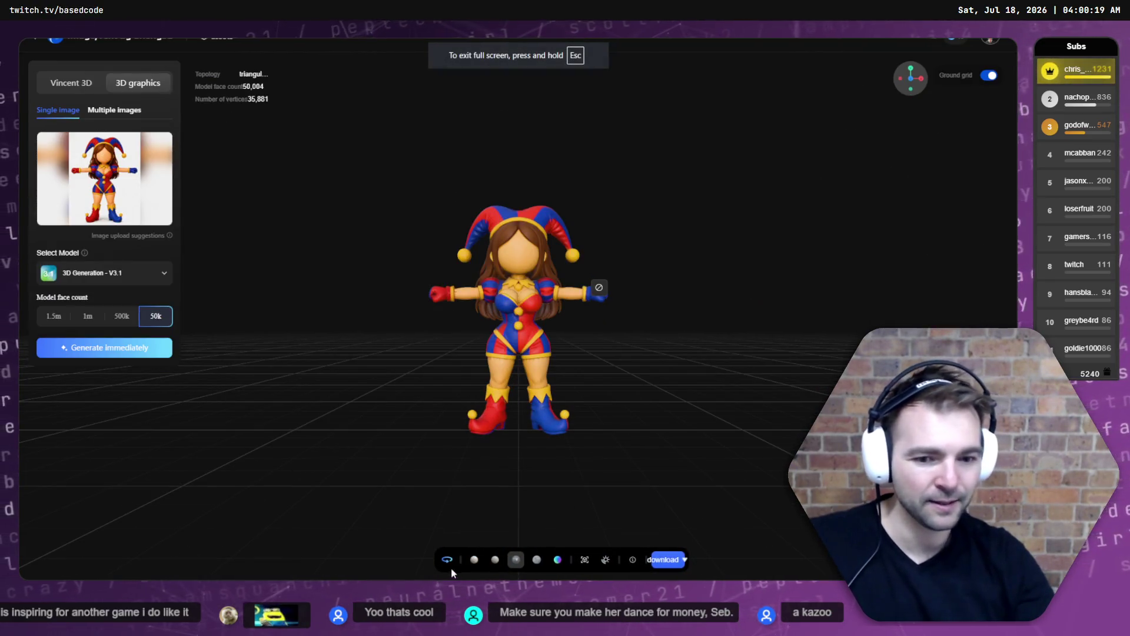
left_click(459, 557)
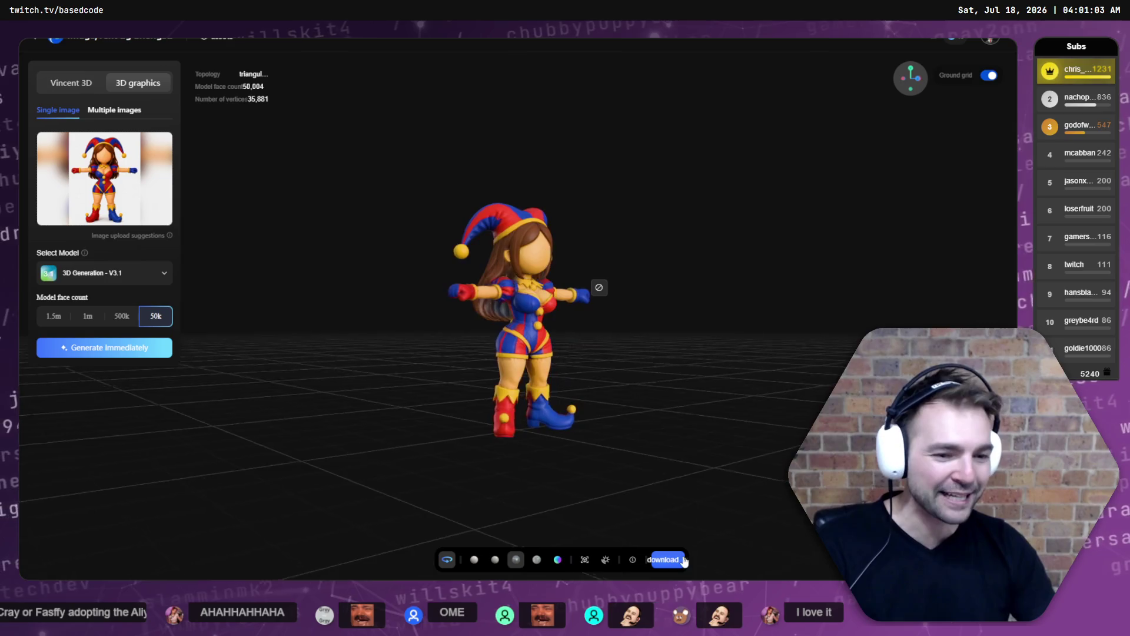
mouse_move(673, 562)
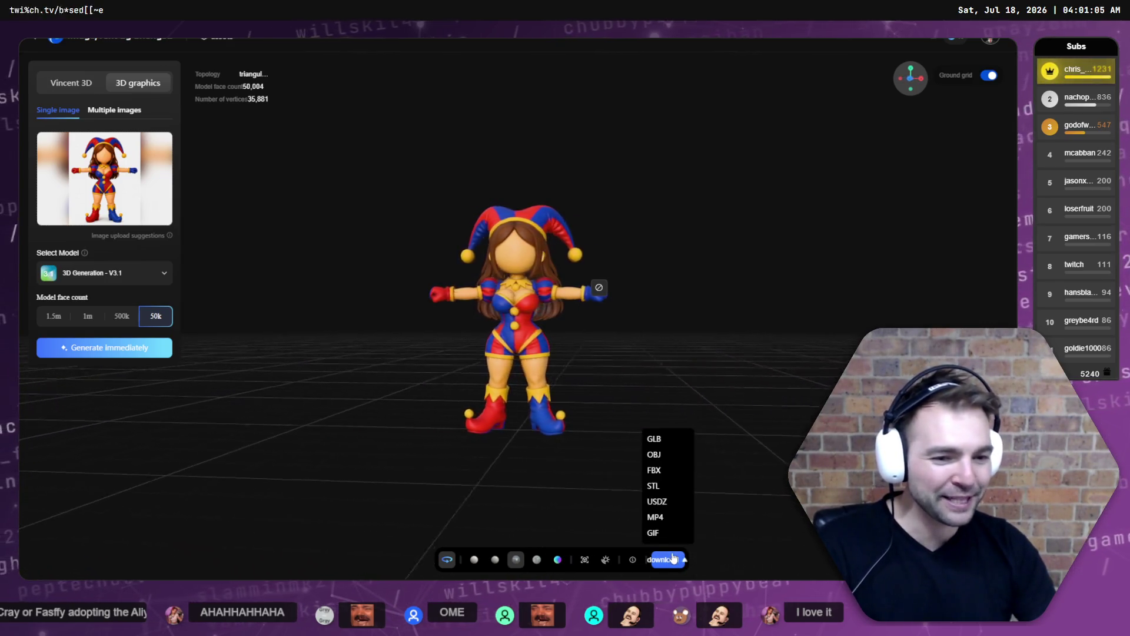
left_click(669, 469)
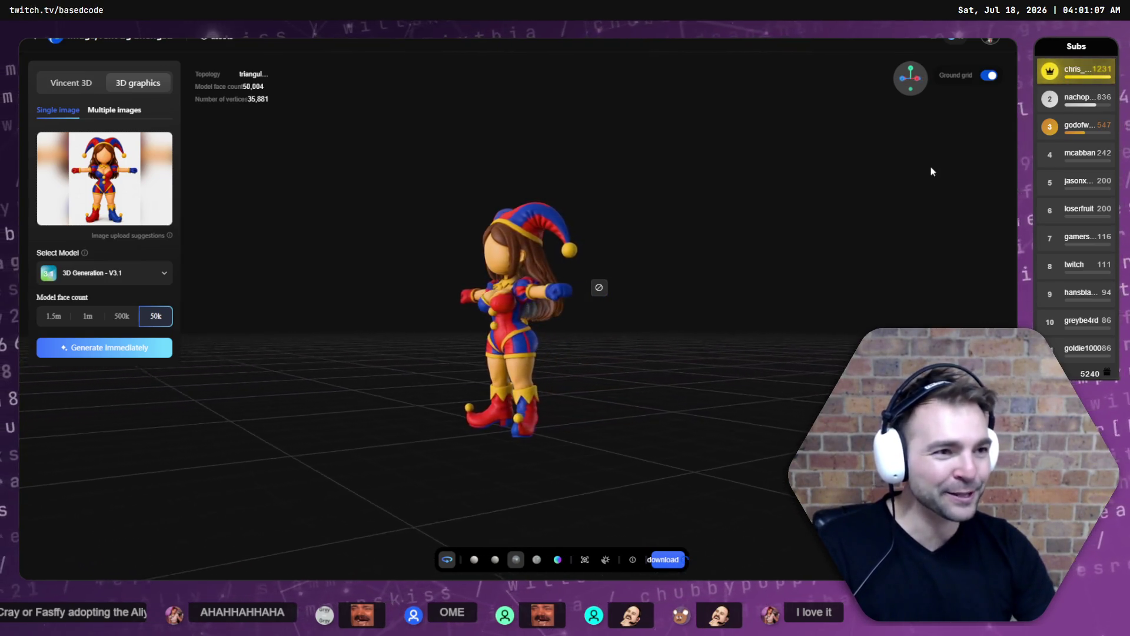
key("Escape")
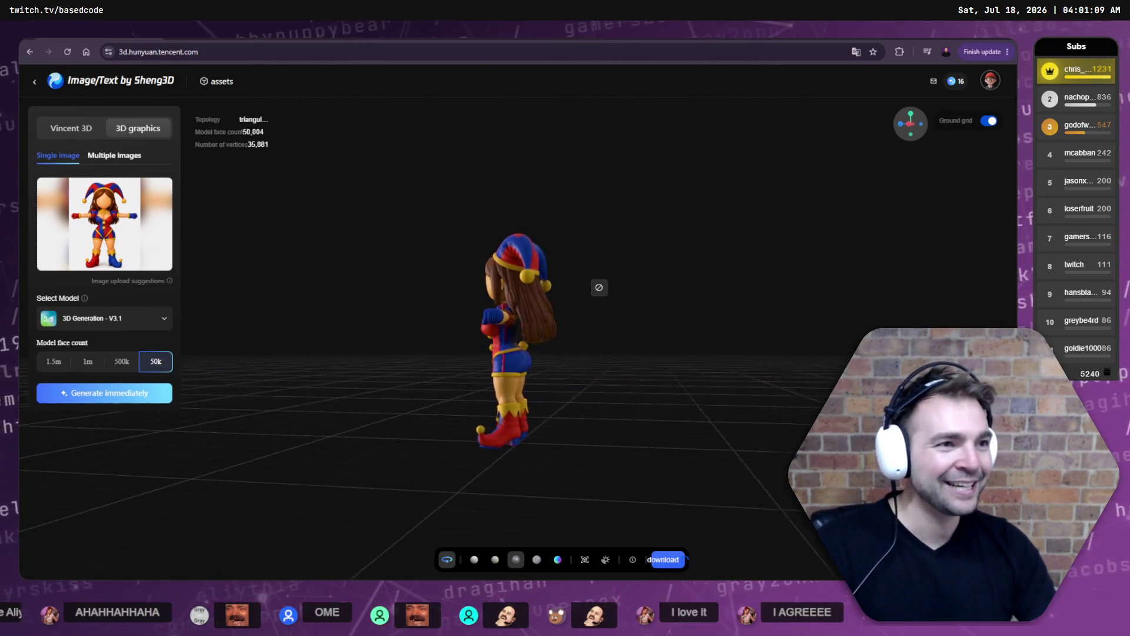
key("alt+Tab")
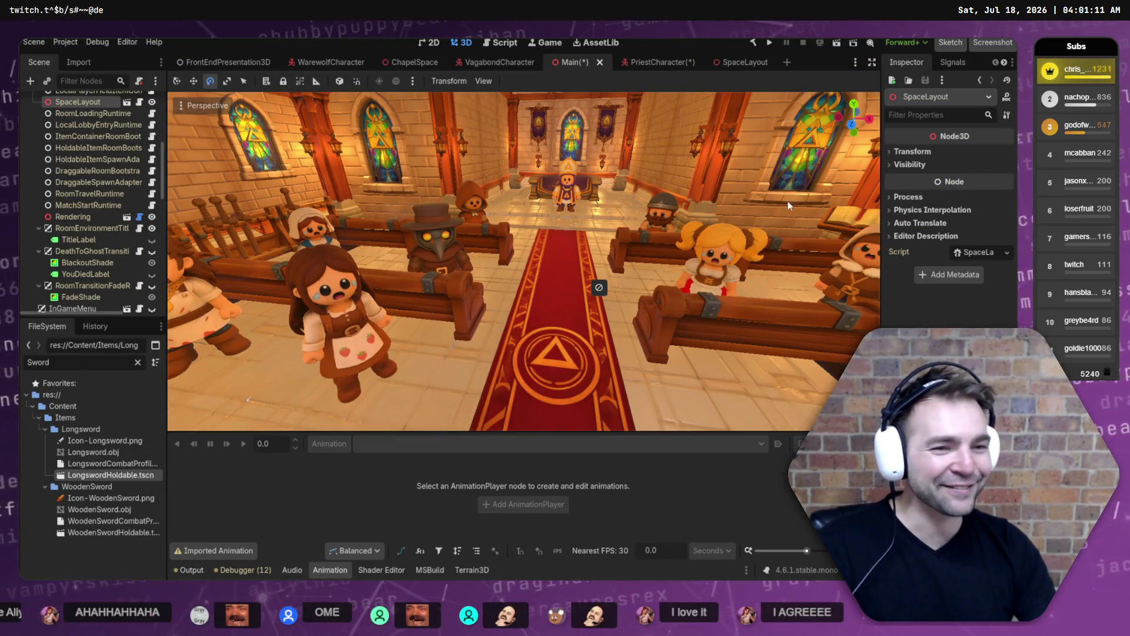
In AccuRIG's file picker, locate the downloaded jester FBX in Downloads.
left_click_drag(788, 200, 787, 200)
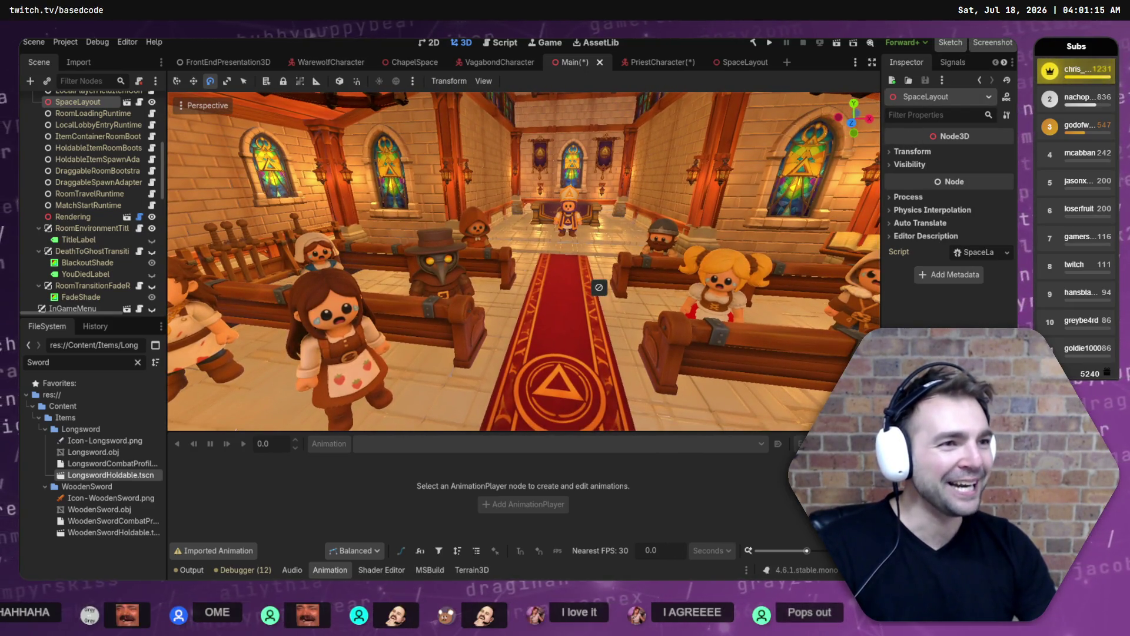
key("alt+Tab")
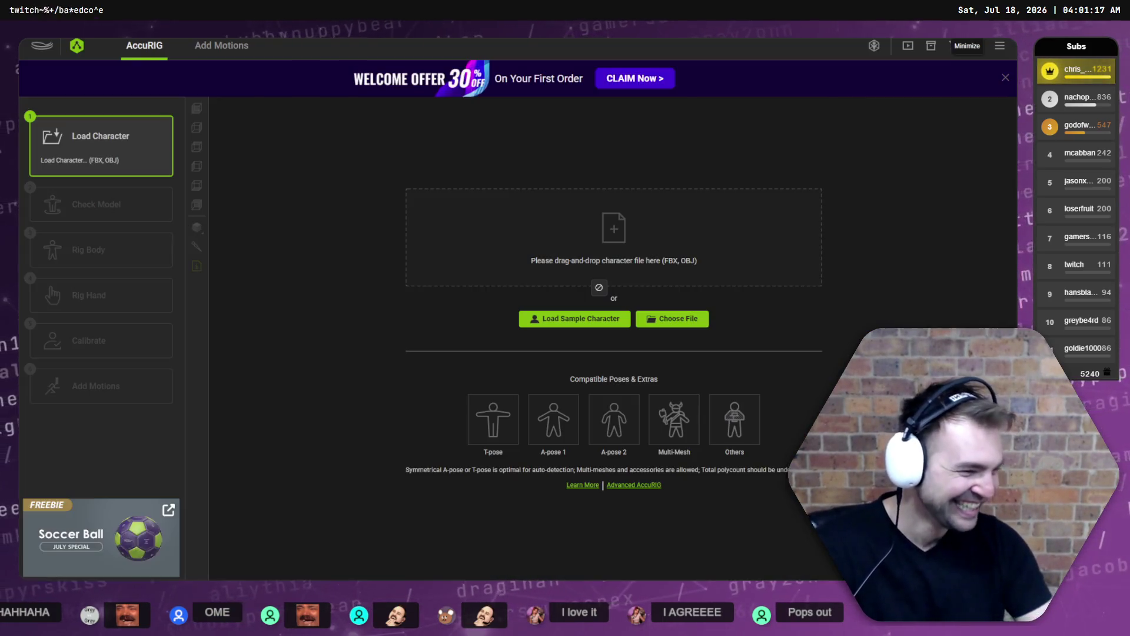
left_click(674, 321)
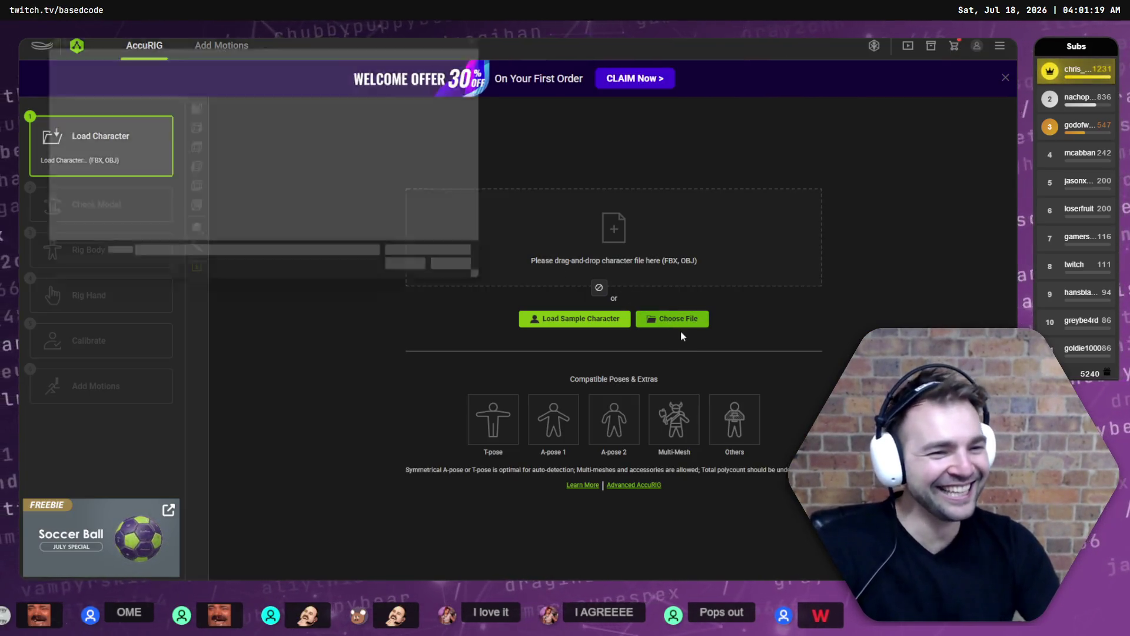
left_click(82, 143)
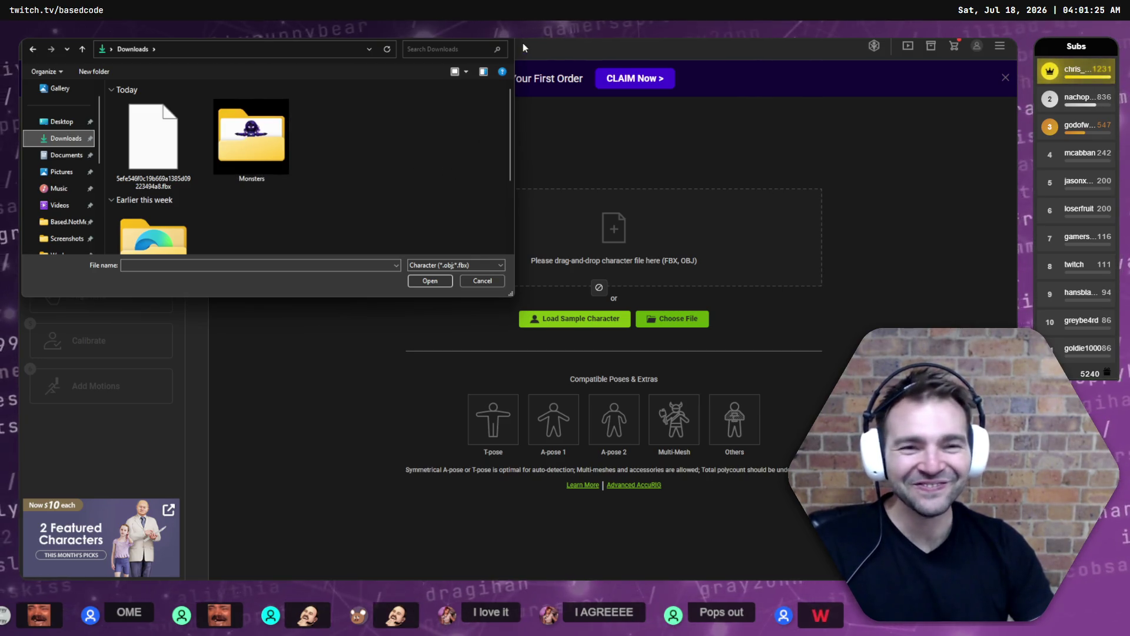
left_click(175, 151)
Browse to Based.NotMonsters > Art > _To Process.
scroll(83, 218, "down", 2)
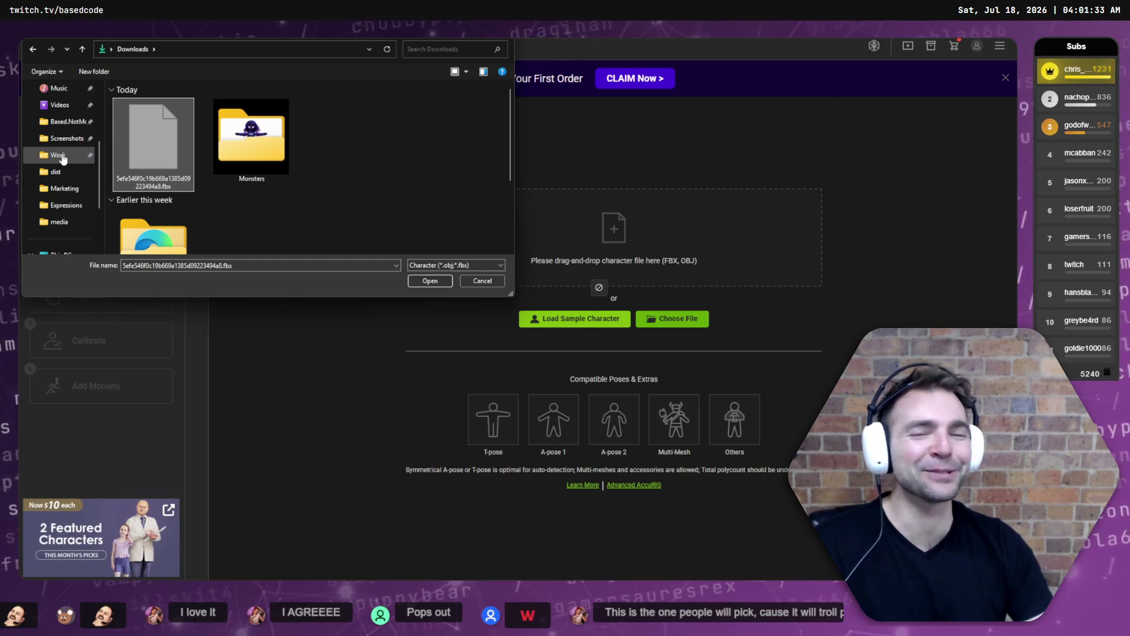
scroll(66, 177, "up", 3)
scroll(71, 201, "down", 3)
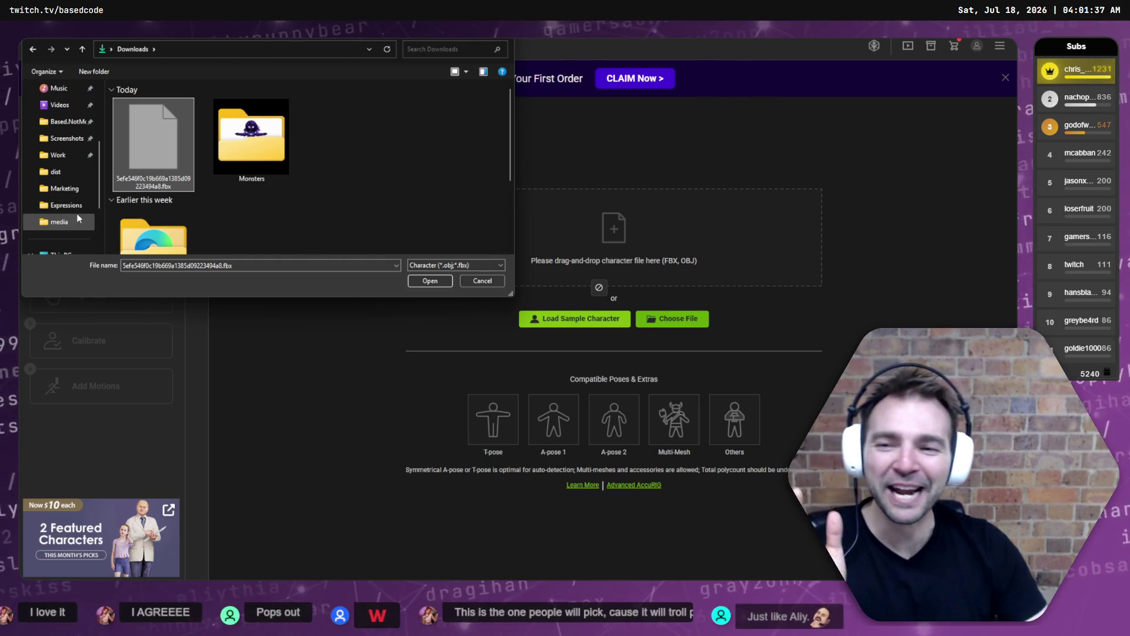
left_click(66, 121)
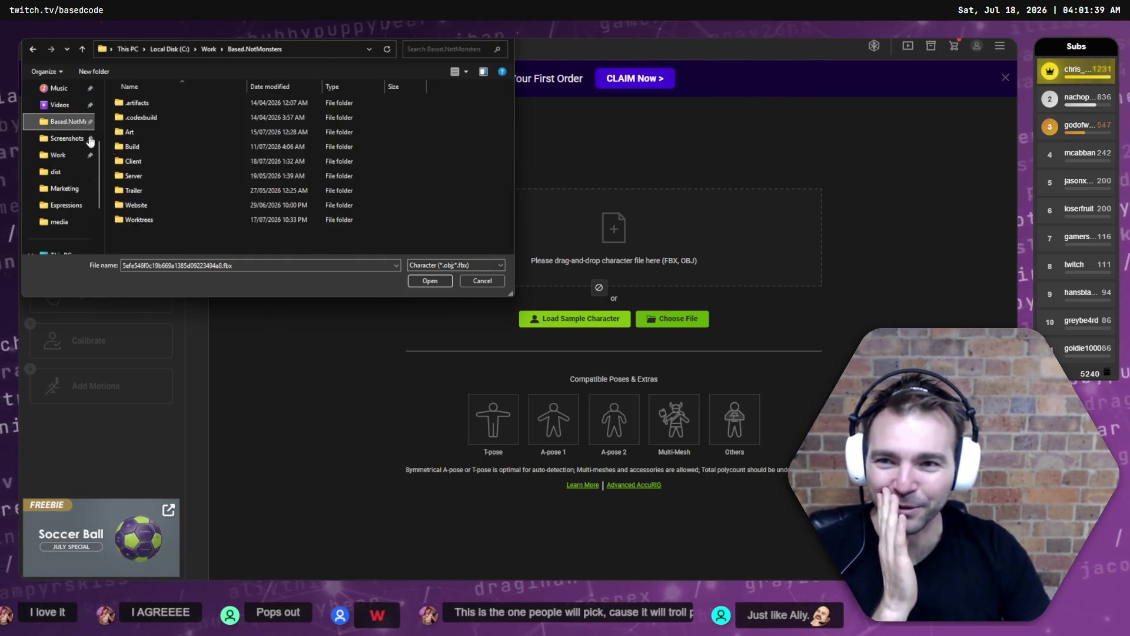
double_click(152, 132)
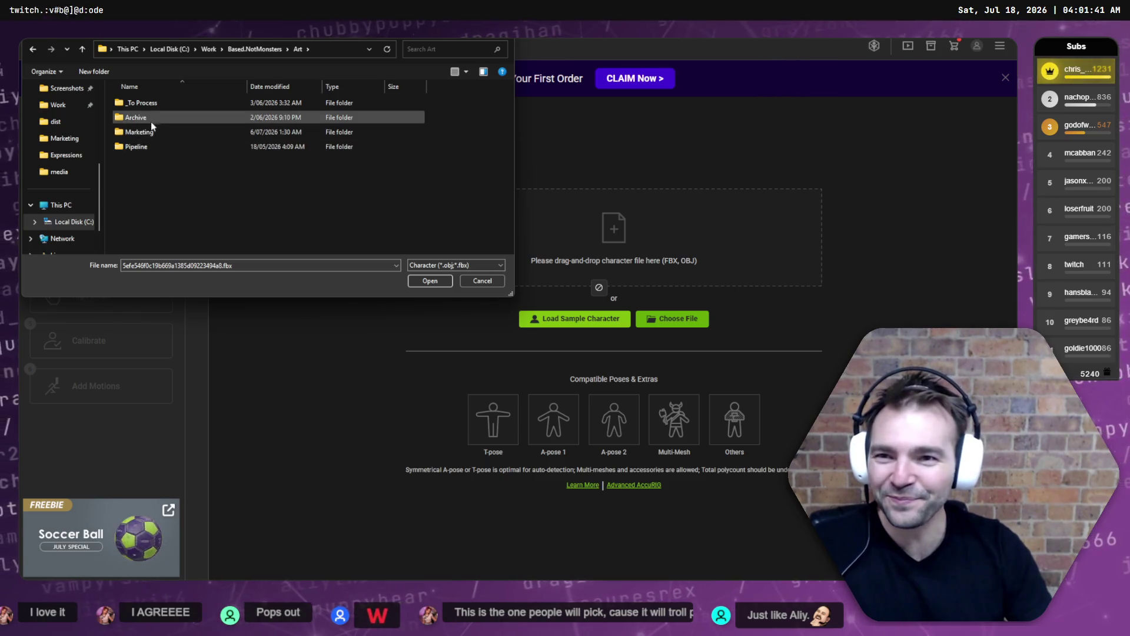
double_click(155, 106)
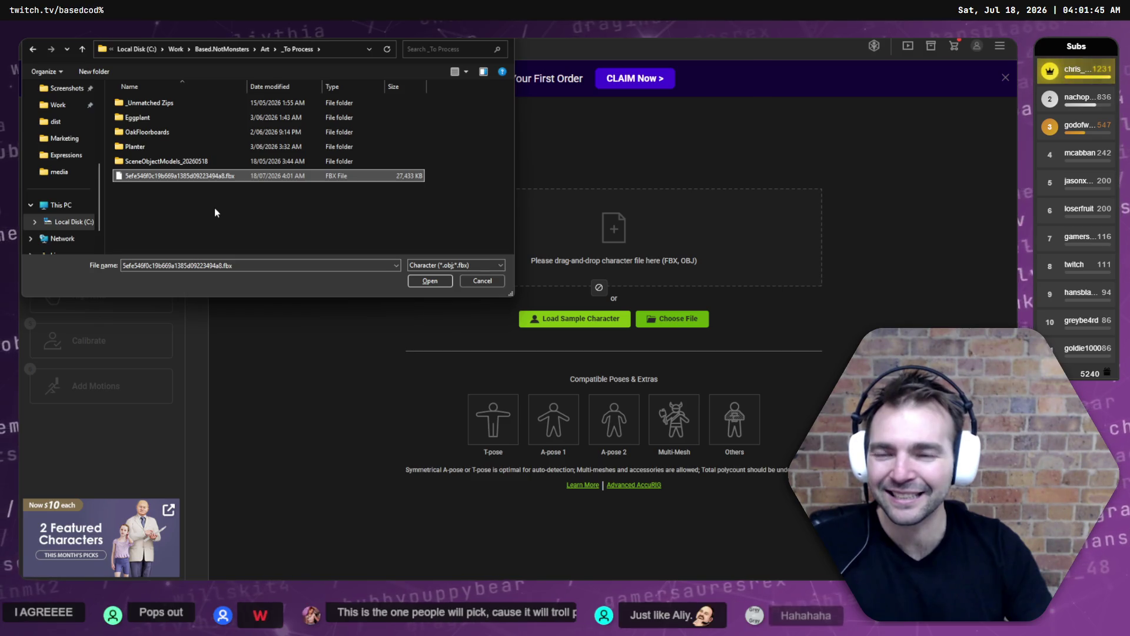
Rename the FBX to Jester.fbx and open it as the character to rig.
left_click(207, 177)
key("BackSpace")
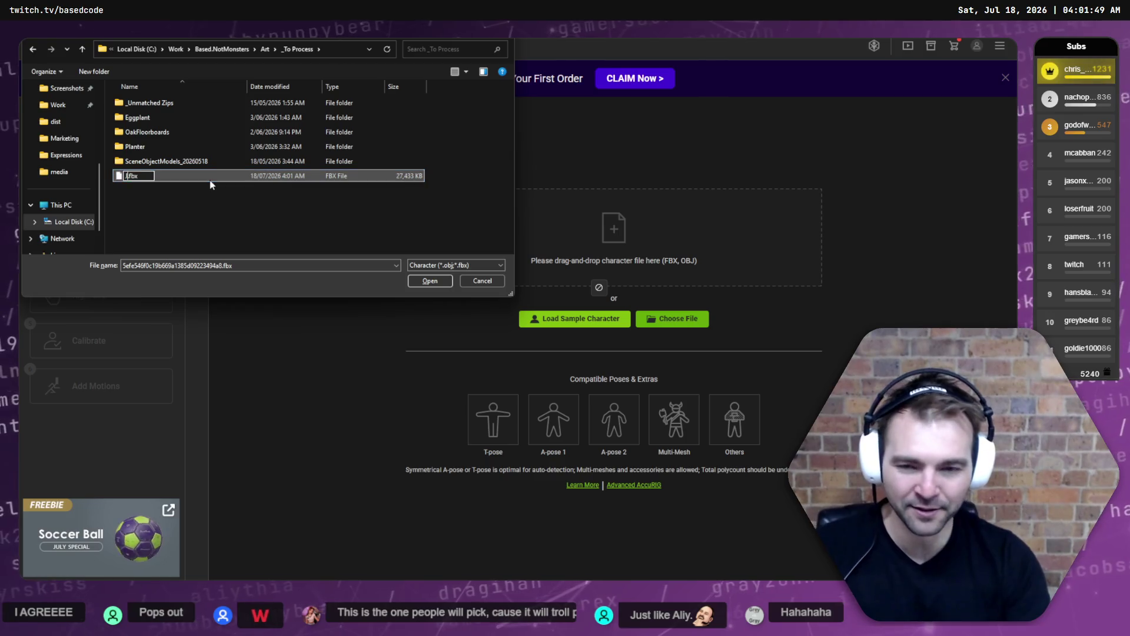
key("Return")
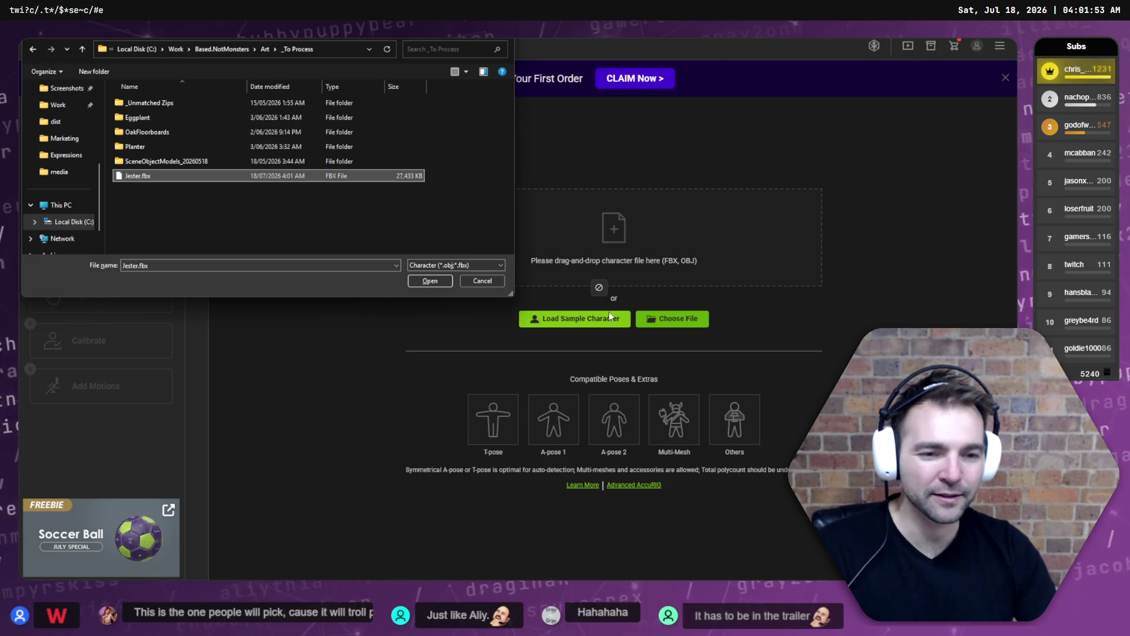
left_click(429, 281)
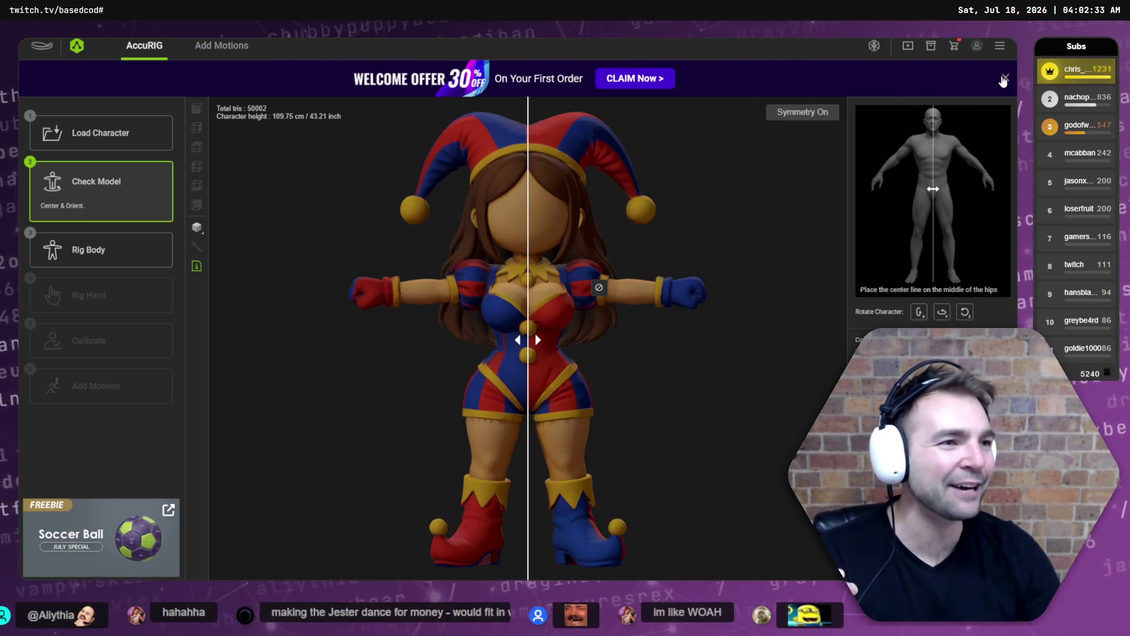
Close the 30%-off welcome offer and accept the center line at 50 with Rig Body.
left_click(1004, 79)
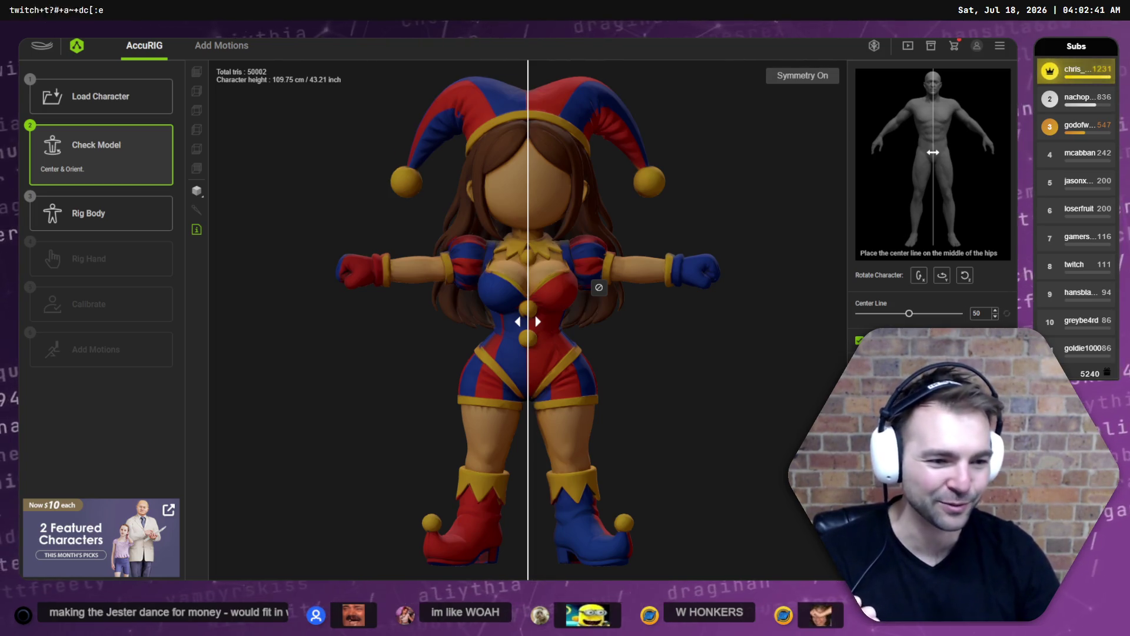
left_click(933, 400)
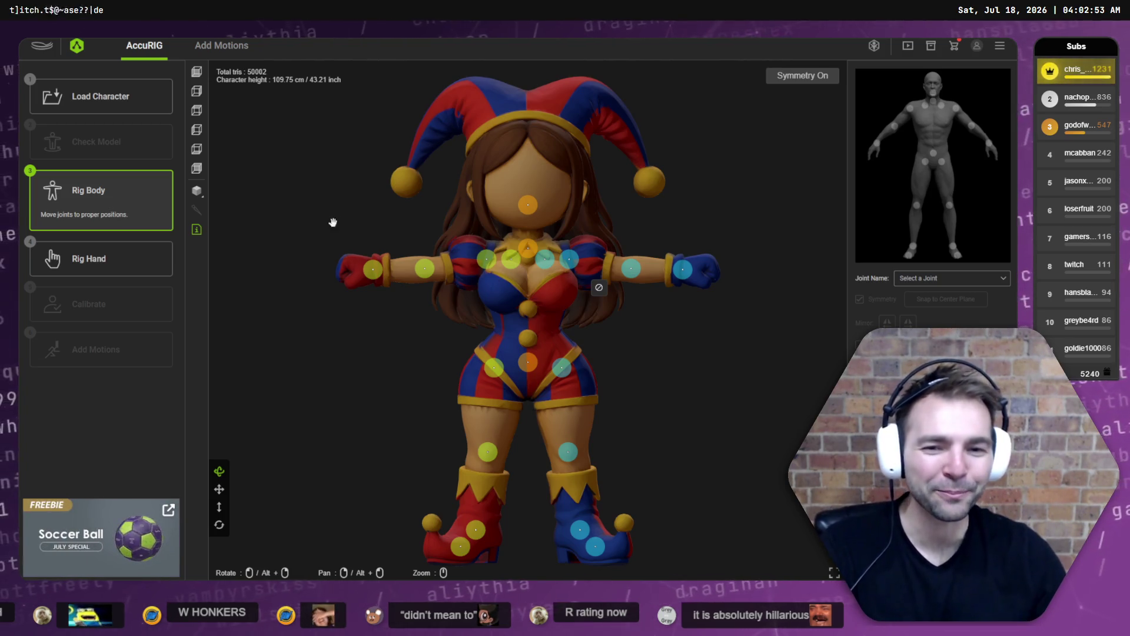
Check the neck and knee joint markers from a side view, then proceed to Rig Hand.
mouse_move(373, 274)
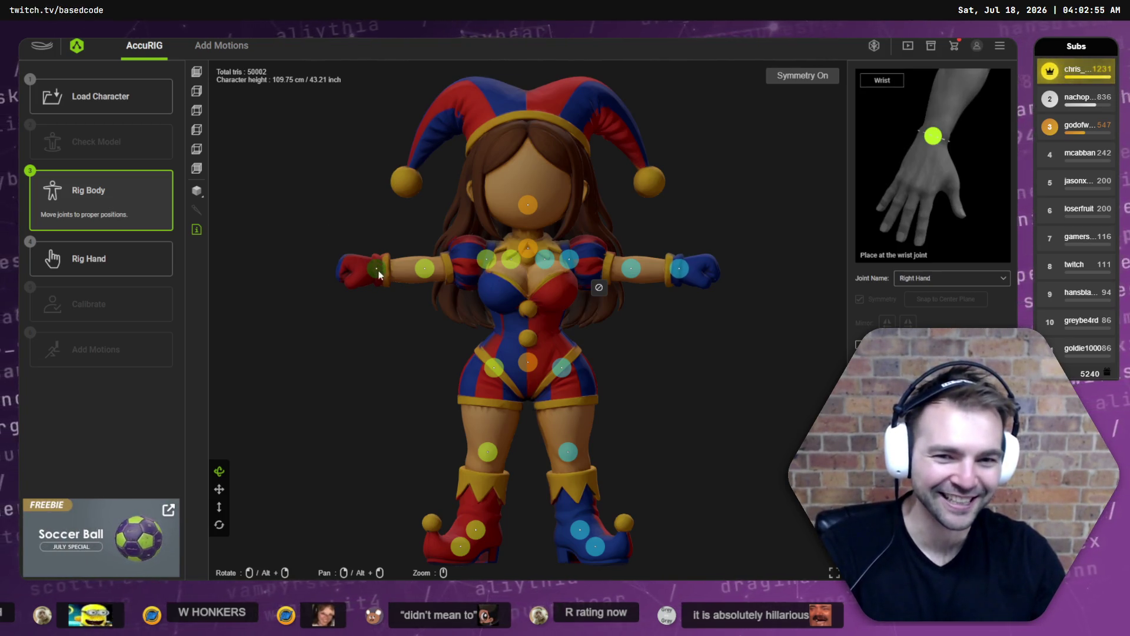
mouse_move(423, 269)
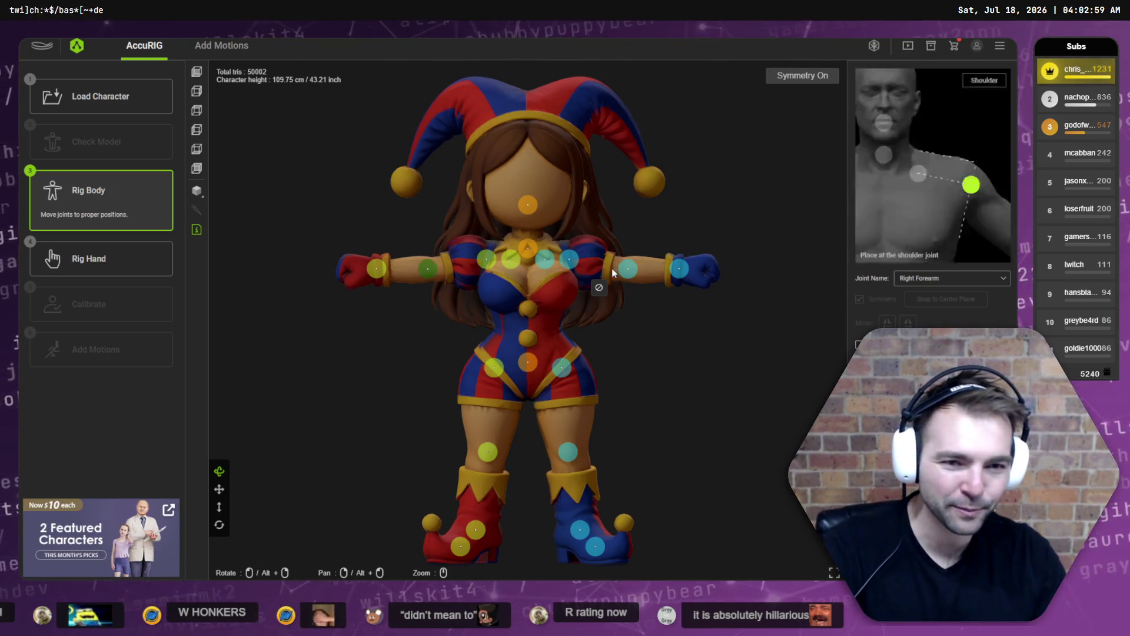
mouse_move(626, 271)
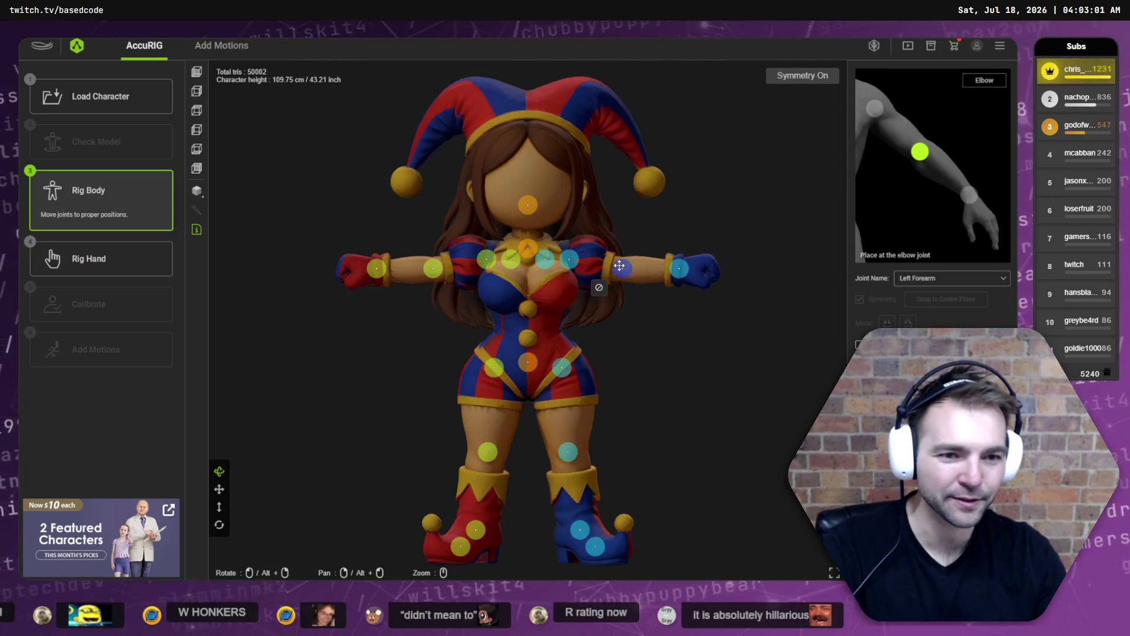
mouse_move(679, 265)
mouse_move(530, 216)
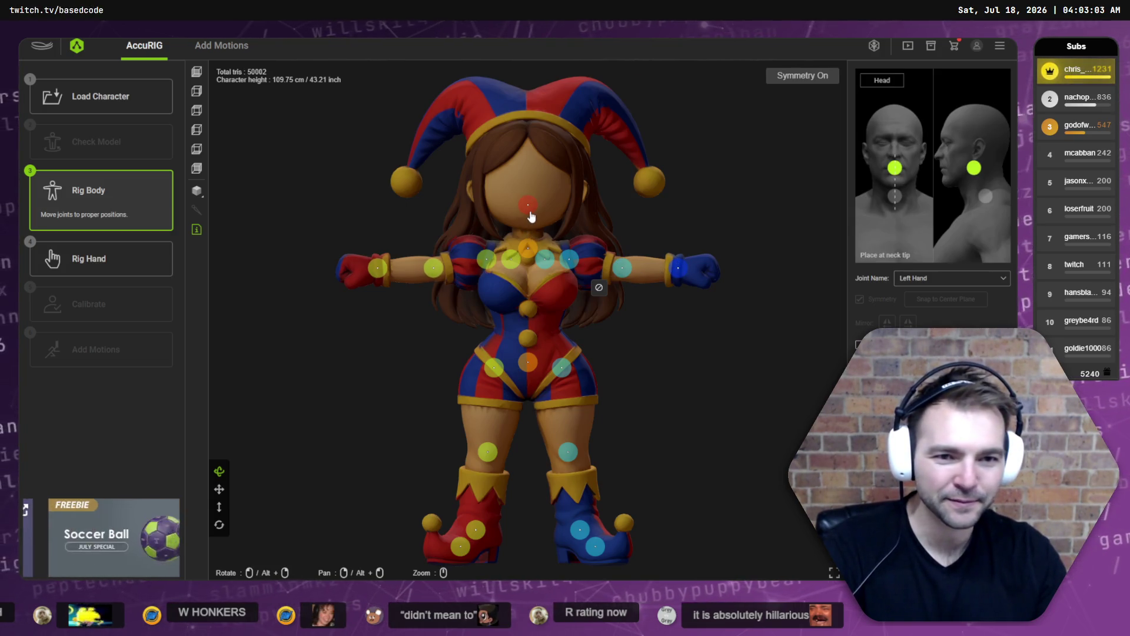
mouse_move(532, 251)
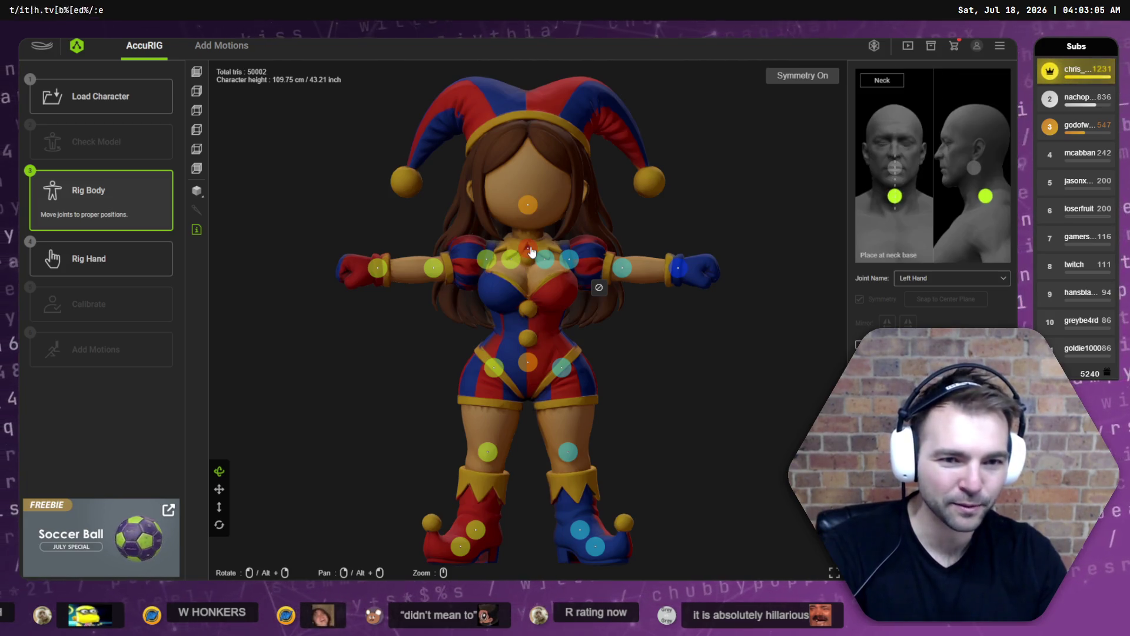
mouse_move(487, 454)
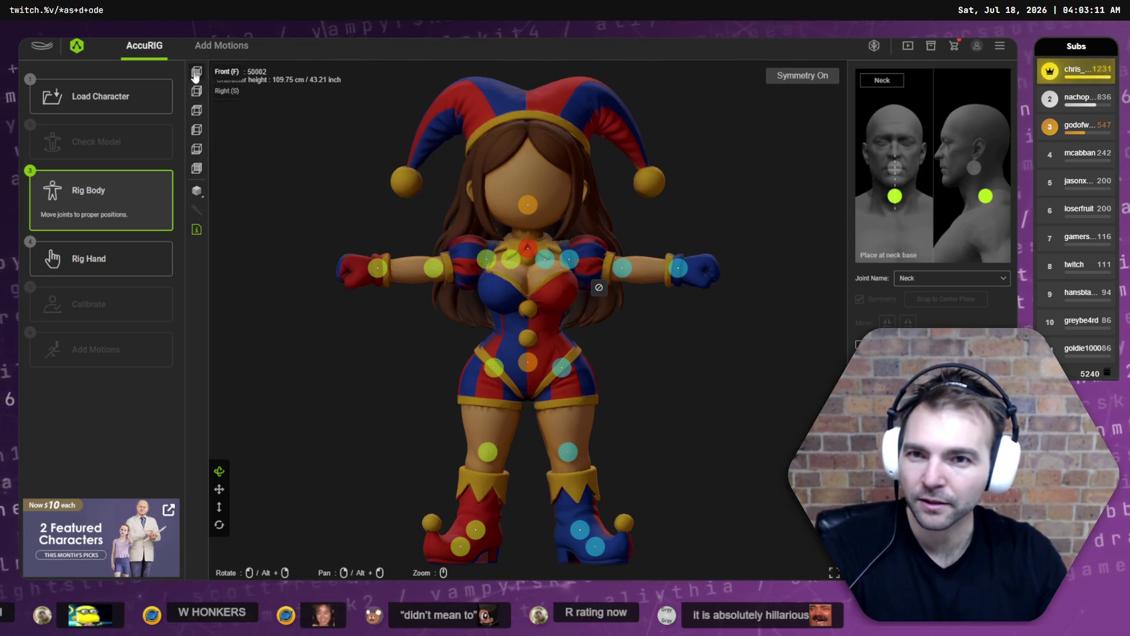
left_click(198, 73)
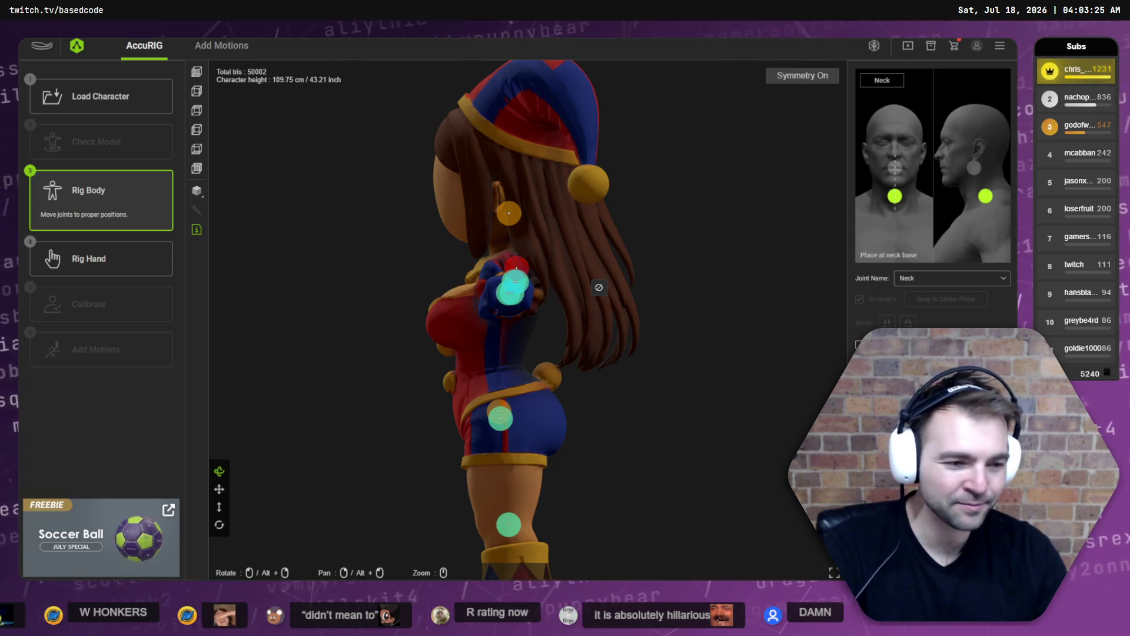
left_click(933, 556)
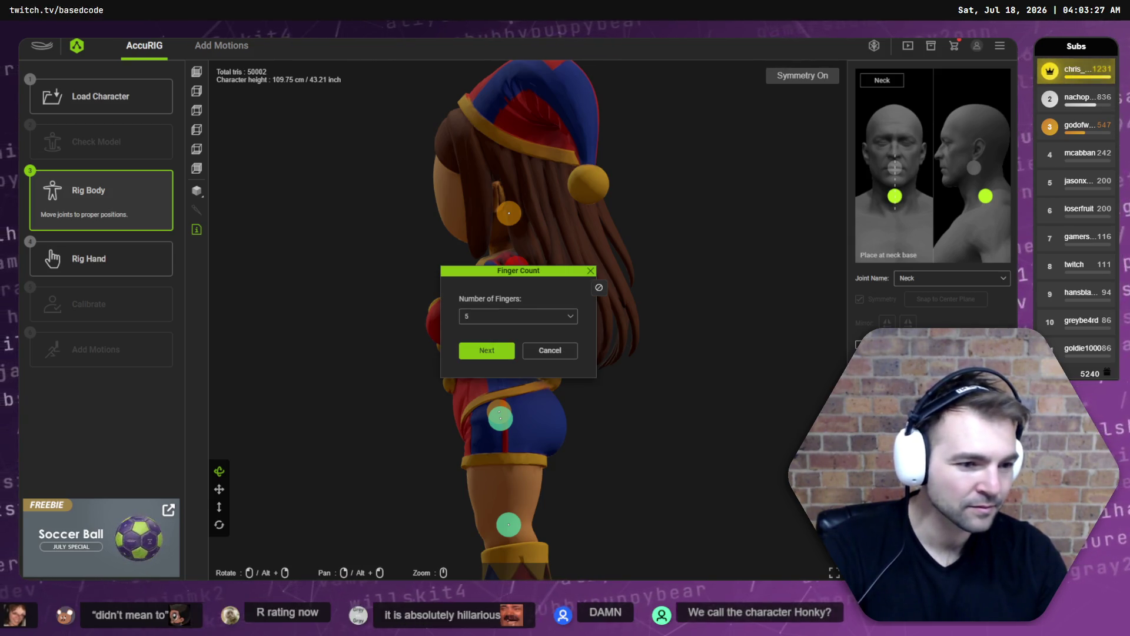
Choose the jester's finger count from the Number of Fingers dropdown and continue to Calibrate.
left_click(485, 318)
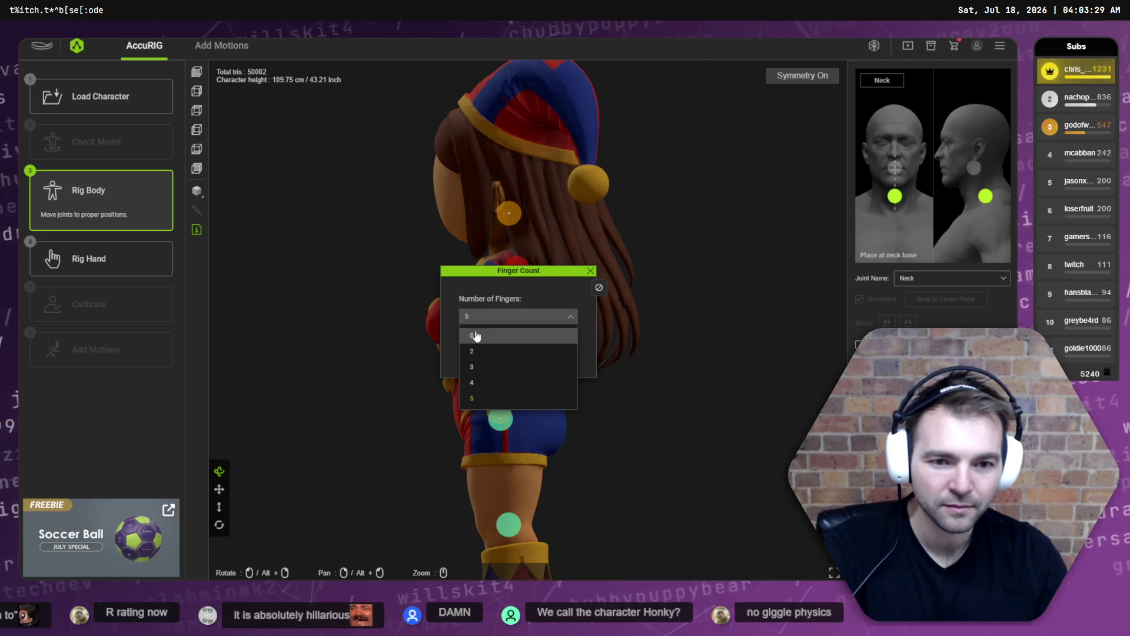
left_click(477, 331)
left_click(491, 350)
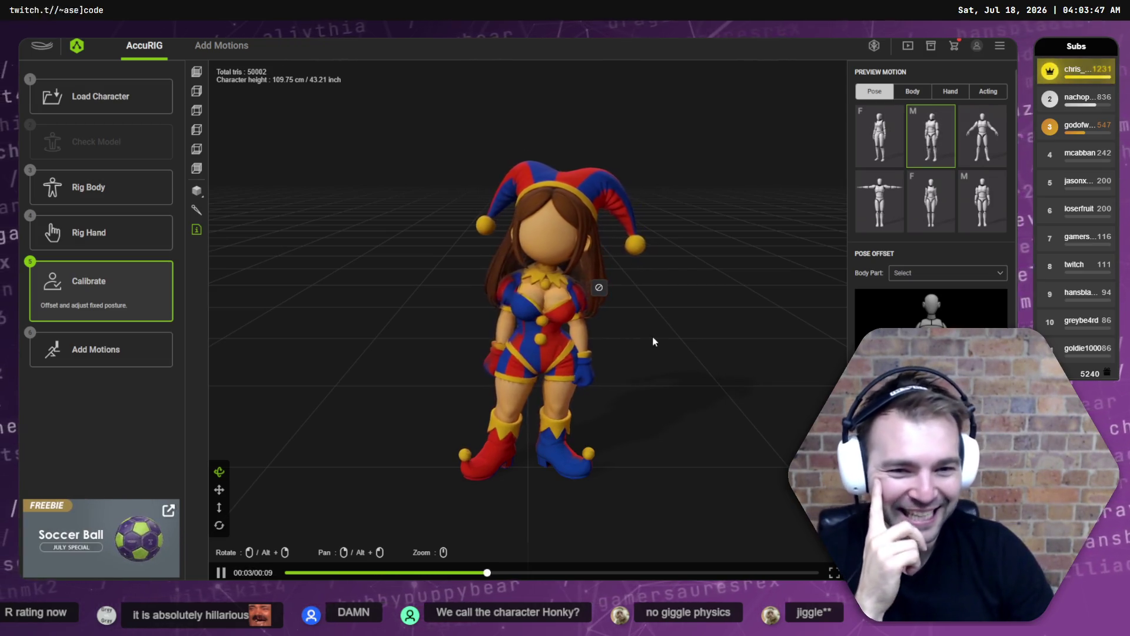
Check the jester from behind and the front, play the fifth Acting preview clip, then return to Pose previews.
mouse_move(623, 371)
left_mouse_down()
mouse_move(718, 353)
mouse_move(752, 369)
left_mouse_up()
left_click_drag(558, 365, 556, 449)
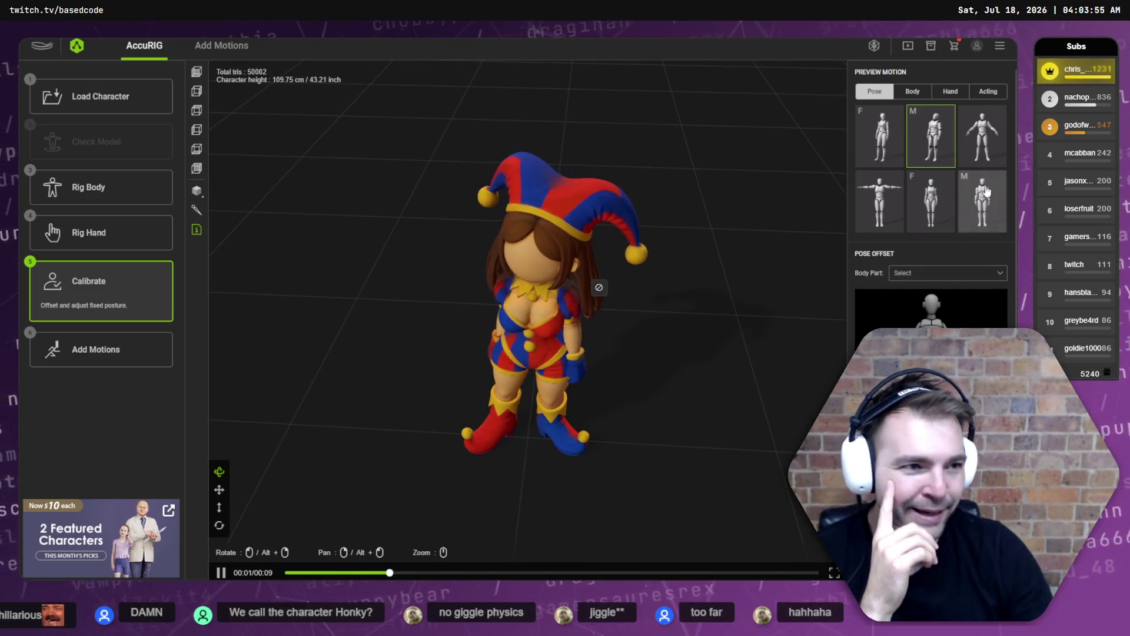
left_click(918, 96)
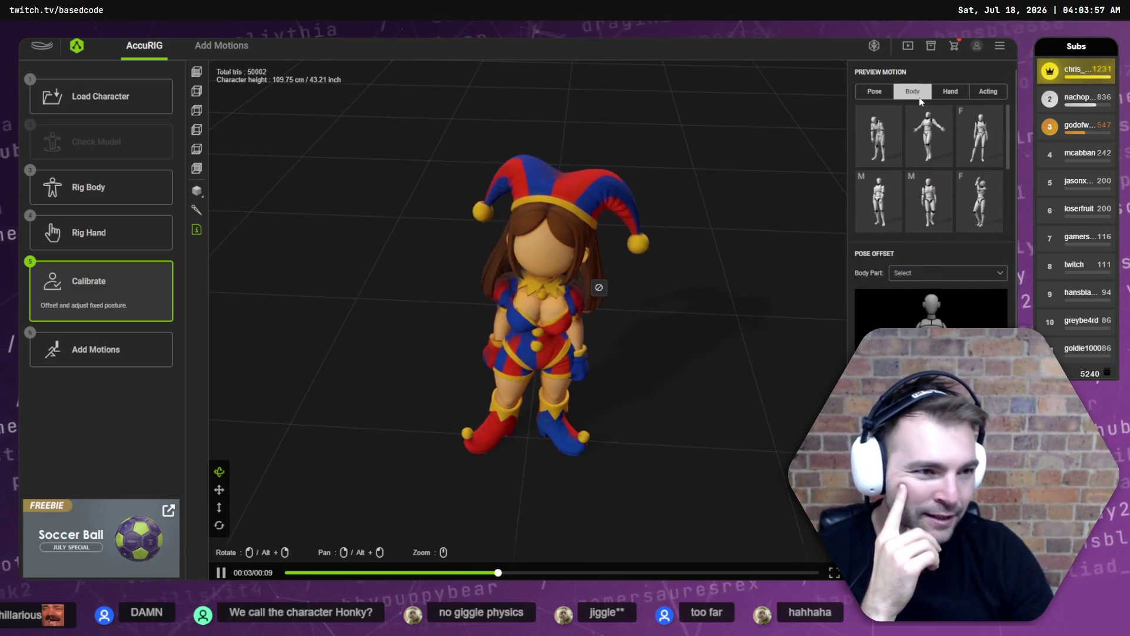
left_click(988, 91)
left_click(931, 200)
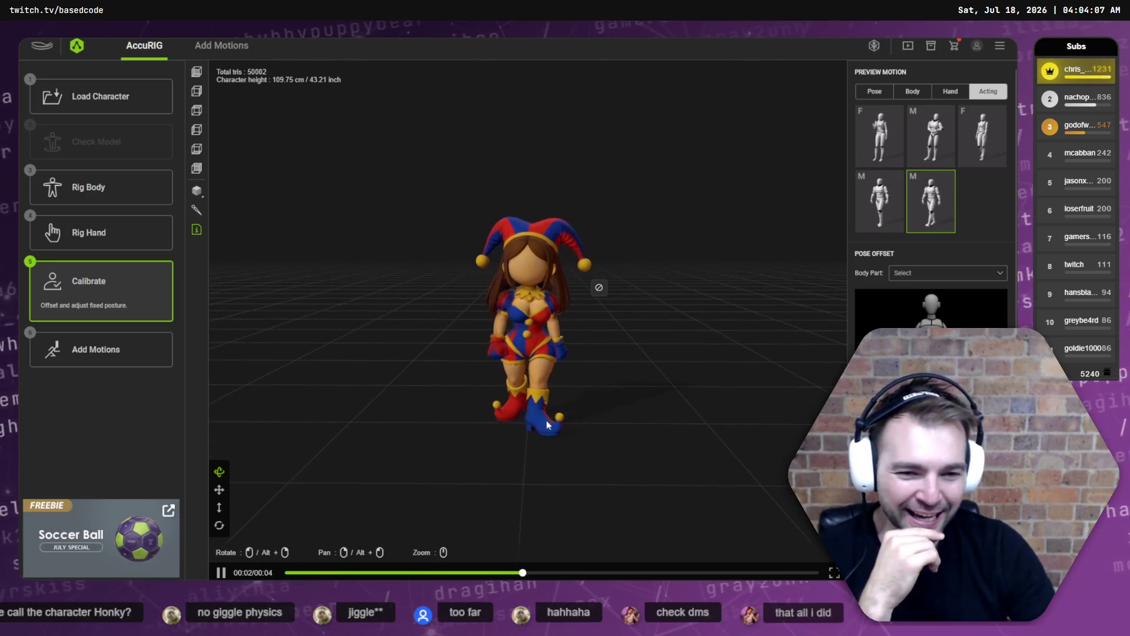
left_click(874, 91)
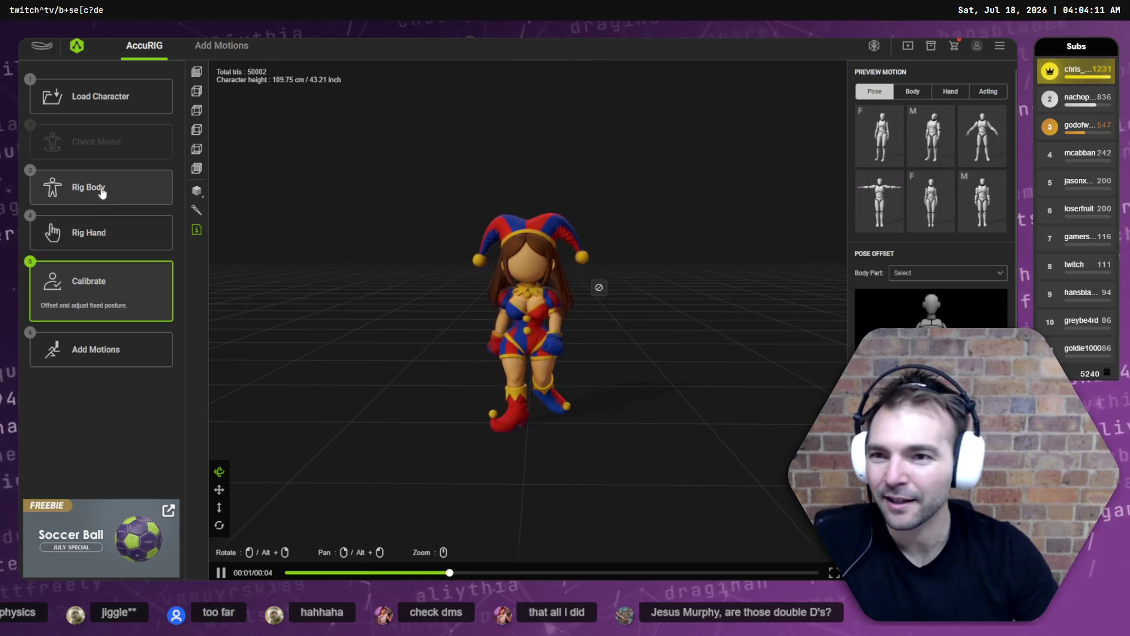
In Rig Body's Bottom view, nudge the left toe-base joint under the boot and recalibrate the rig.
left_click(86, 188)
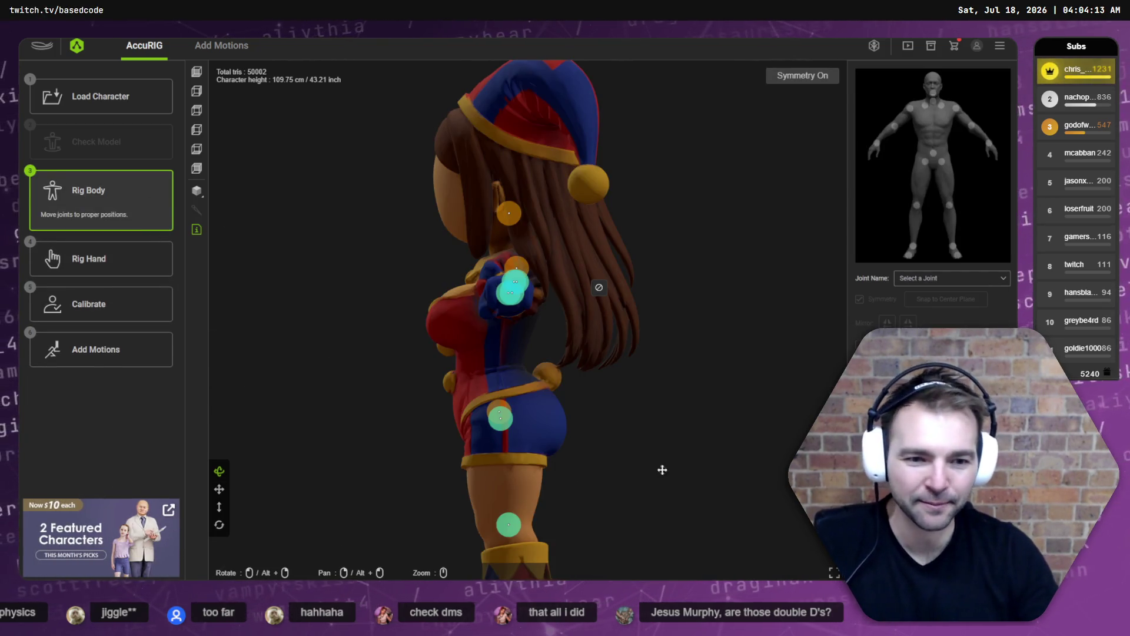
mouse_move(663, 469)
left_mouse_down()
mouse_move(677, 429)
mouse_move(523, 360)
left_mouse_up()
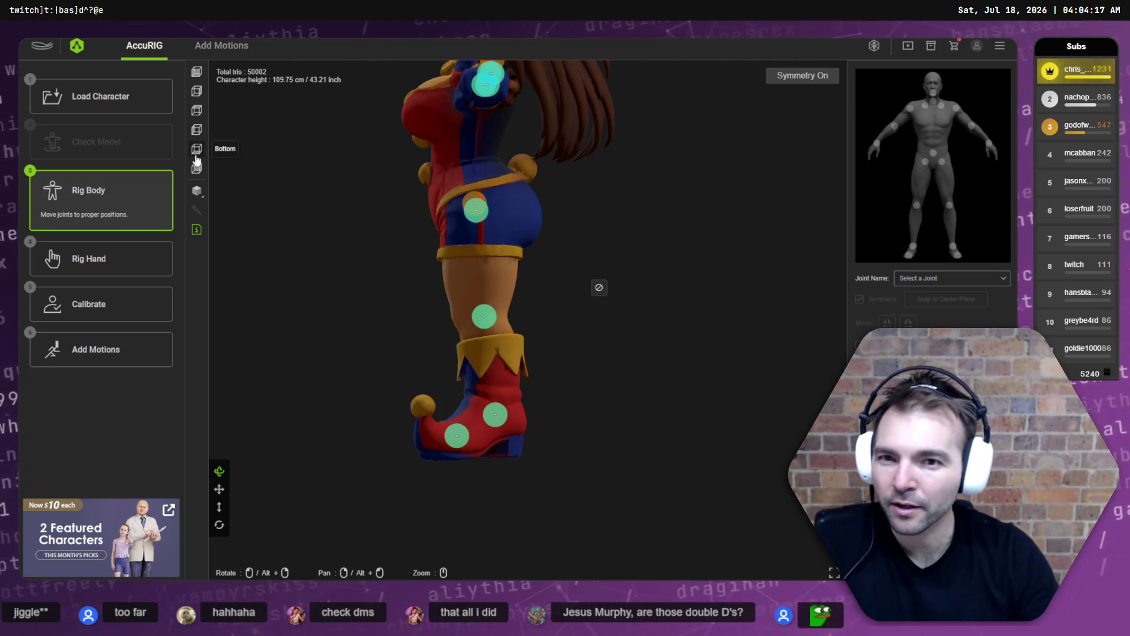
left_click(197, 157)
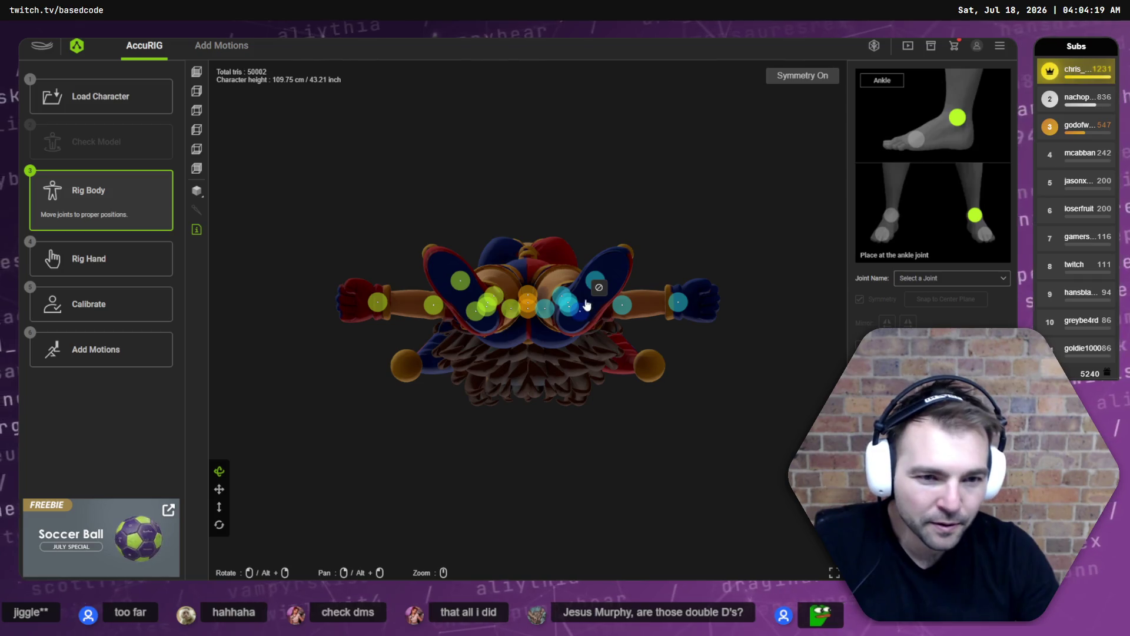
left_click_drag(599, 282, 602, 284)
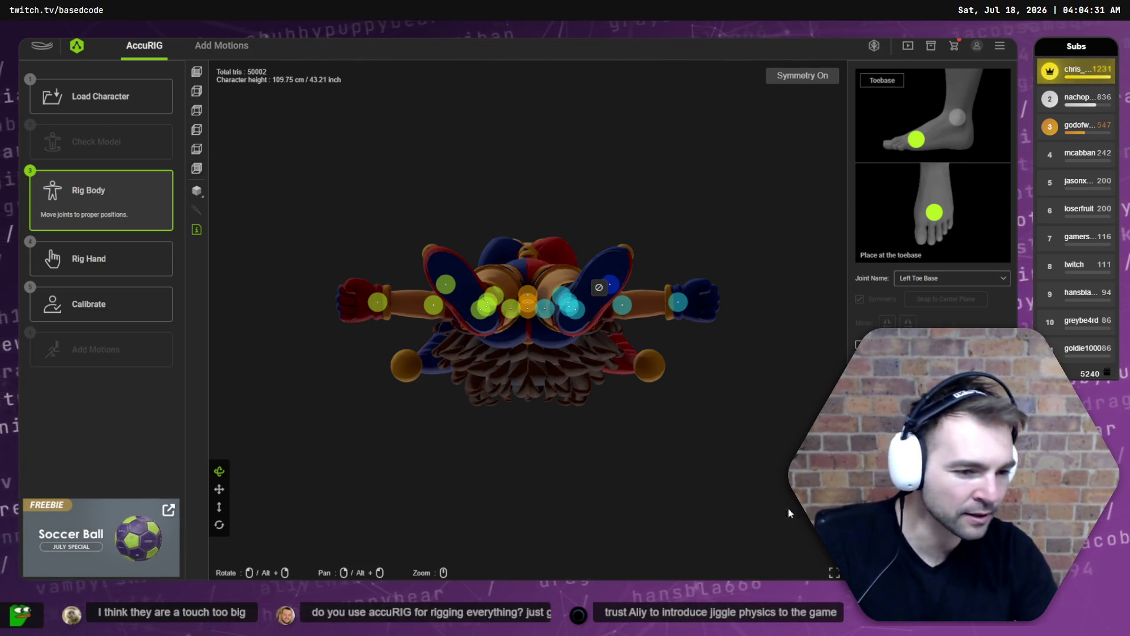
left_click(119, 311)
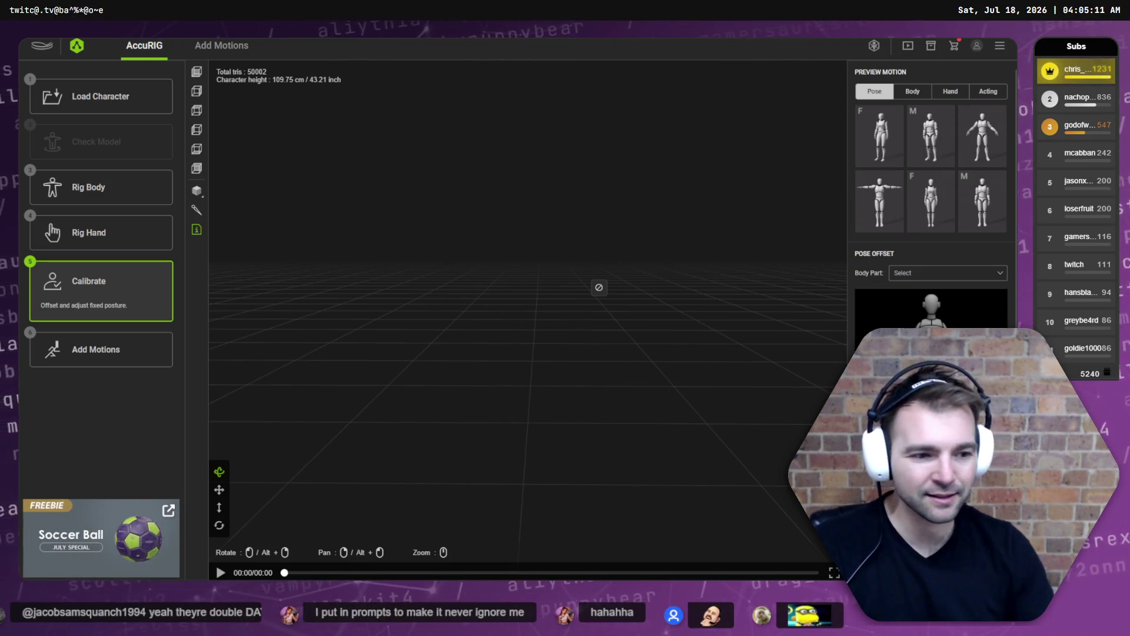
Flip through the Rig Body, Rig Hand and Calibrate steps to review the current rig.
left_click(147, 188)
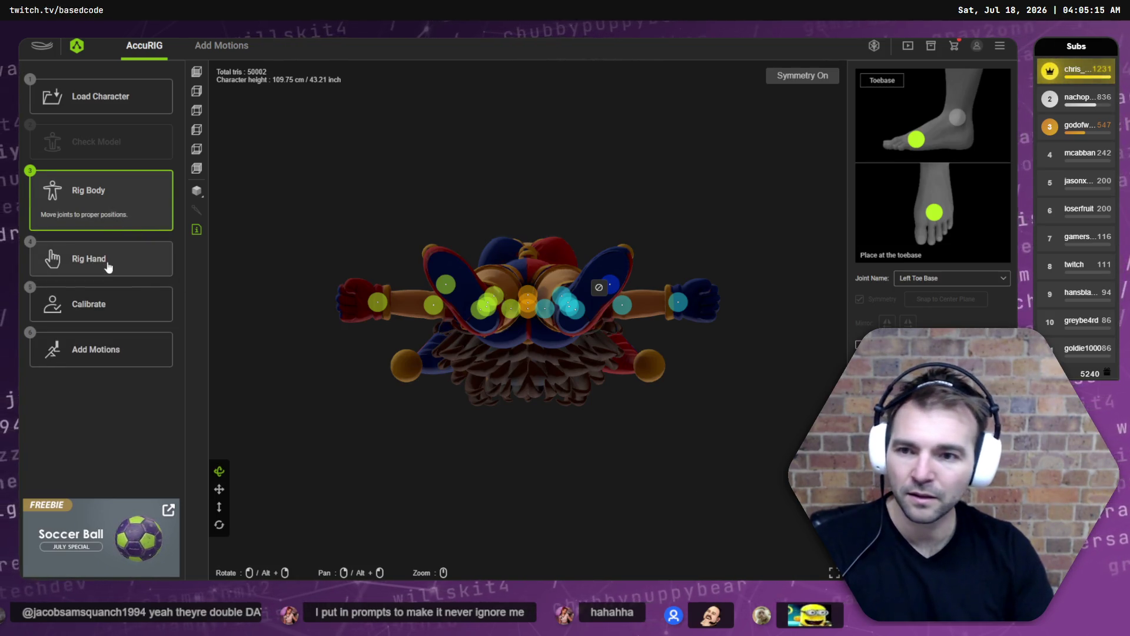
left_click(88, 259)
left_click(959, 563)
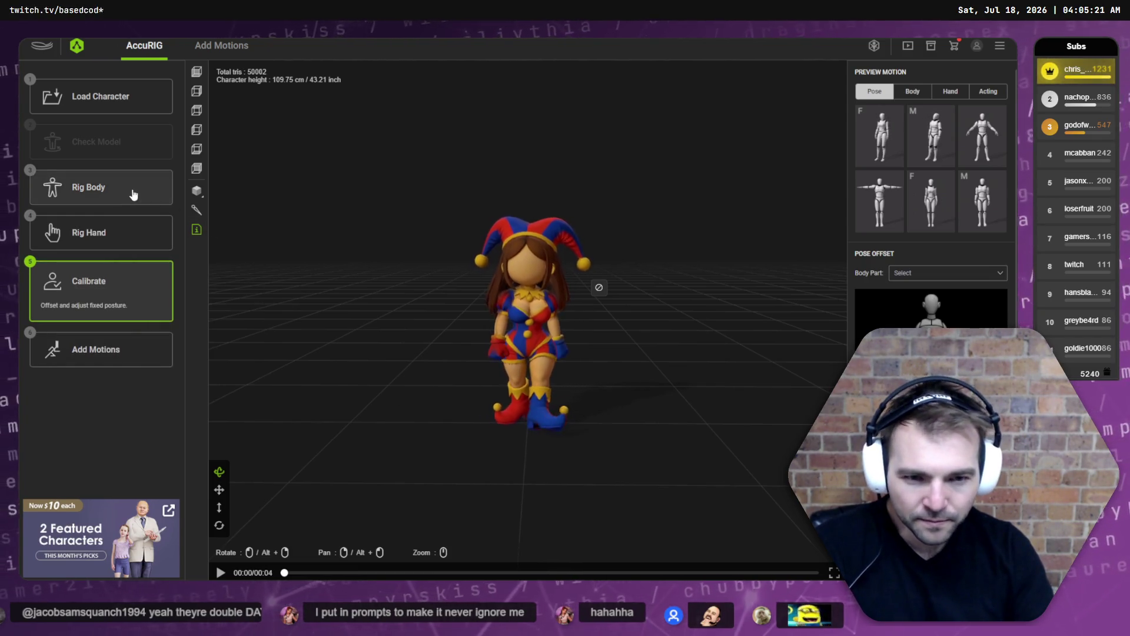
left_click(136, 194)
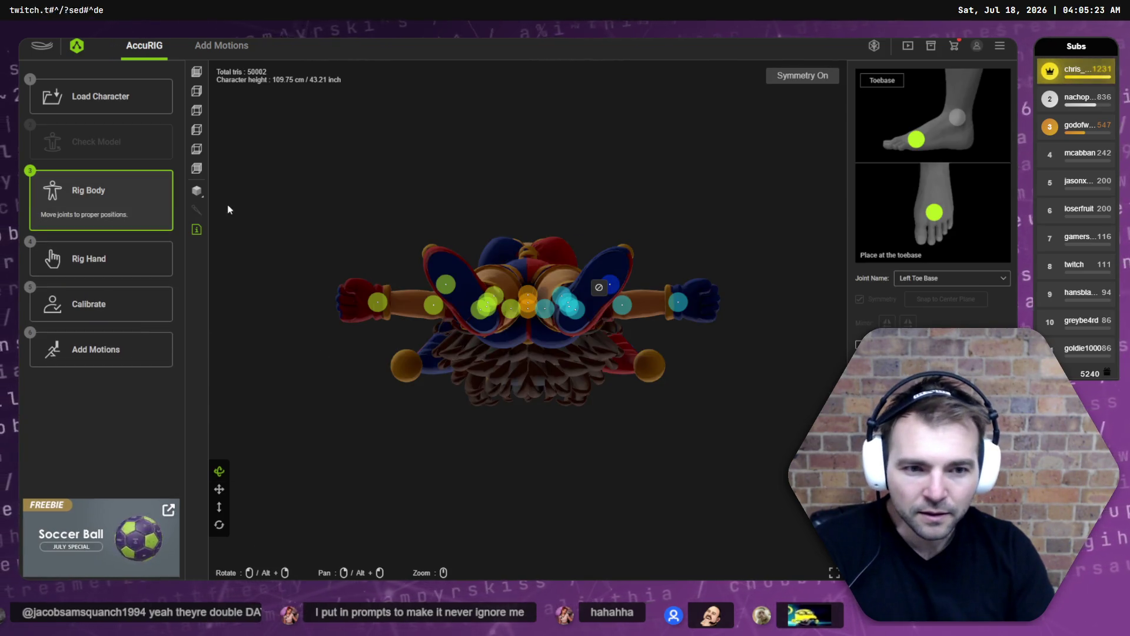
Select the Right Foot and shift both toe-base joints forward, then advance to Rig Hand.
left_click(478, 311)
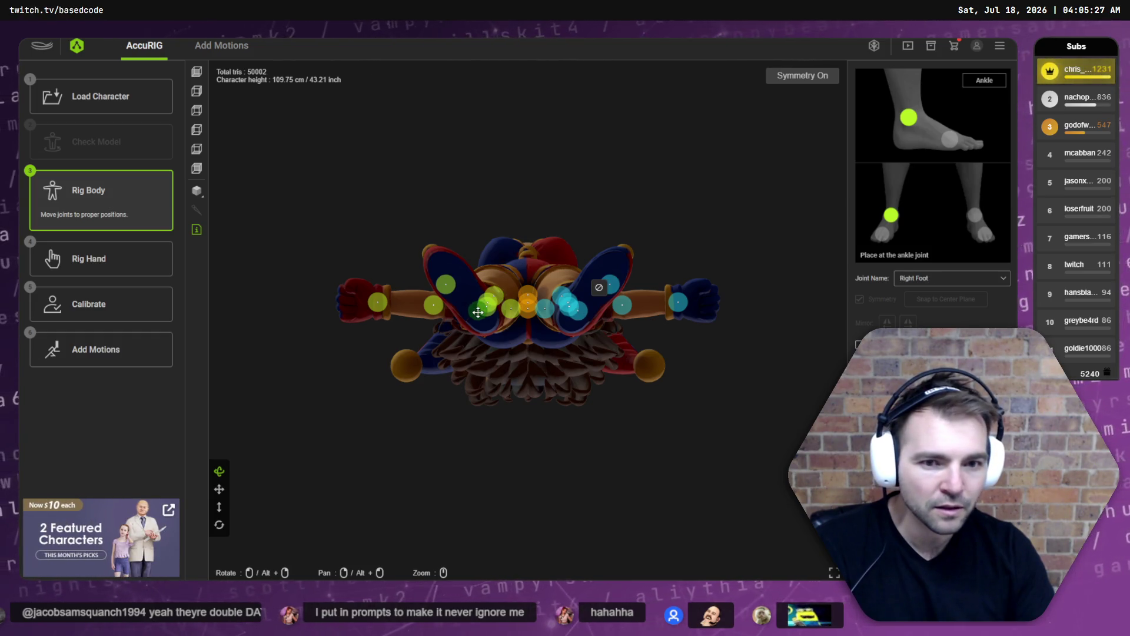
left_click_drag(443, 282, 472, 261)
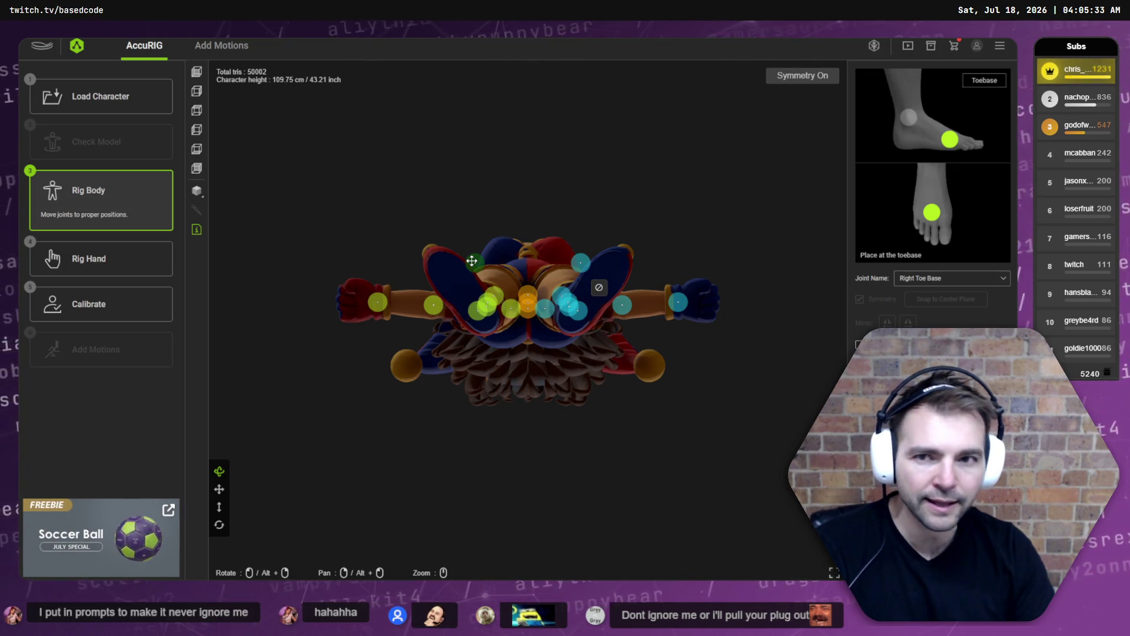
mouse_move(411, 139)
left_mouse_down()
mouse_move(447, 282)
mouse_move(542, 388)
mouse_move(739, 408)
mouse_move(699, 338)
mouse_move(652, 351)
mouse_move(718, 407)
left_mouse_up()
left_click(977, 559)
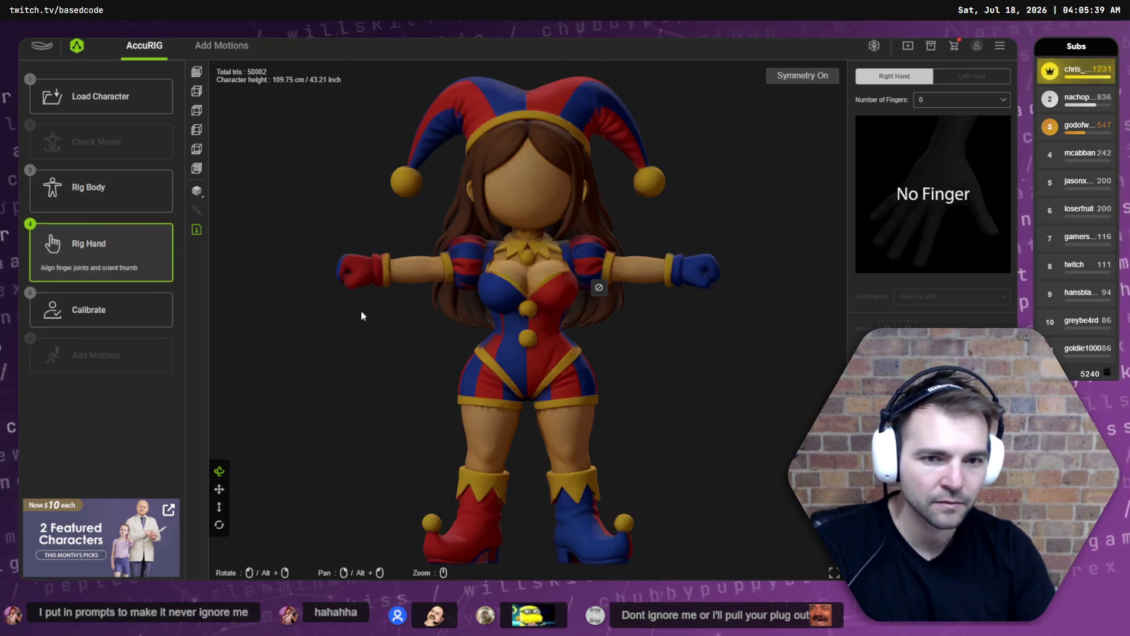
Recalibrate skinning with the new joints and briefly peek at the Add Motions library.
left_click(977, 559)
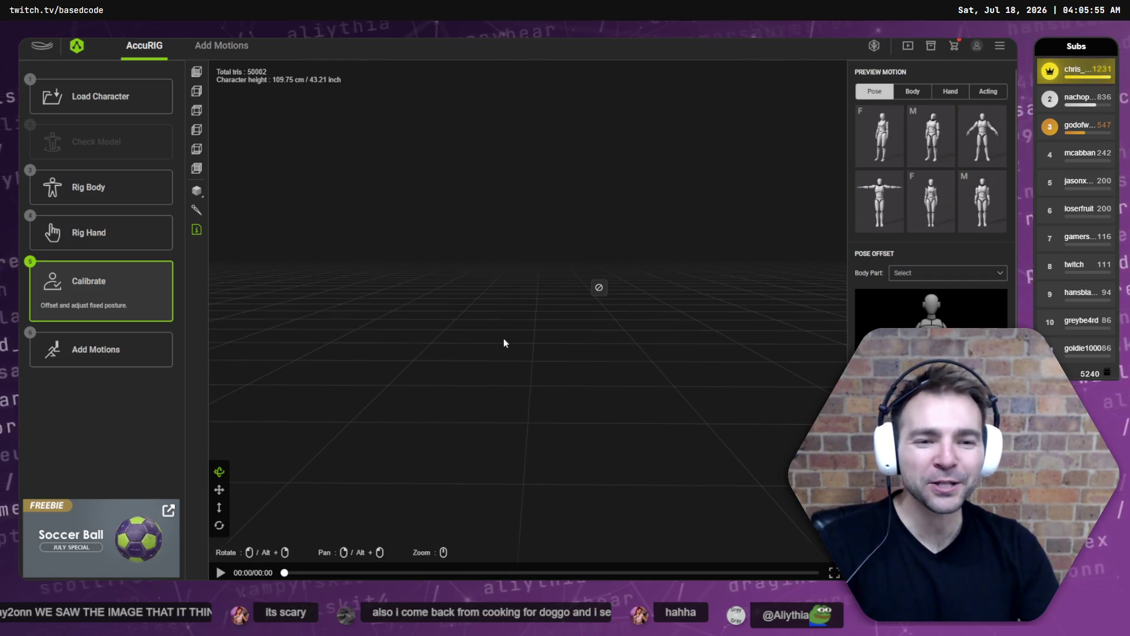
left_click(130, 352)
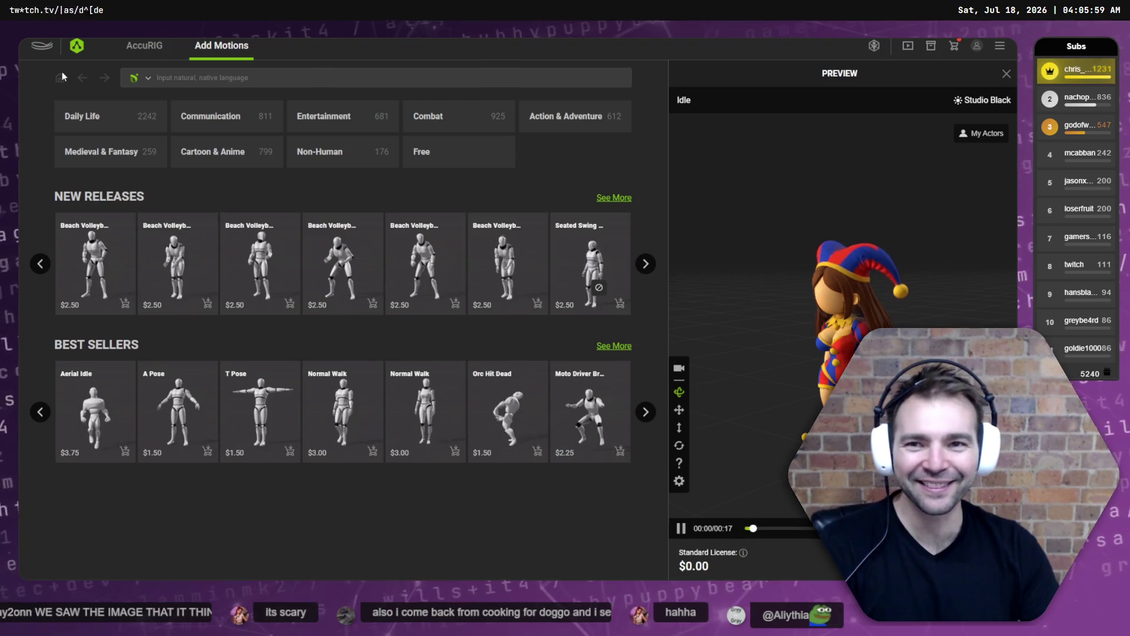
left_click(62, 75)
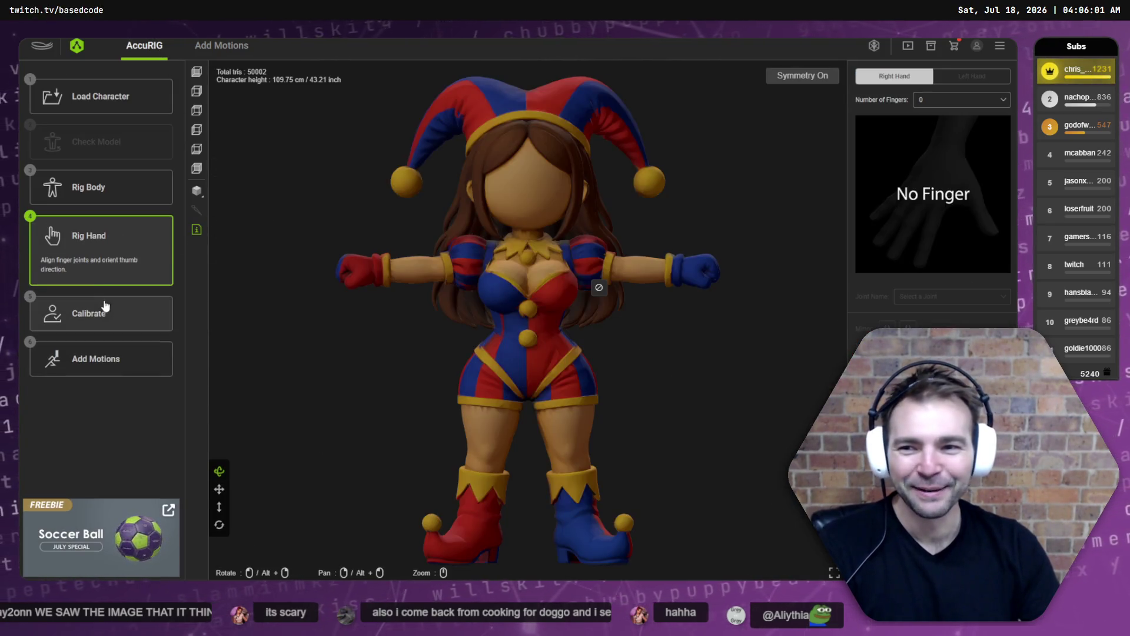
left_click(133, 360)
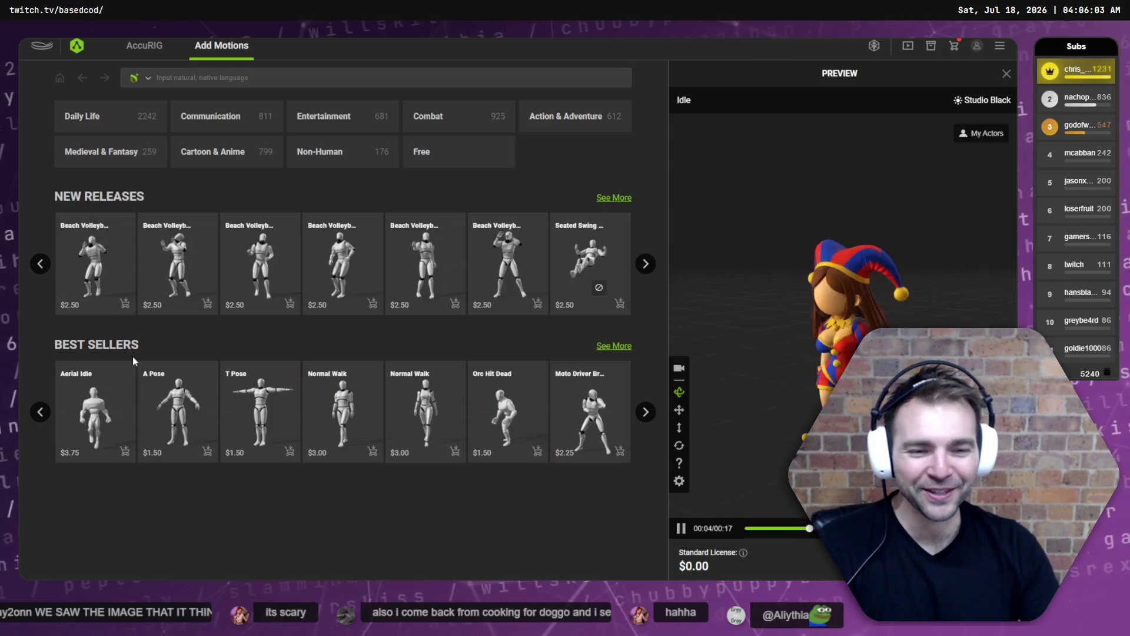
left_click(144, 46)
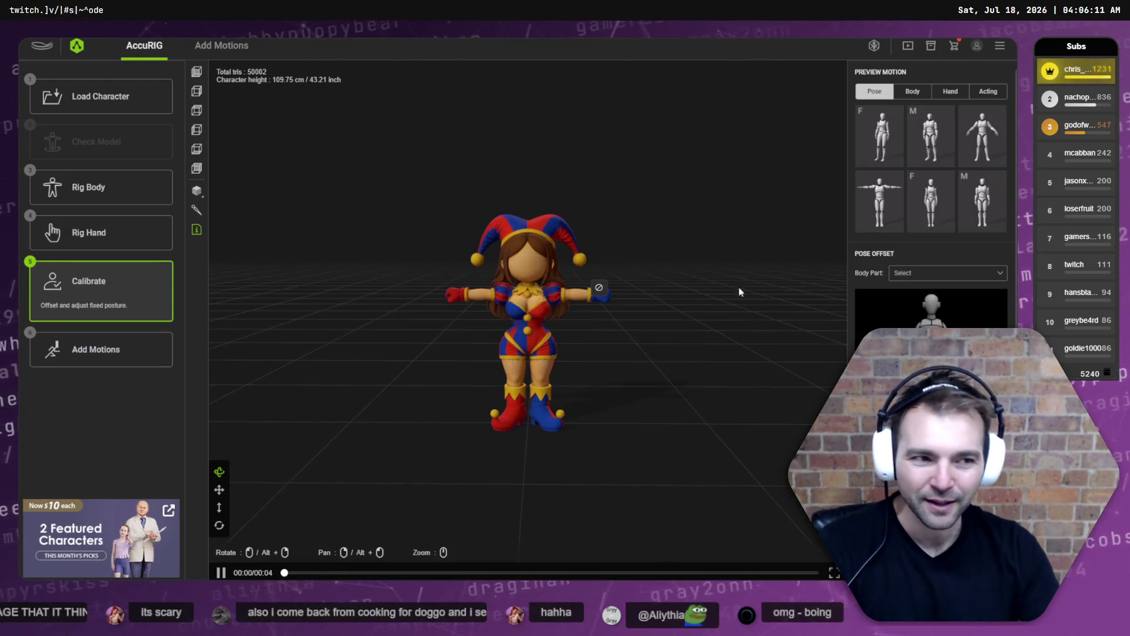
Play the third Acting preview clip on the jester, then return to Rig Body.
left_click(912, 92)
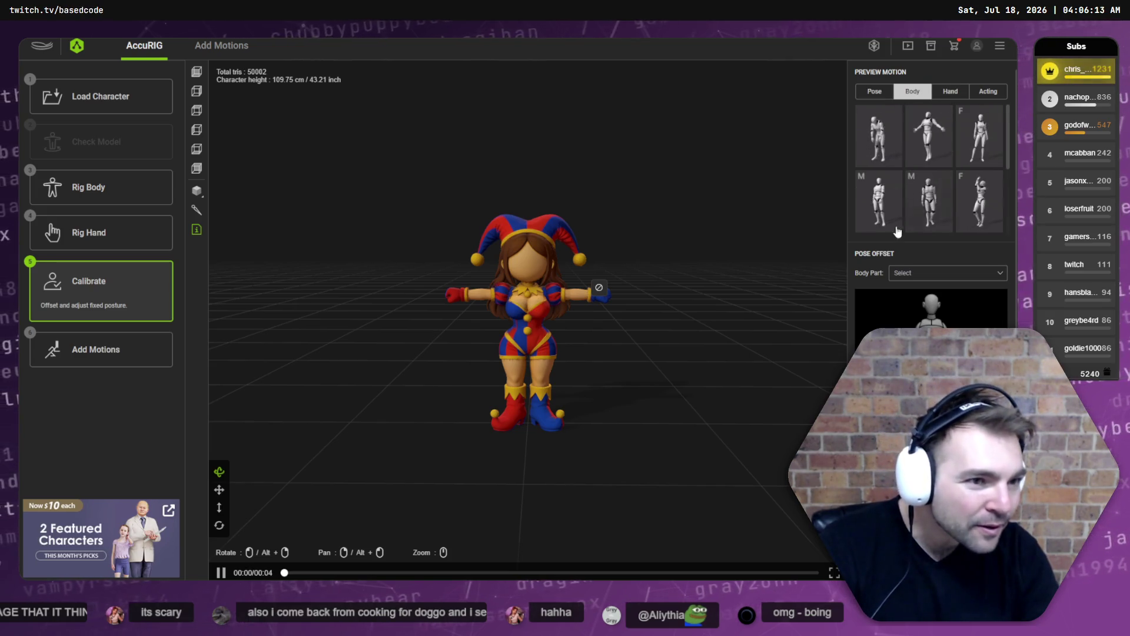
left_click(988, 91)
left_click(989, 136)
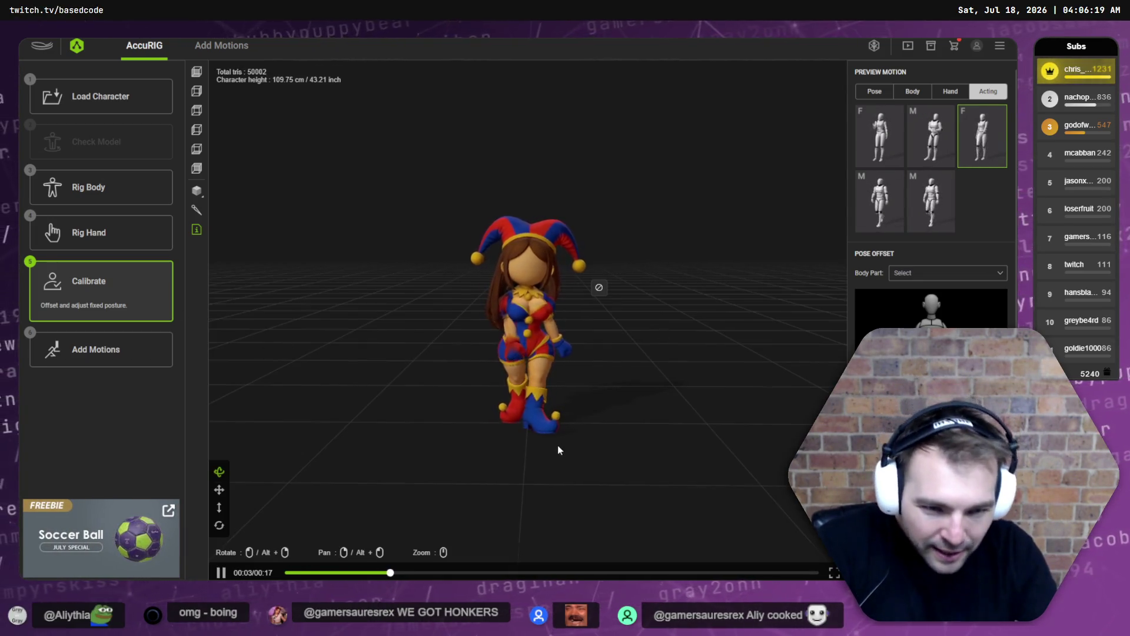
left_click(91, 191)
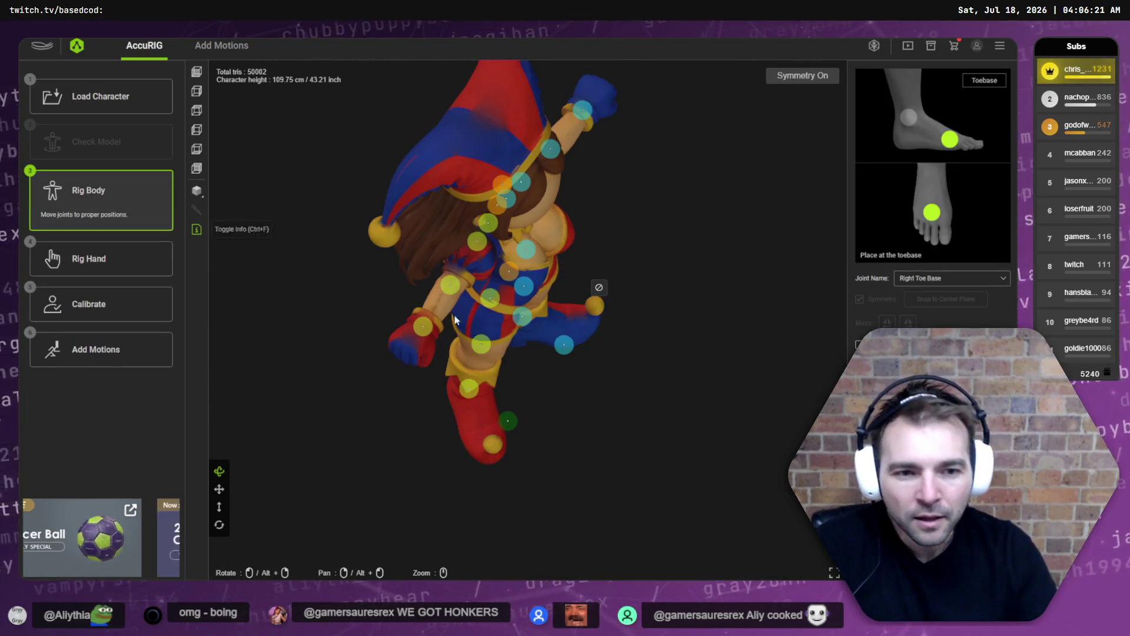
left_click_drag(508, 428, 478, 438)
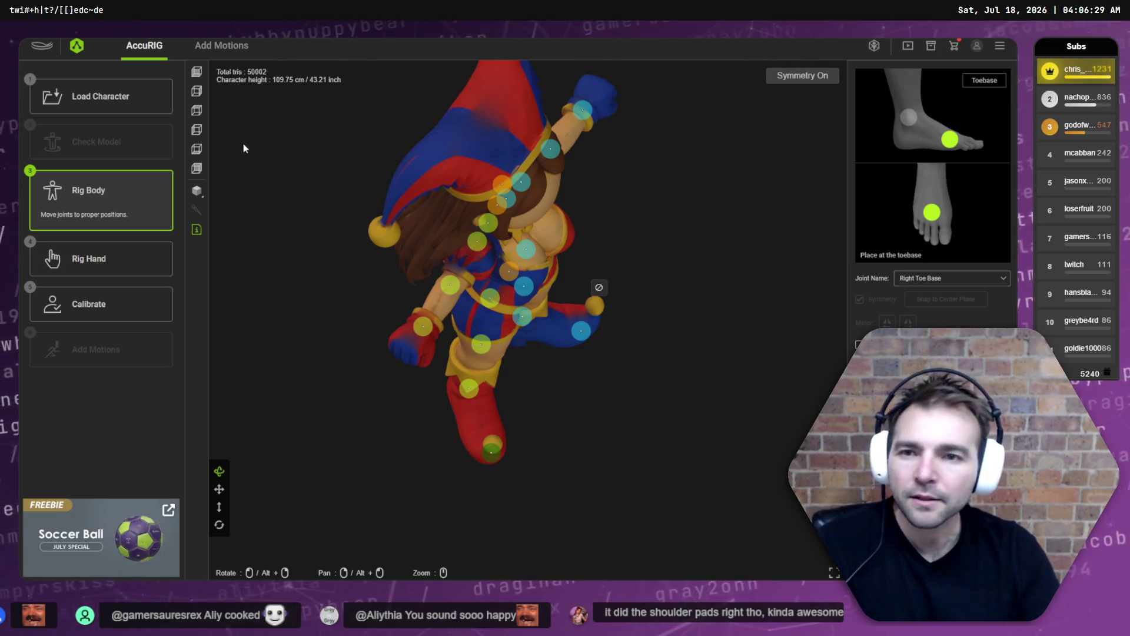
left_click(197, 150)
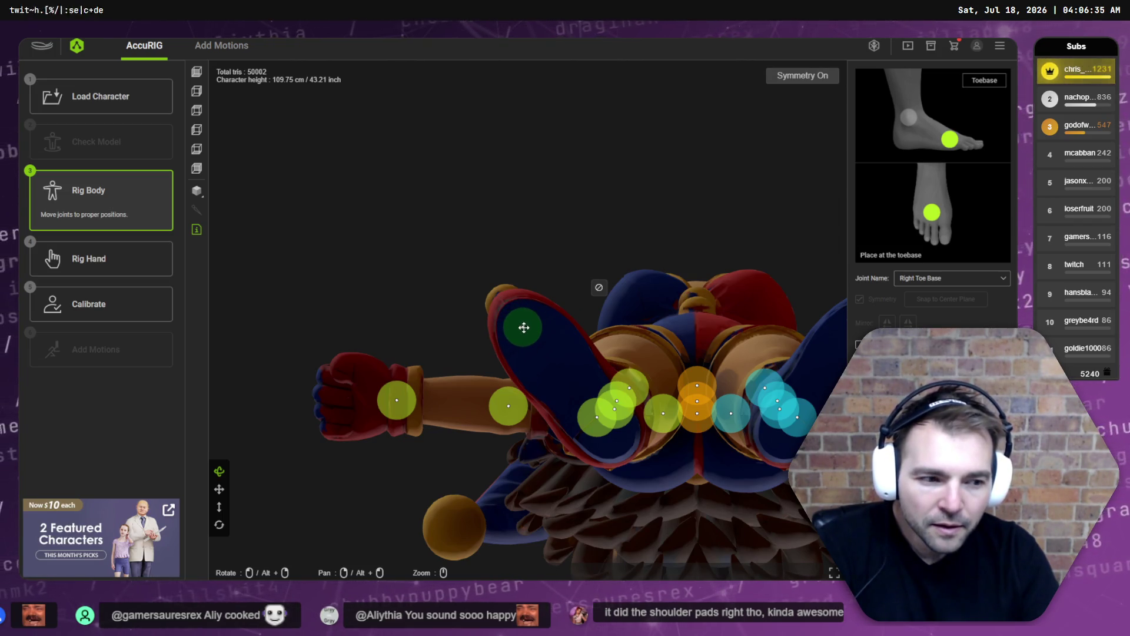
left_click(88, 259)
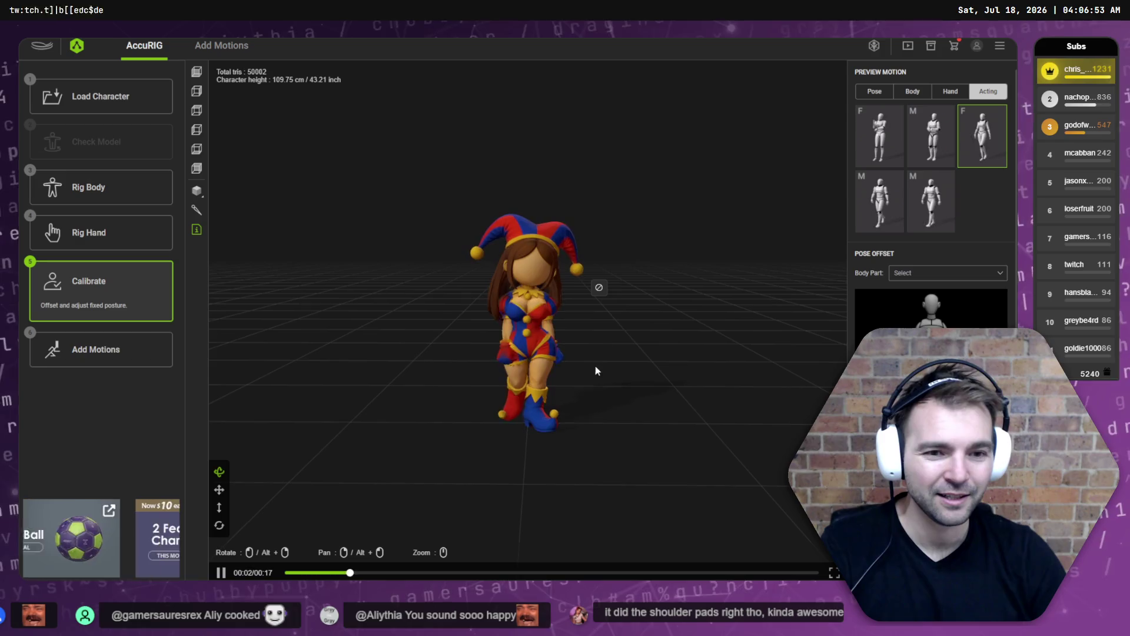
View the walking jester from the side and front, then return to Rig Body joint placement.
mouse_move(589, 364)
left_mouse_down()
mouse_move(643, 370)
mouse_move(386, 359)
mouse_move(563, 354)
left_mouse_up()
scroll(532, 291, "up", 5)
mouse_move(528, 310)
left_mouse_down()
mouse_move(716, 293)
mouse_move(630, 293)
mouse_move(562, 266)
mouse_move(527, 338)
mouse_move(469, 386)
mouse_move(499, 320)
mouse_move(768, 234)
mouse_move(505, 312)
mouse_move(589, 294)
mouse_move(699, 334)
mouse_move(589, 322)
mouse_move(620, 348)
mouse_move(580, 321)
mouse_move(483, 327)
left_mouse_up()
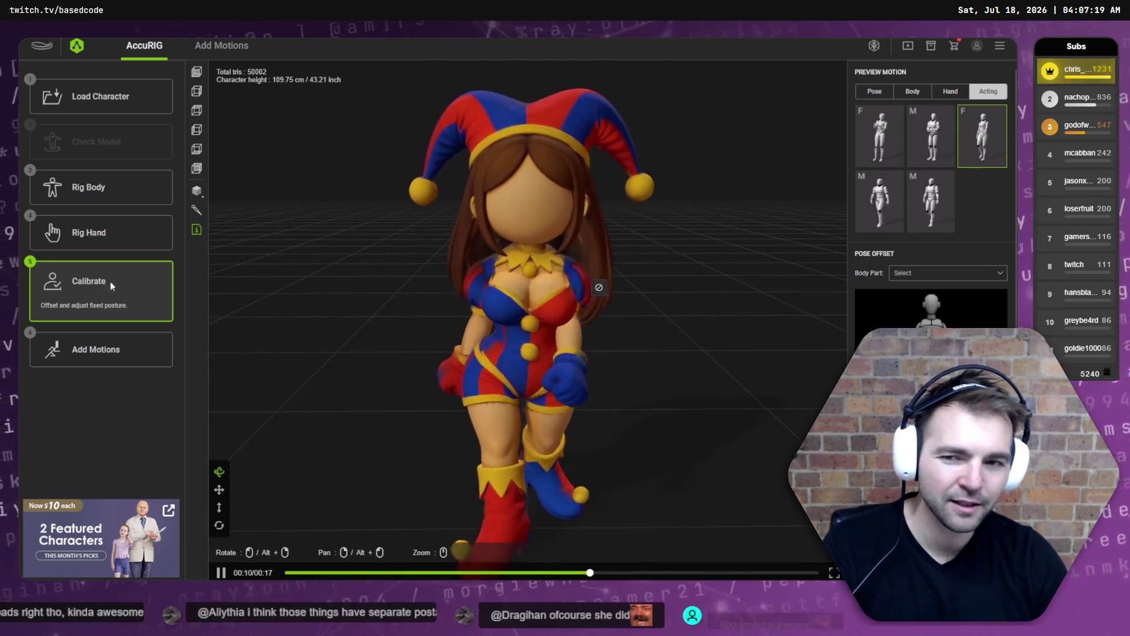
left_click(77, 194)
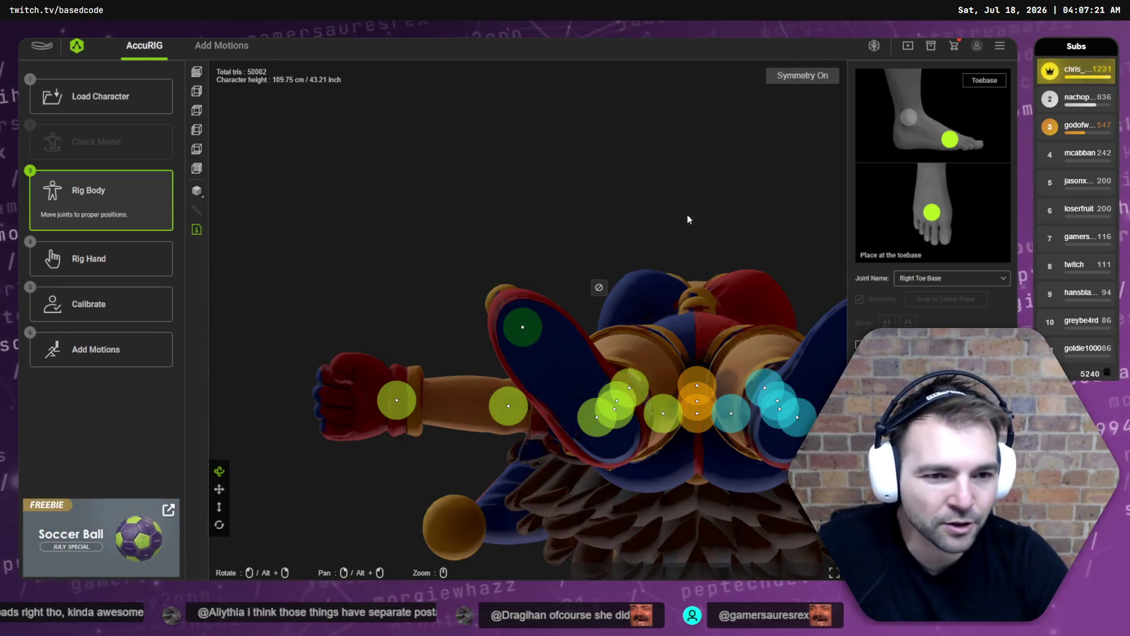
left_click(197, 74)
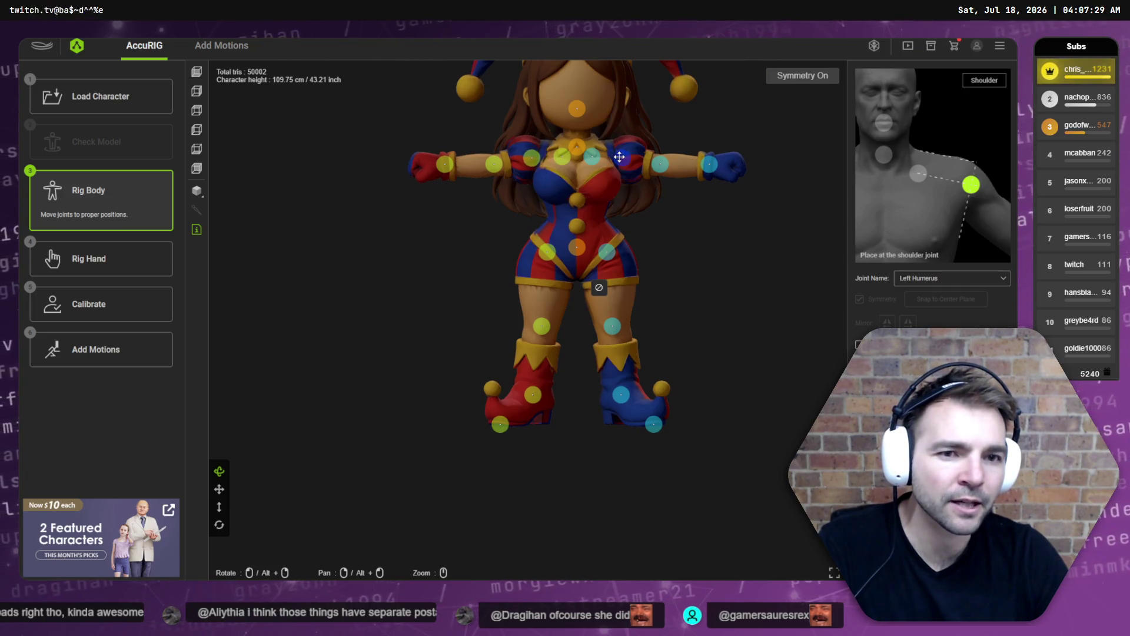
left_click(91, 306)
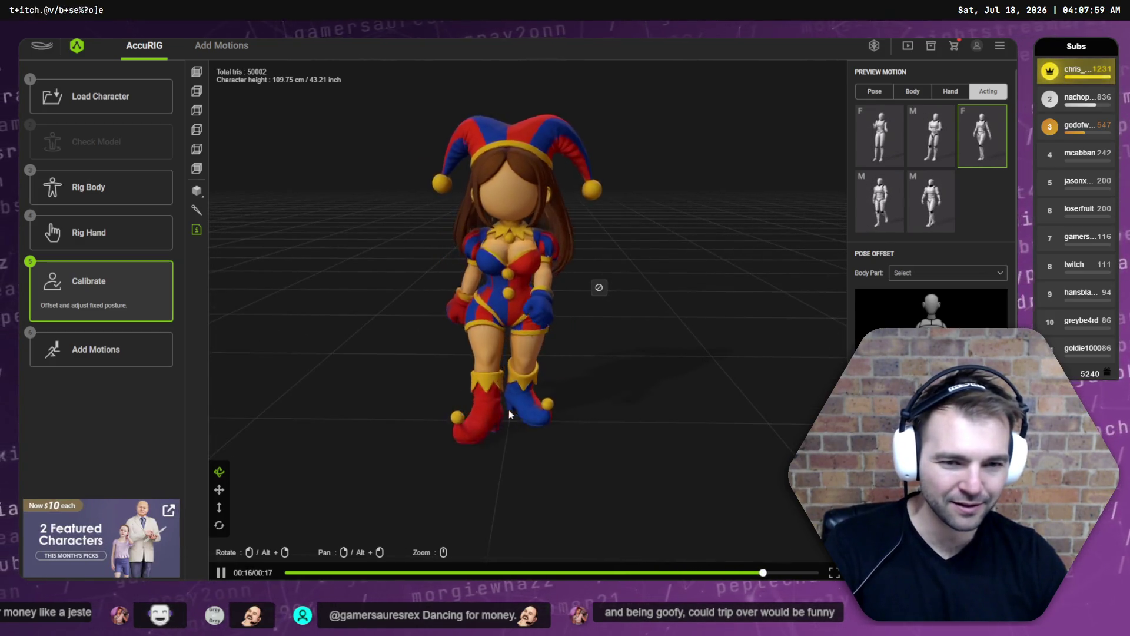
left_click(131, 193)
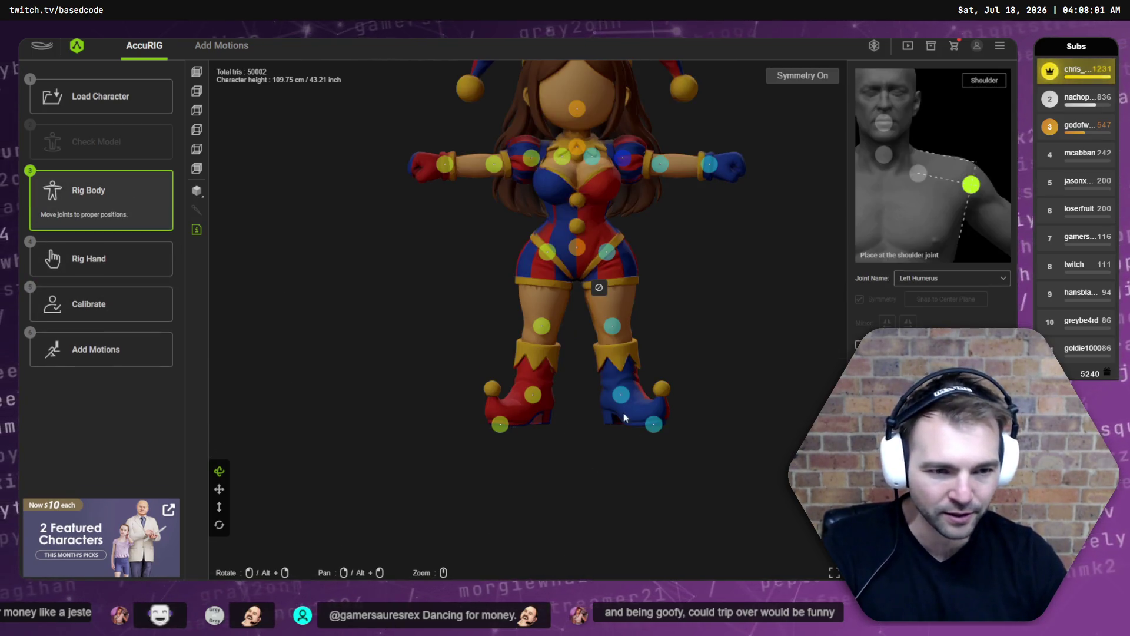
Raise the Left Toe Base joint and its mirror, then recalibrate to preview the rig.
left_click_drag(658, 430, 658, 422)
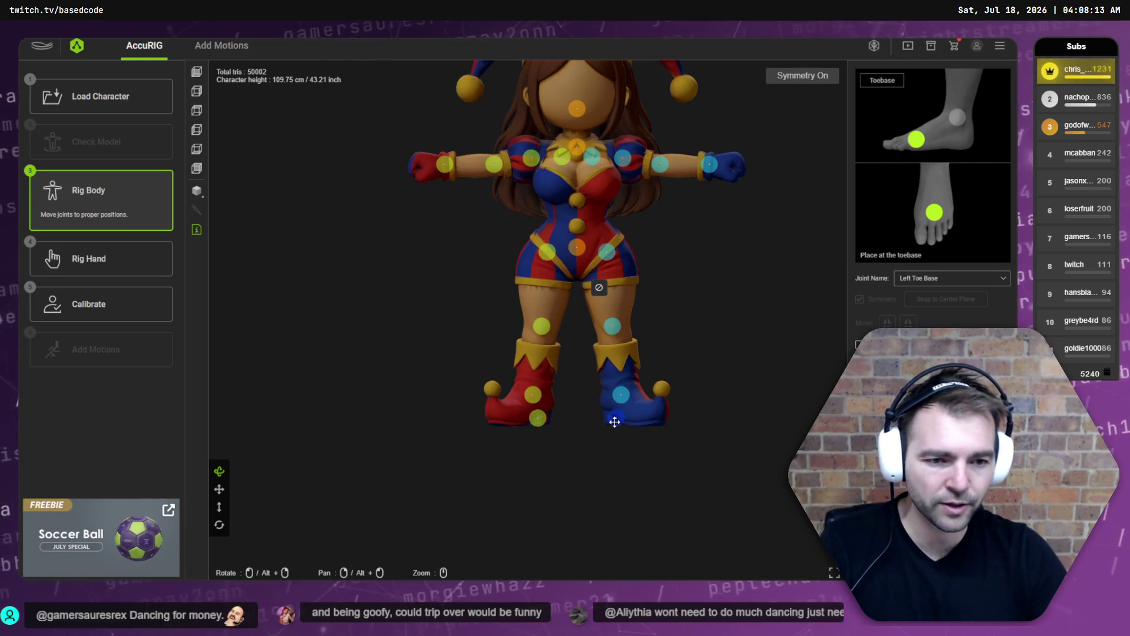
left_click(103, 302)
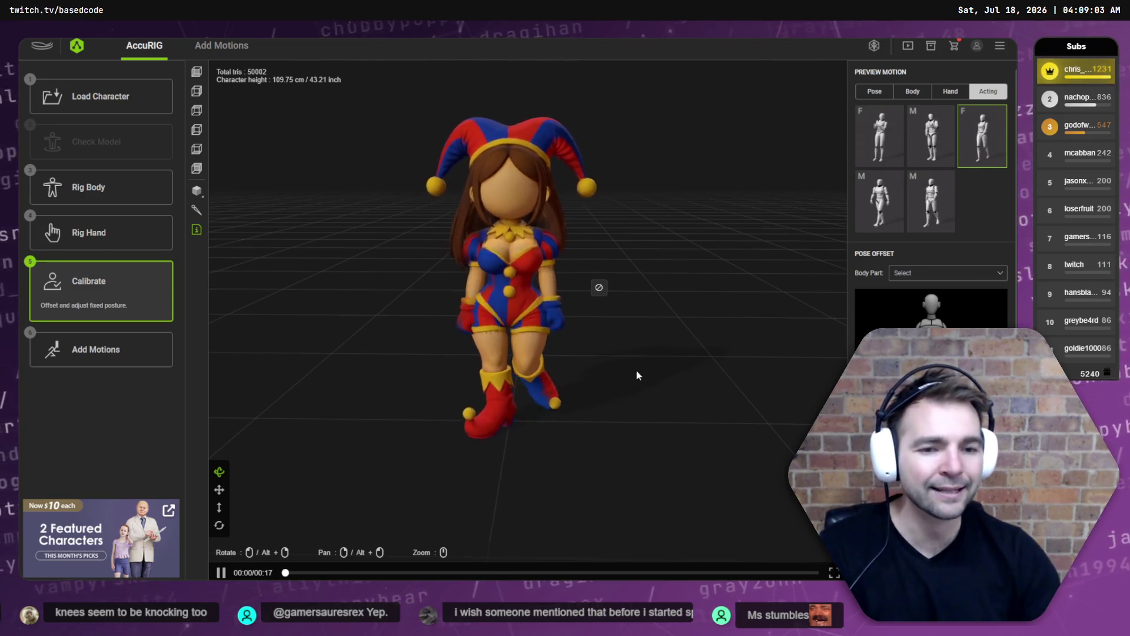
Shift the right toe joint slightly left, recalibrate, check the walk from back to front, then return to Rig Body.
left_click_drag(637, 375, 387, 365)
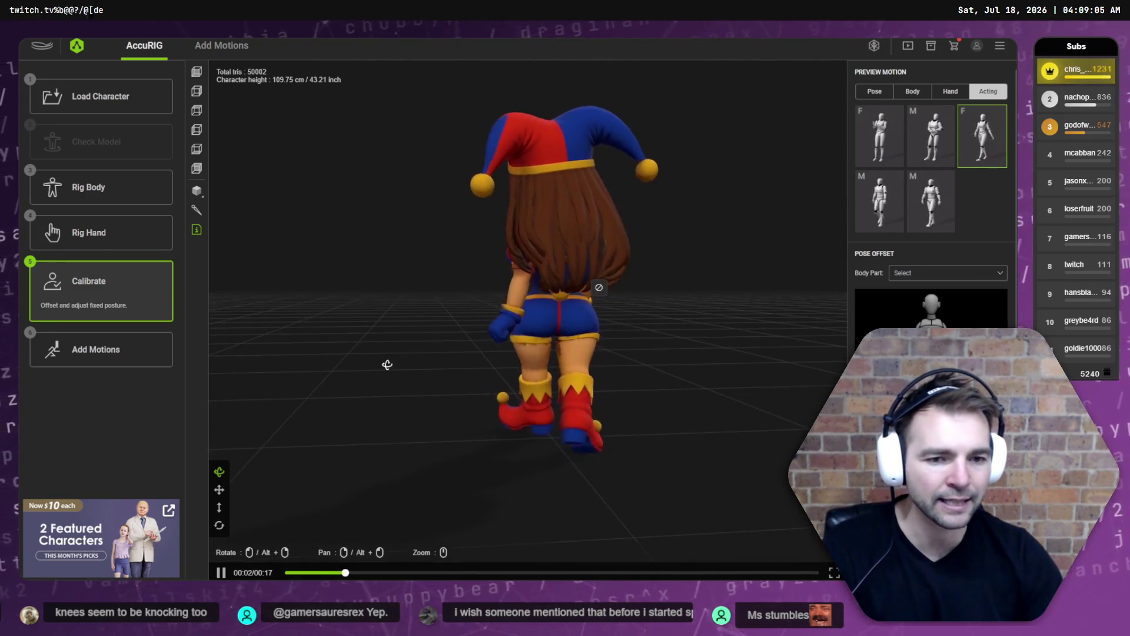
left_click(85, 196)
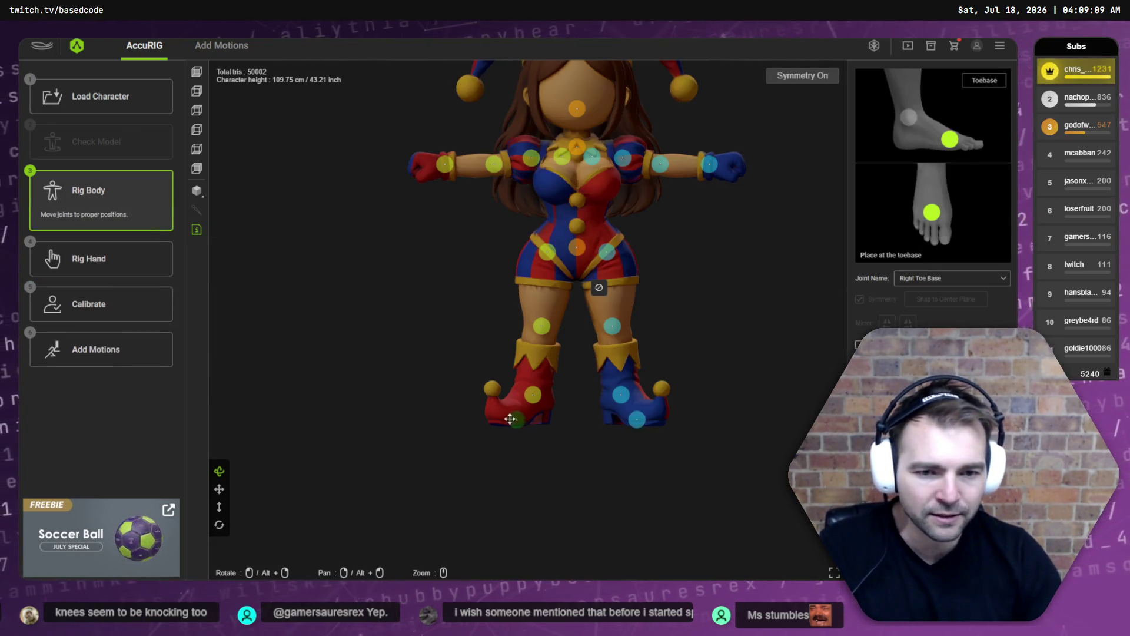
mouse_move(509, 418)
left_mouse_down()
mouse_move(464, 411)
mouse_move(625, 488)
mouse_move(496, 415)
left_mouse_up()
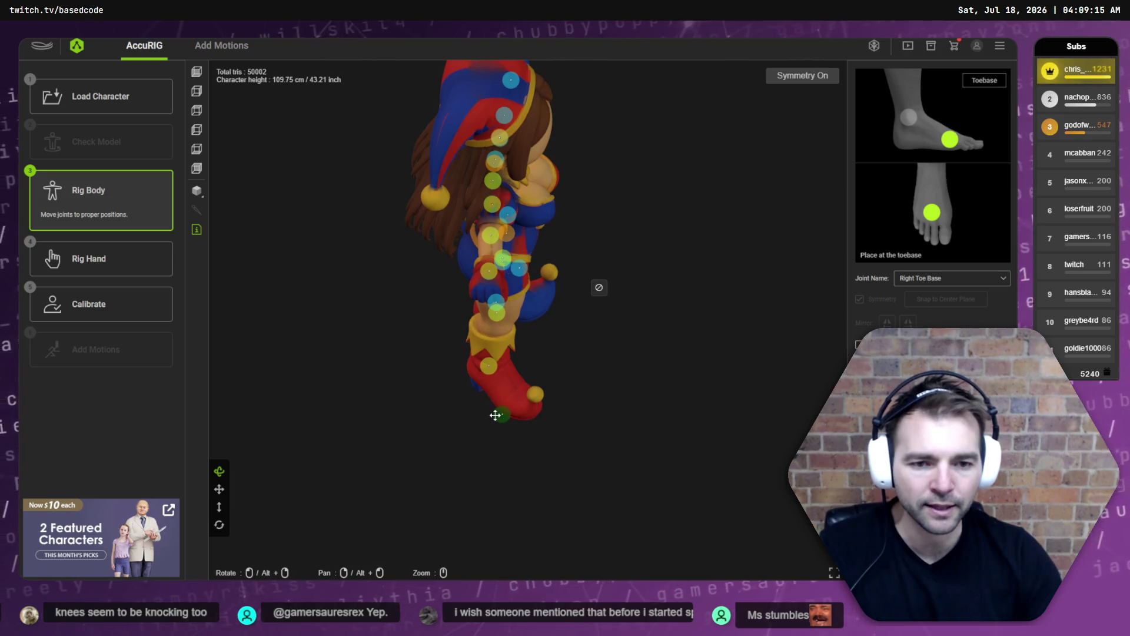
left_click(131, 319)
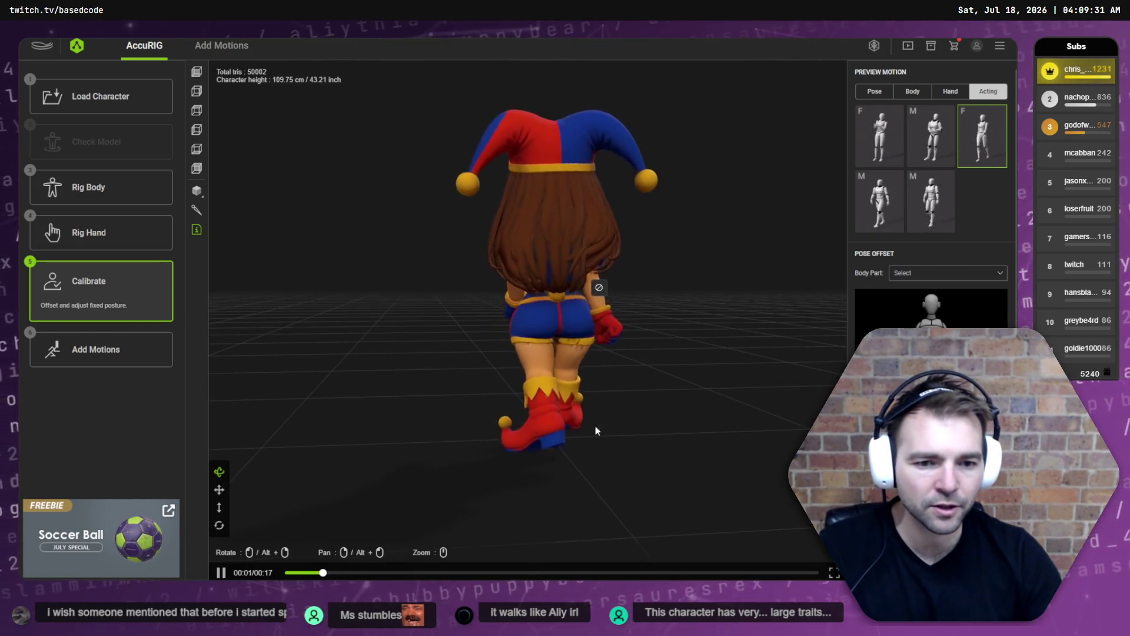
mouse_move(348, 437)
left_mouse_down()
mouse_move(560, 434)
mouse_move(585, 455)
left_mouse_up()
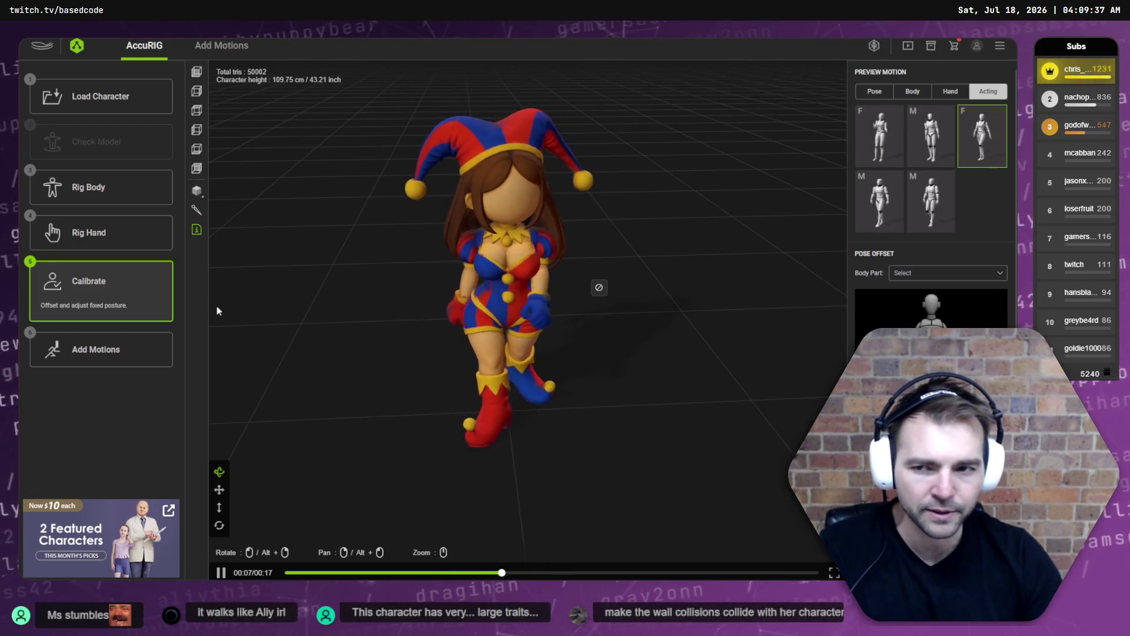
left_click(118, 198)
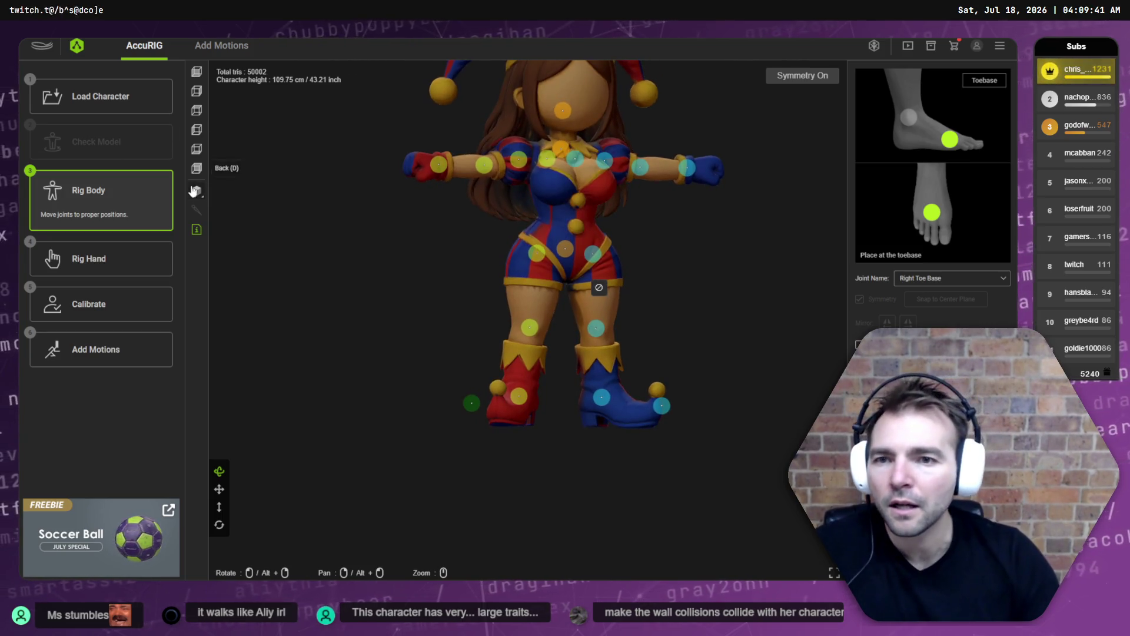
Move both toe joints outward from Bottom view and adjust the left ankle from Front view.
left_click(199, 72)
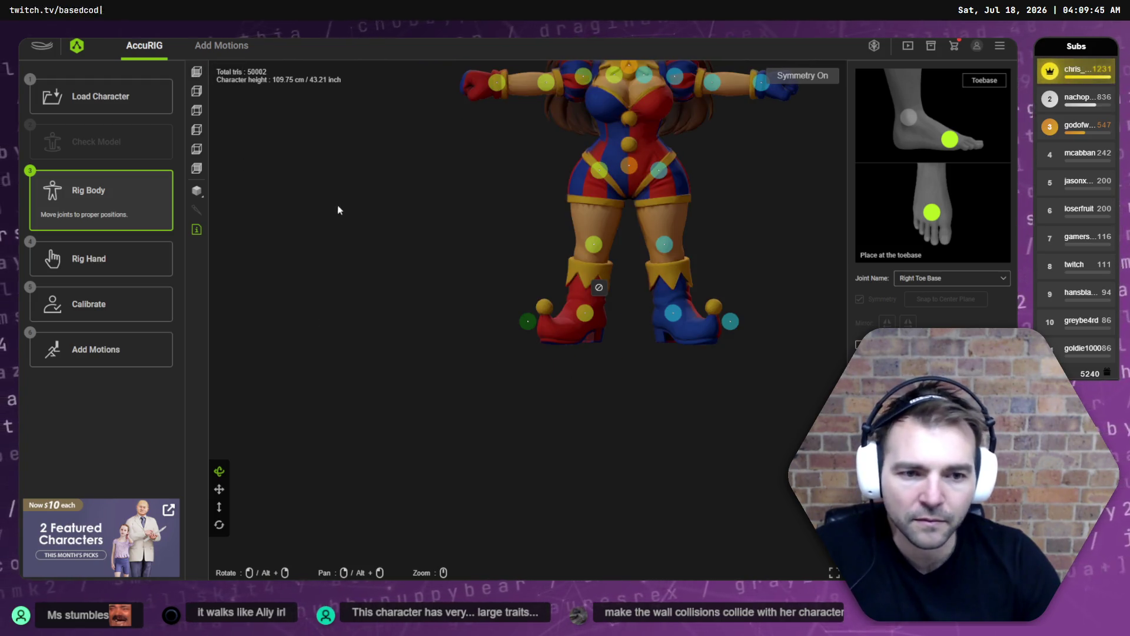
left_click(197, 150)
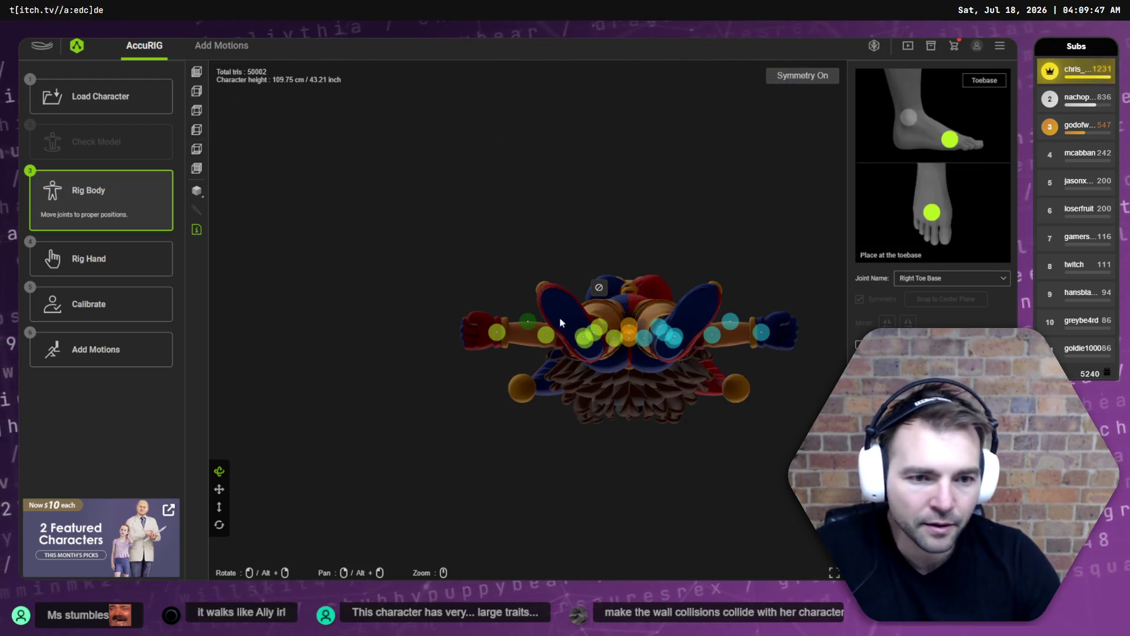
left_click_drag(532, 326, 552, 309)
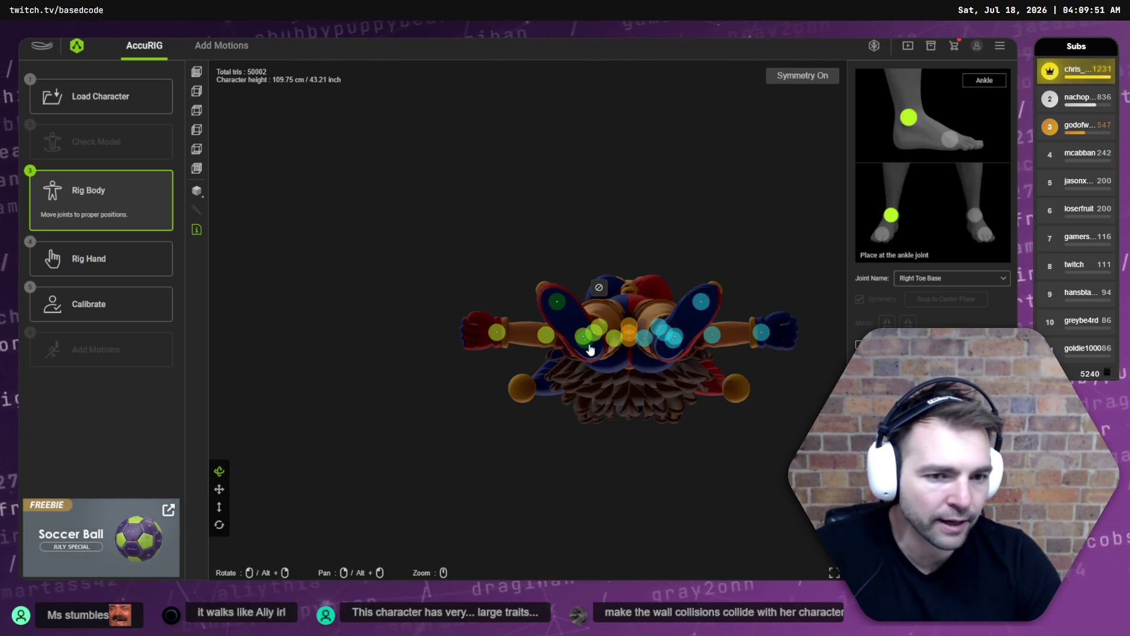
left_click(197, 110)
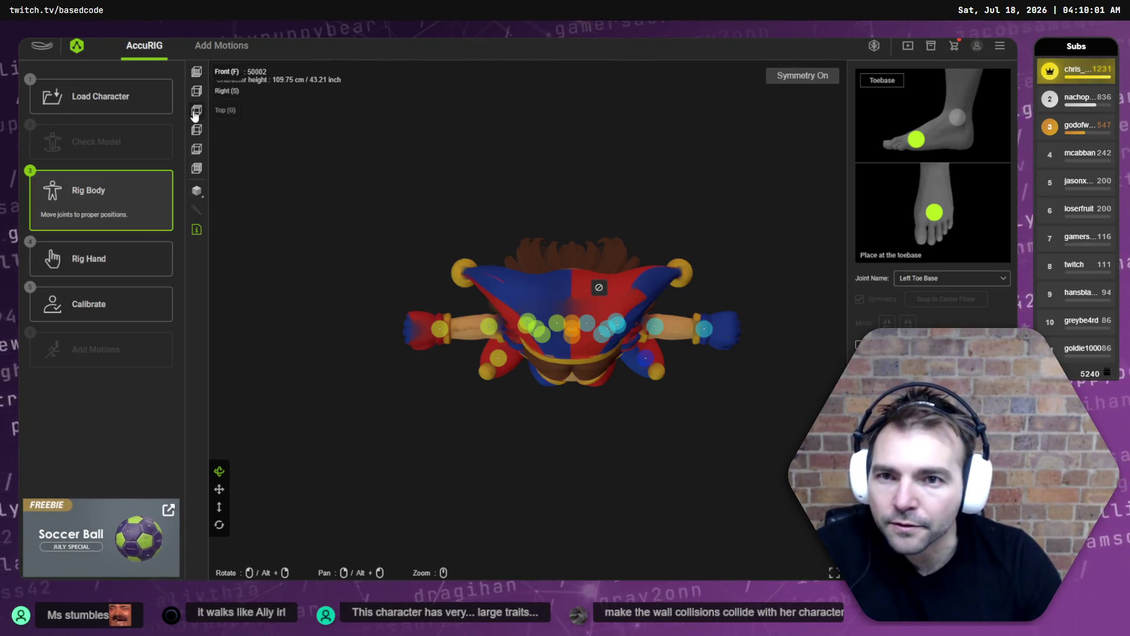
left_click(196, 71)
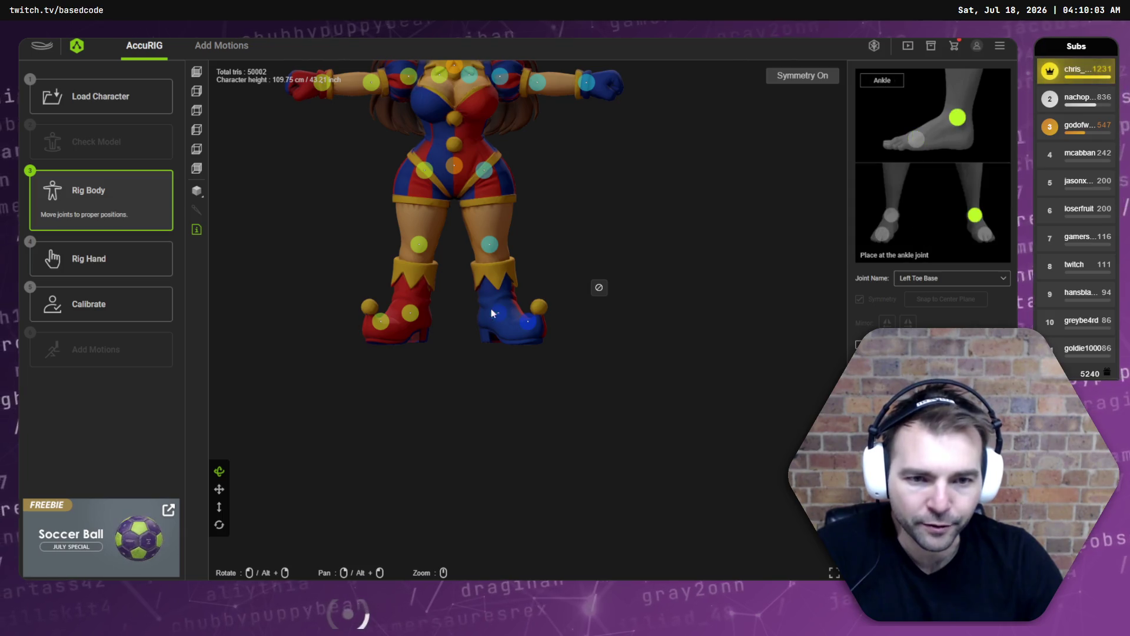
left_click_drag(497, 310, 494, 314)
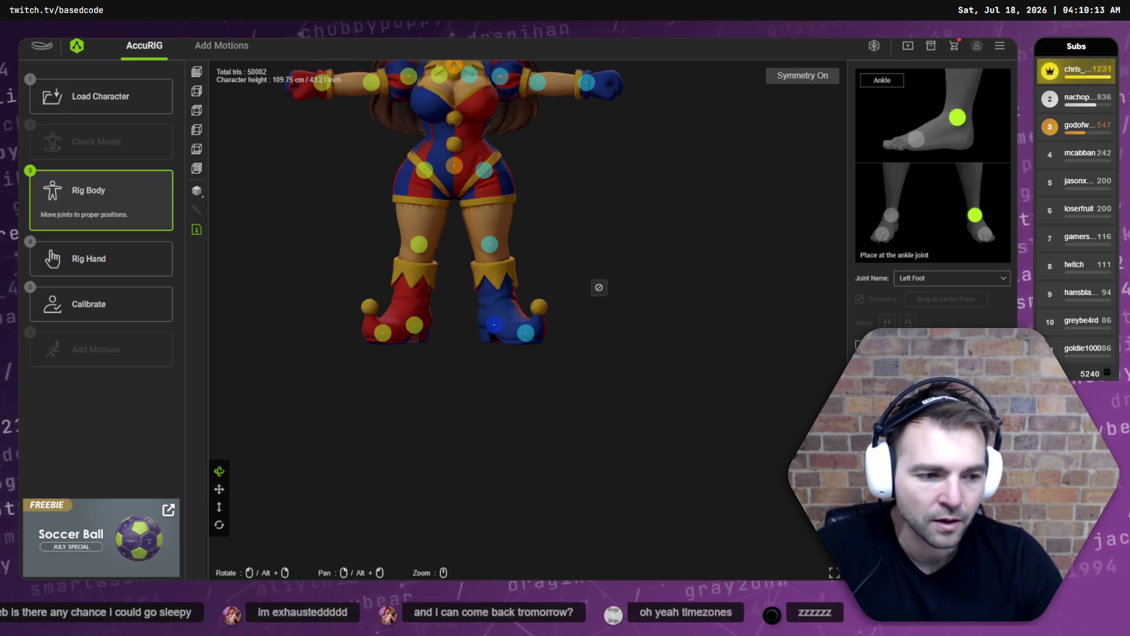
left_click(936, 559)
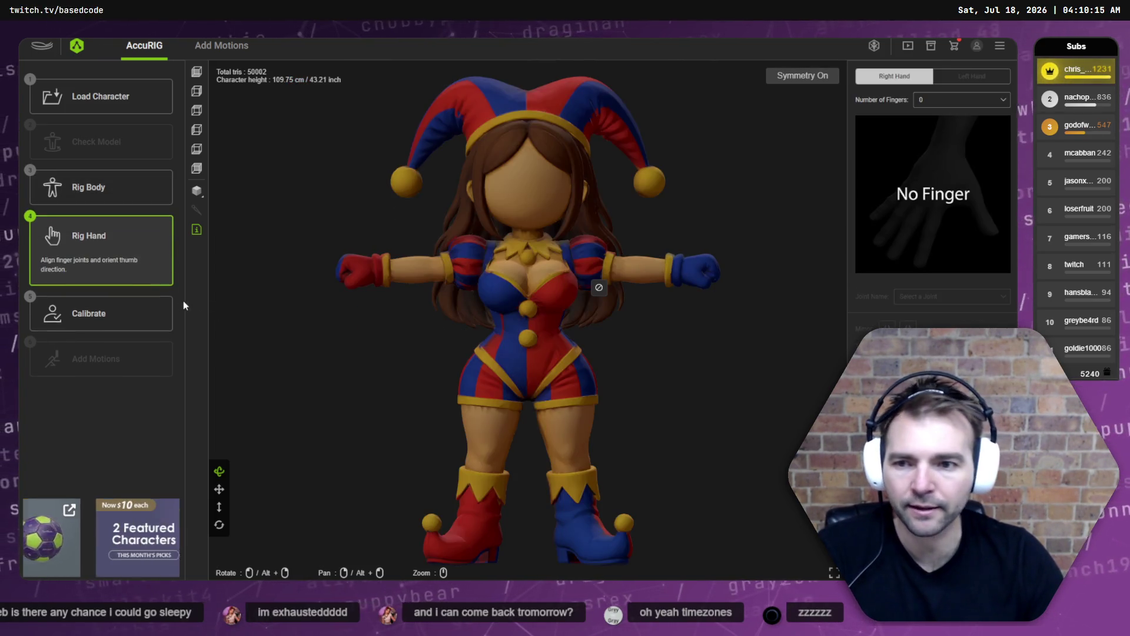
Advance to Calibrate and let the rigid skin weights recalculate.
left_click(159, 312)
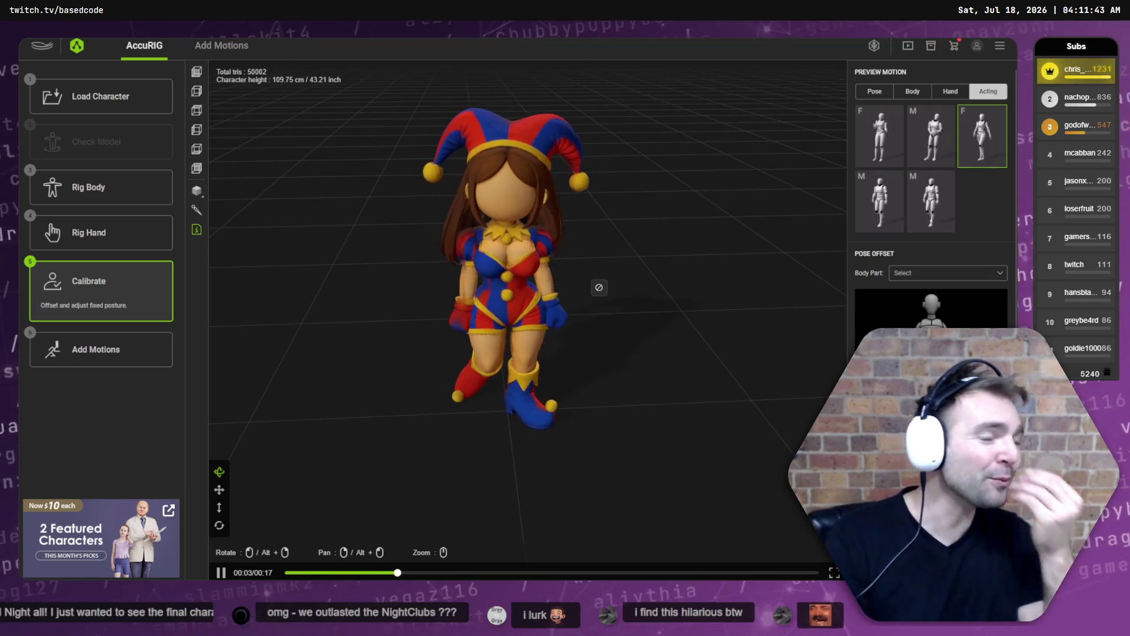
After peeking at Add Motions, preview the first Body motion on the jester.
left_click(110, 339)
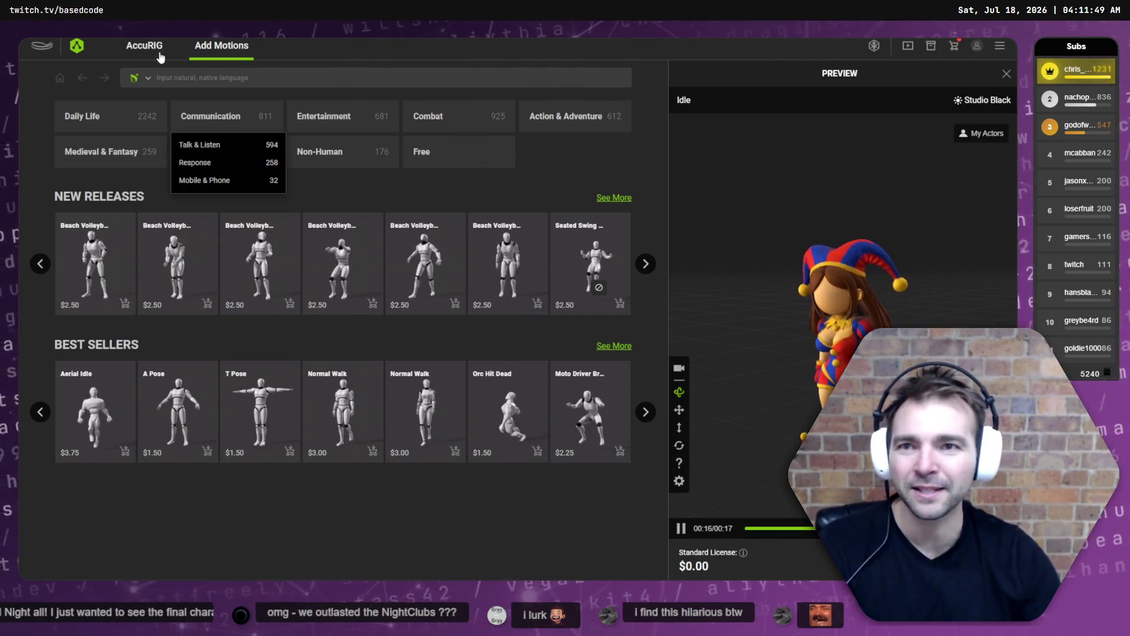
left_click(145, 46)
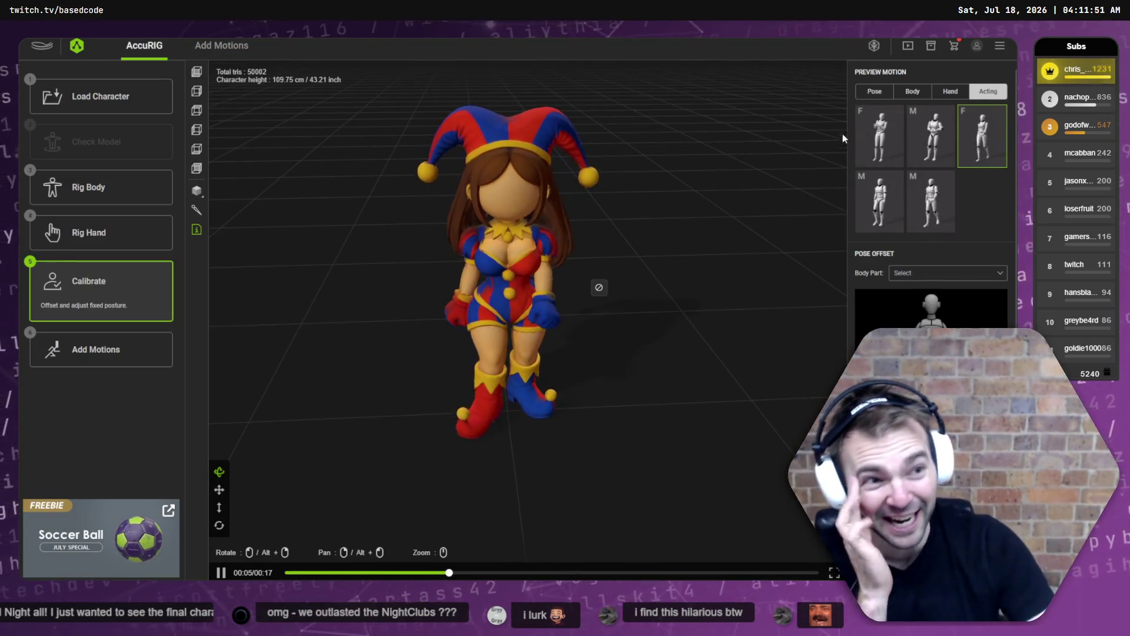
left_click(911, 92)
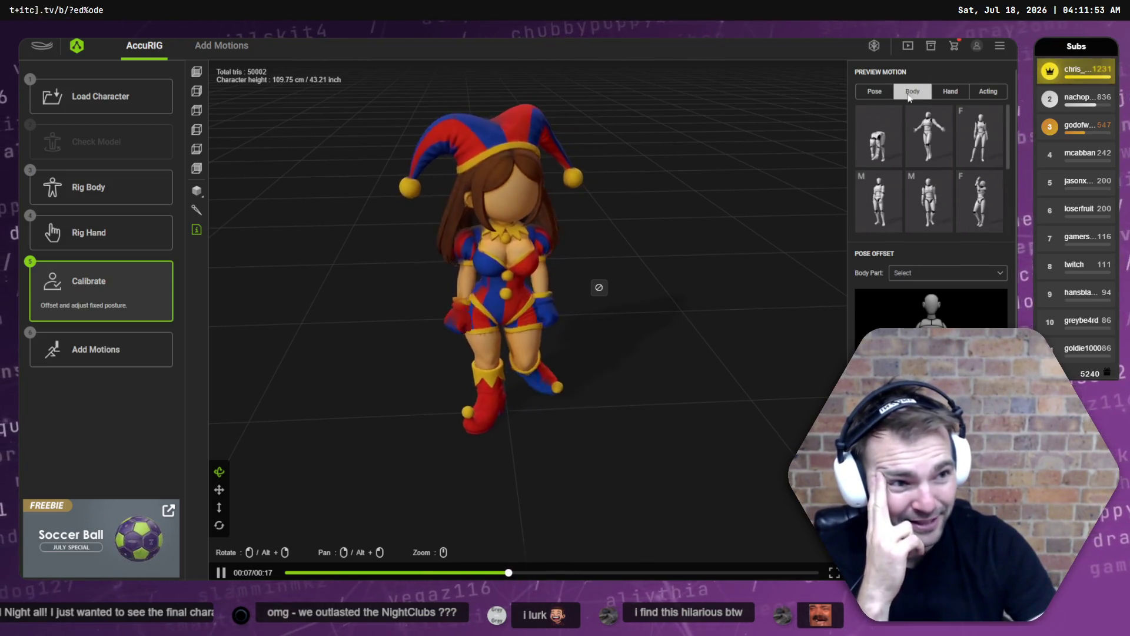
left_click(878, 135)
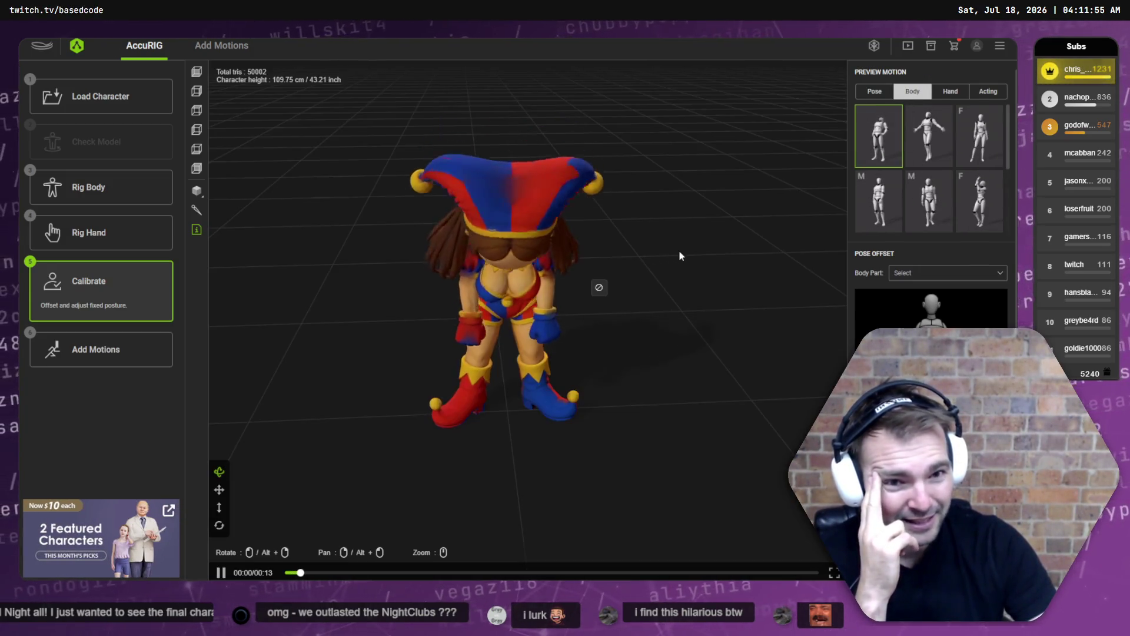
Watch the first body motion from side and back angles, then go to Add Motions.
mouse_move(669, 282)
left_mouse_down()
mouse_move(735, 274)
mouse_move(641, 277)
left_mouse_up()
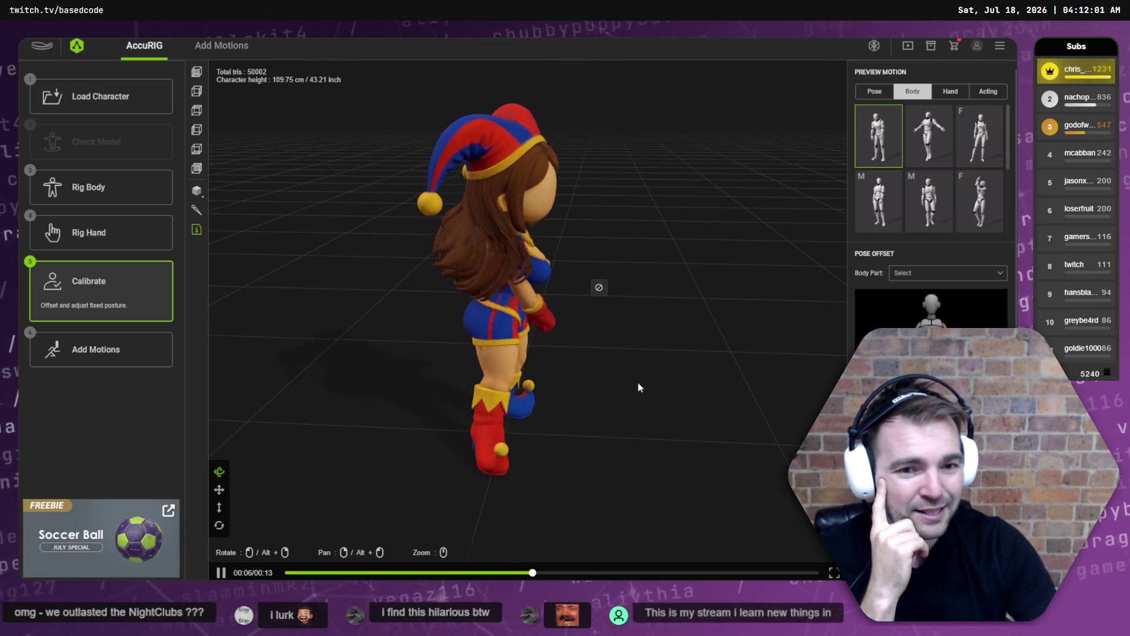
mouse_move(623, 381)
left_mouse_down()
mouse_move(533, 372)
mouse_move(693, 370)
left_mouse_up()
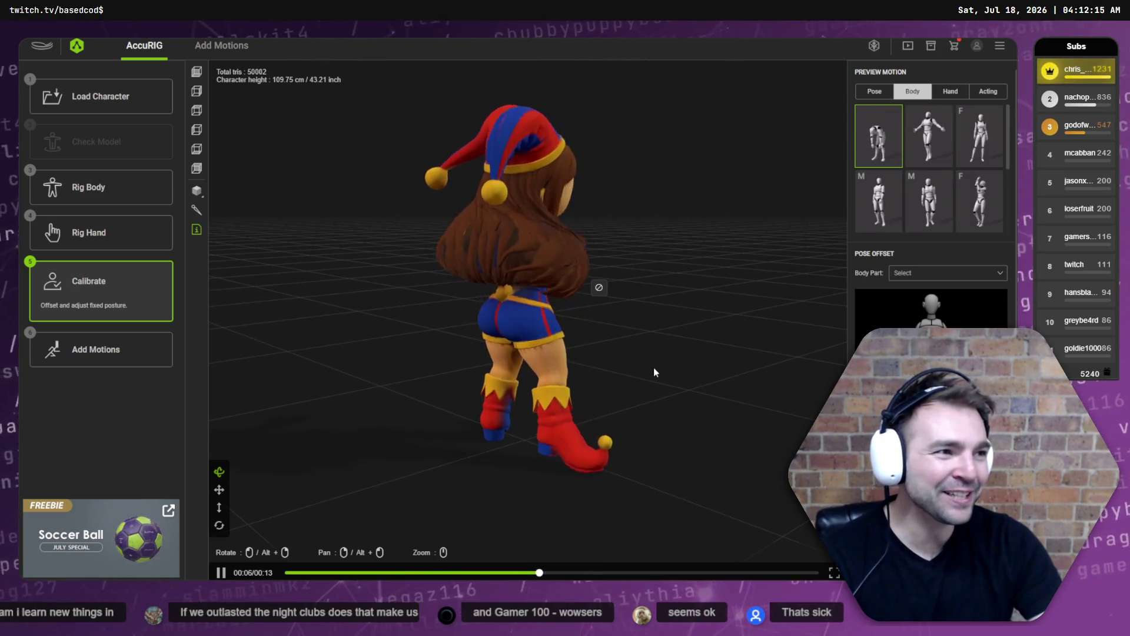
left_click_drag(633, 355, 613, 364)
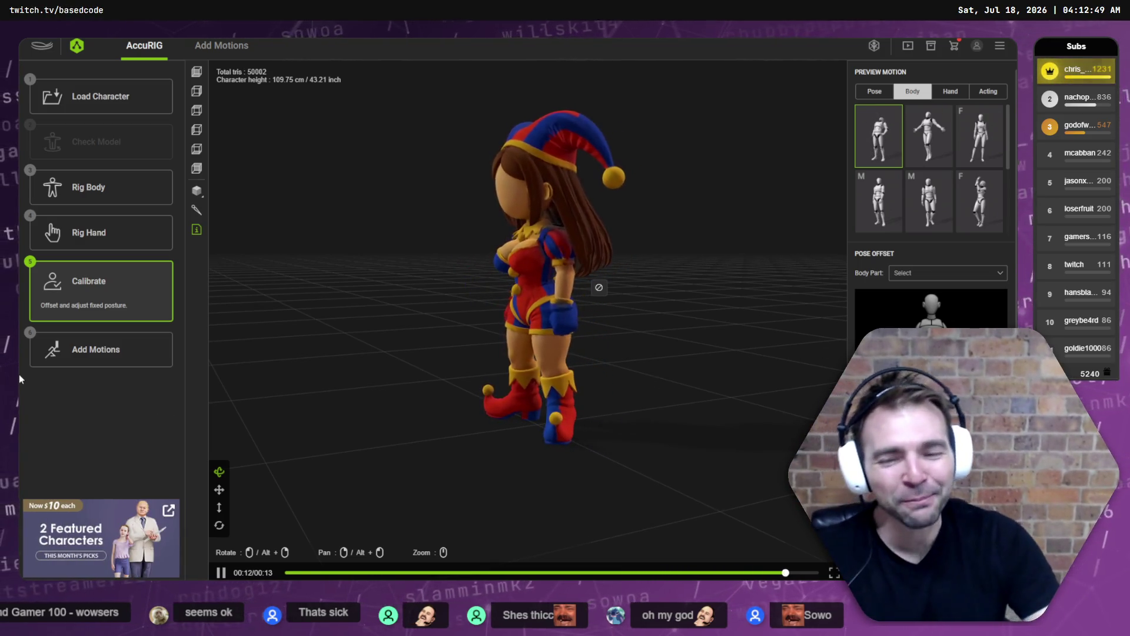
left_click(122, 365)
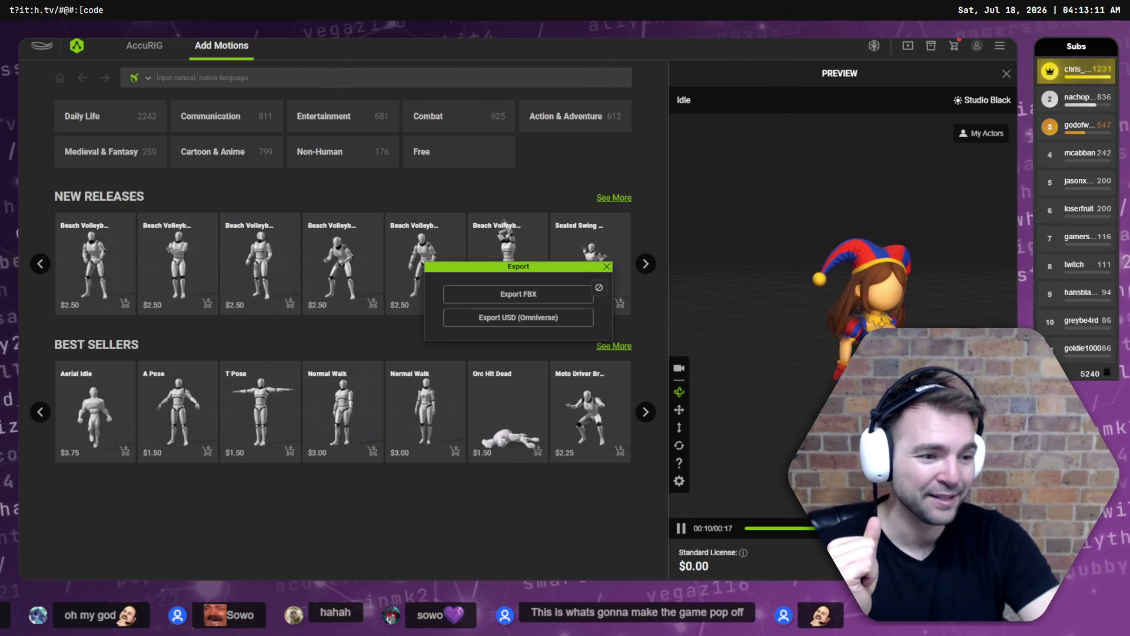
Choose FBX as the export format for the rigged jester character.
left_click(547, 294)
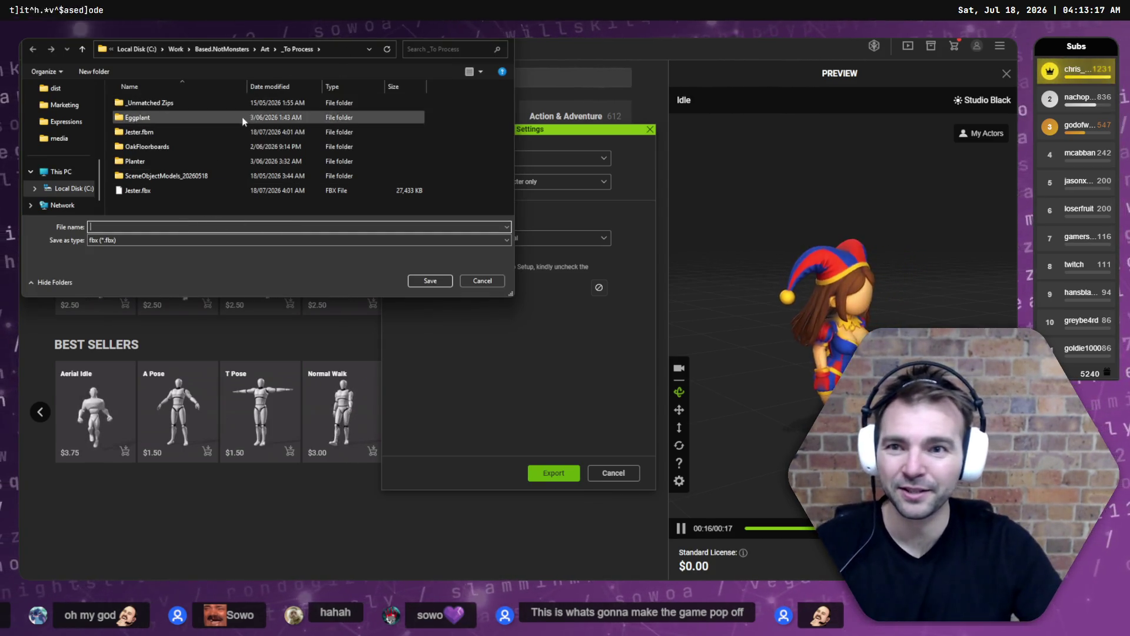
Browse between the Art and _To Process folders in the FBX save dialog.
left_click(266, 50)
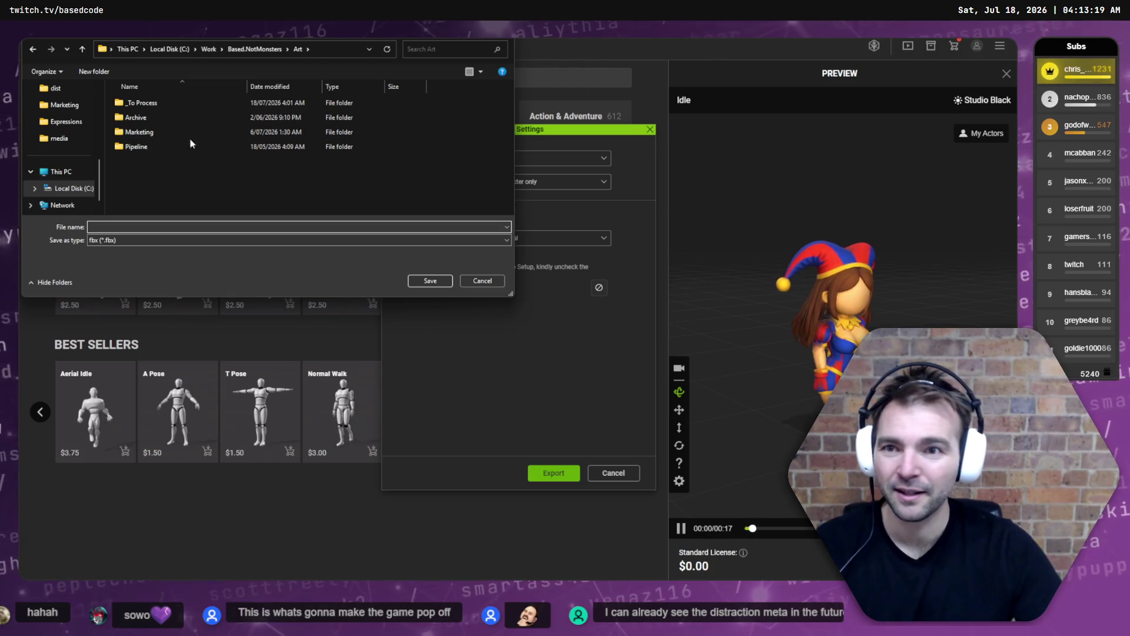
double_click(160, 105)
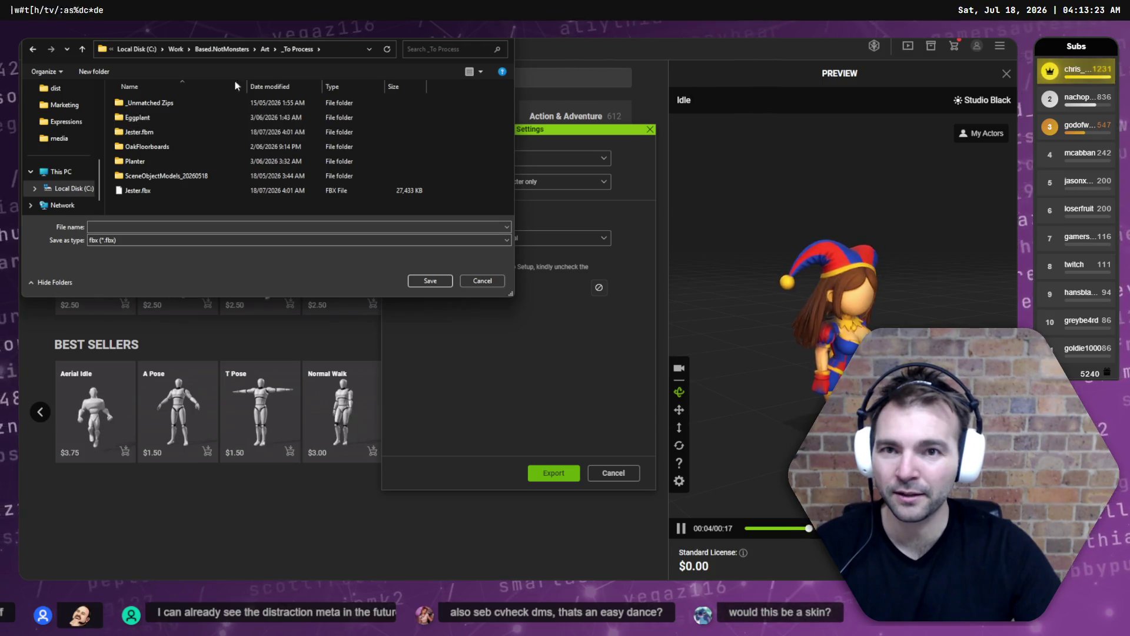
left_click(265, 50)
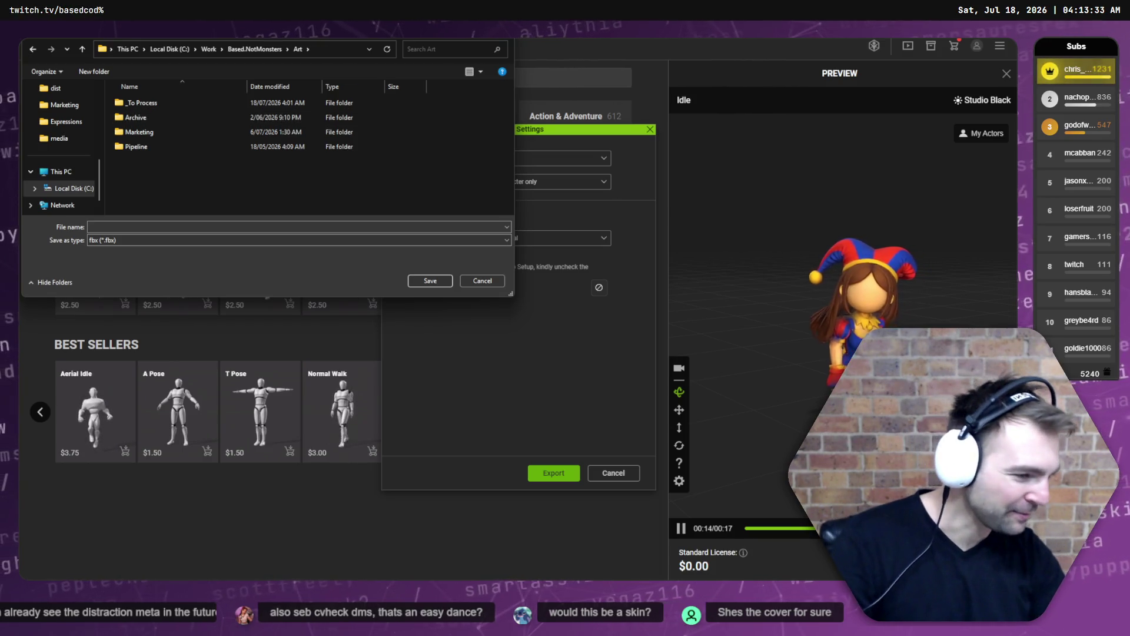
Cancel the FBX save and the export settings, then focus the motion library search bar.
left_click(482, 281)
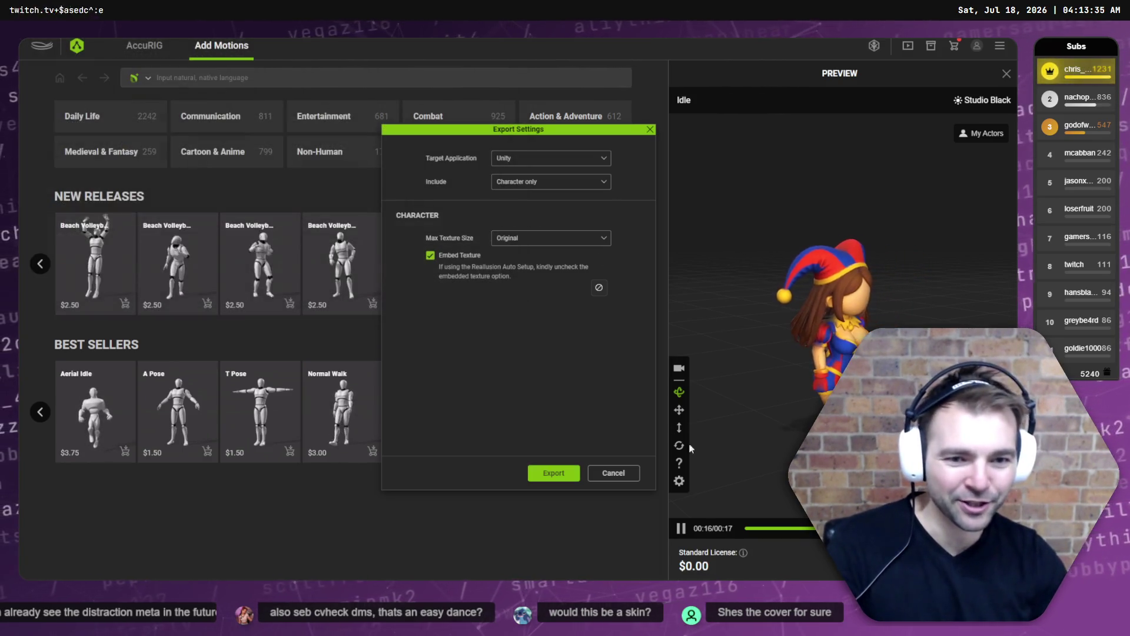
left_click(634, 471)
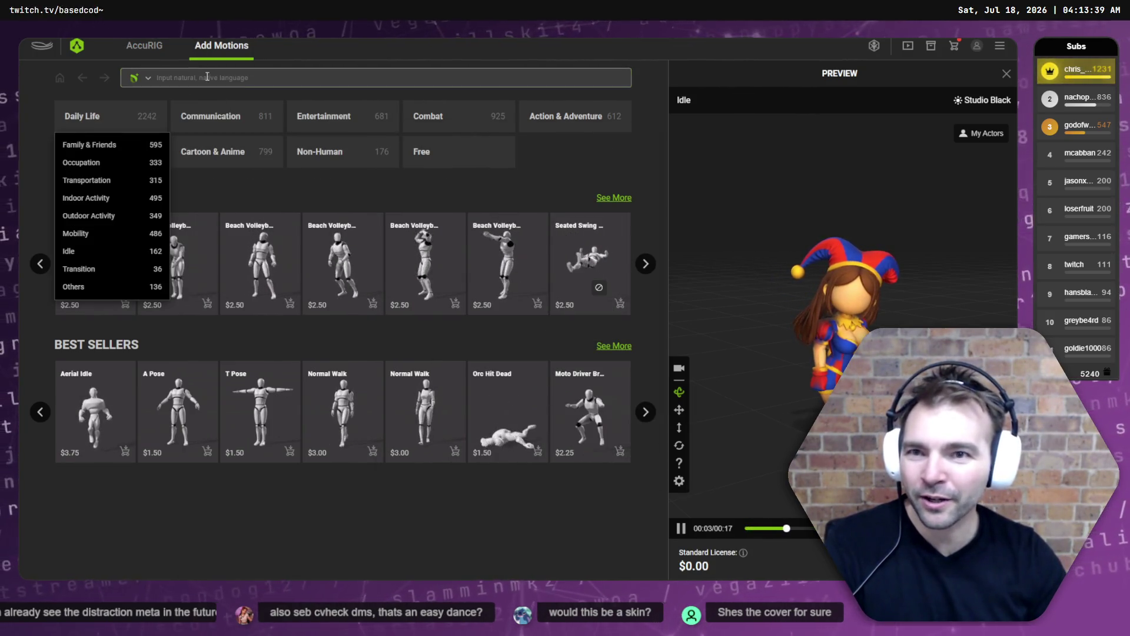
left_click(208, 76)
Search the motion library for 'twirk', then correct the query to 'twerk'.
type("twirk")
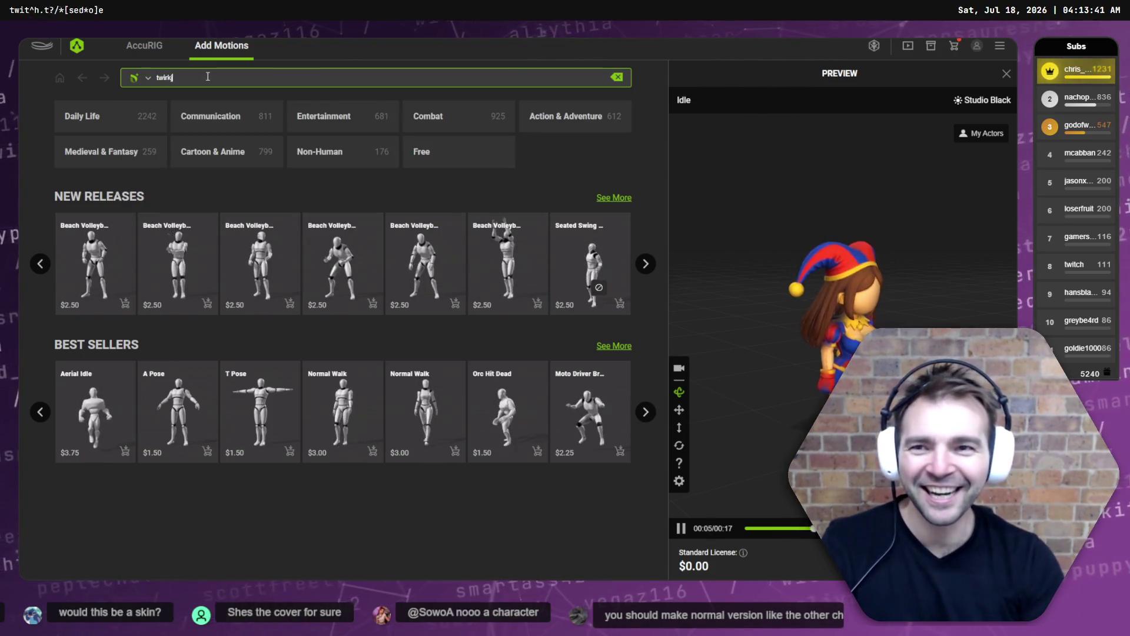
key("Return")
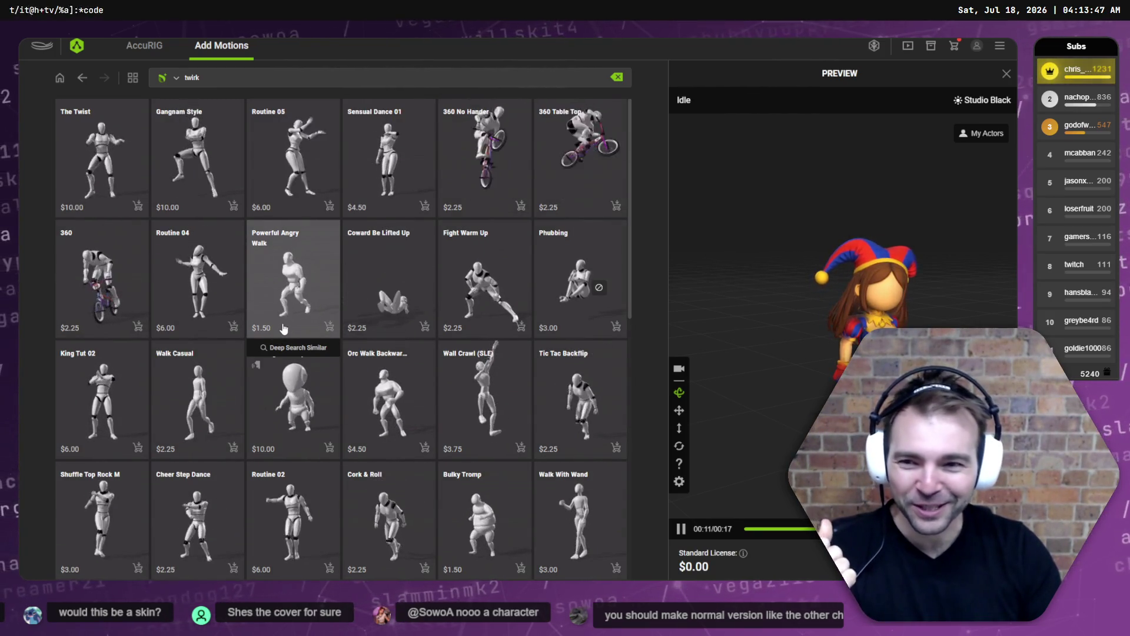
left_click(213, 79)
key("BackSpace")
key("BackSpace")
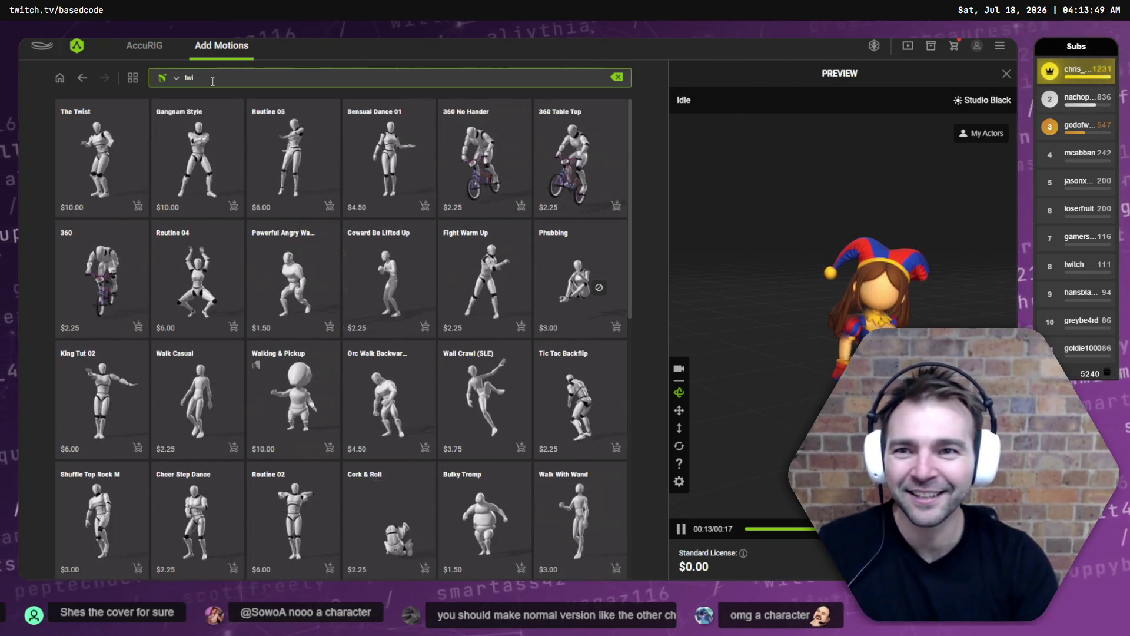
type("erk")
key("Return")
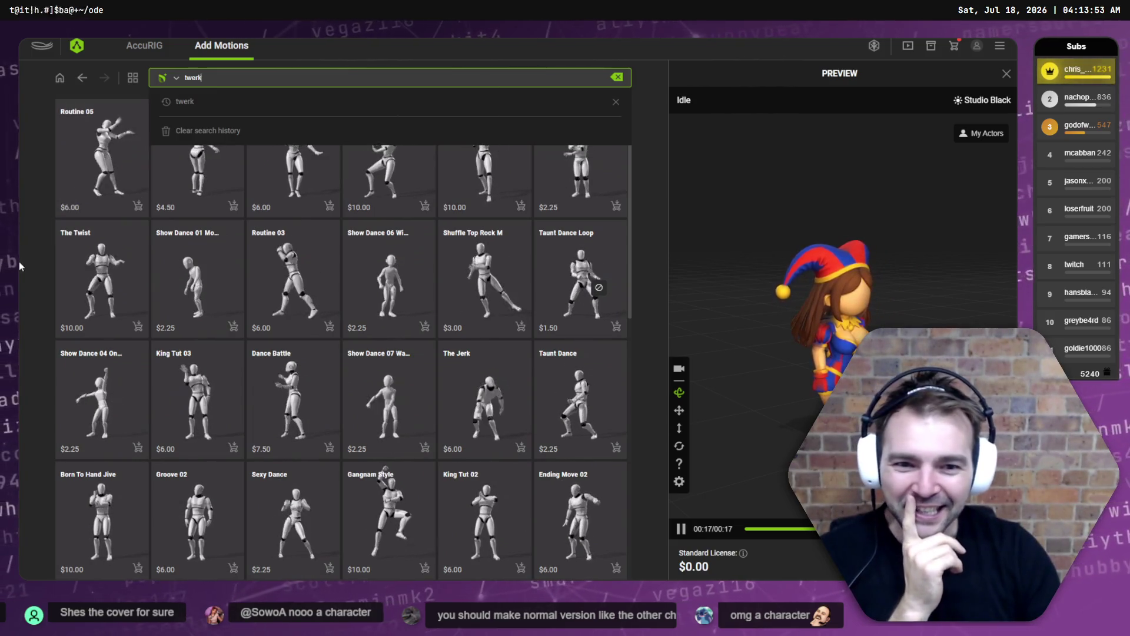
left_click(19, 266)
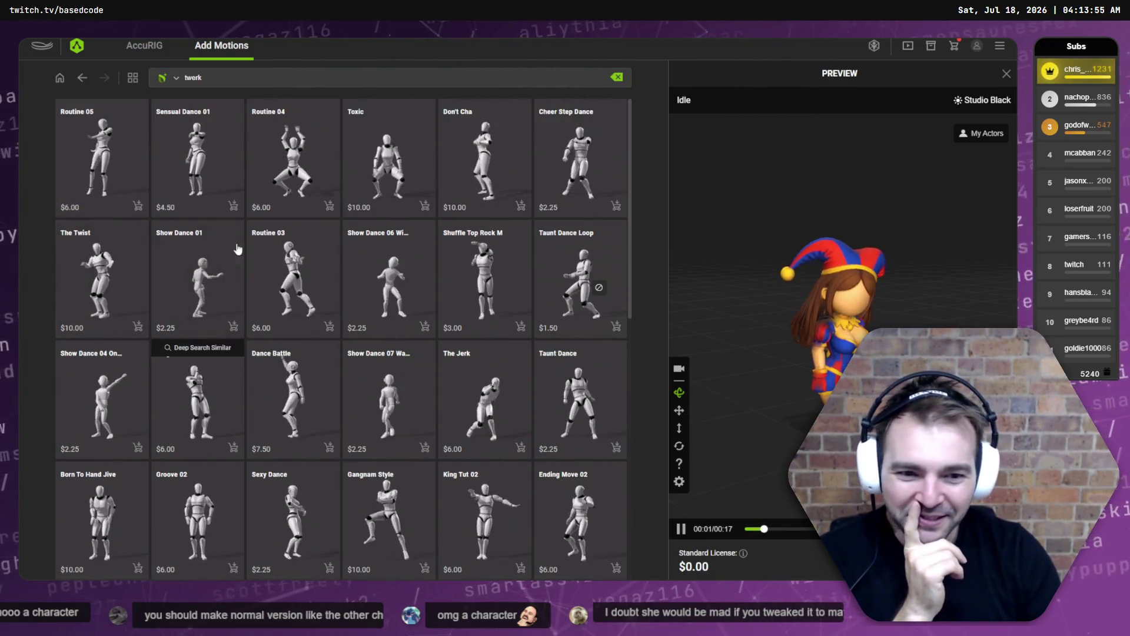
Replace the query with 'dance' and scroll through the dance results.
double_click(273, 78)
type("dabn")
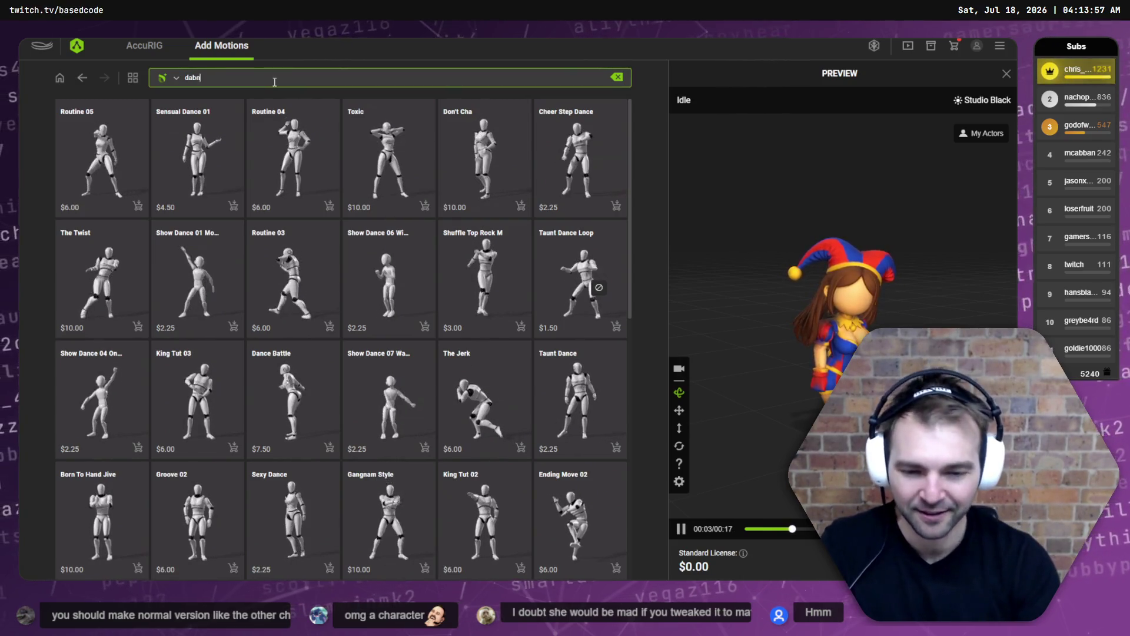
key("BackSpace")
key("BackSpace")
type("nce")
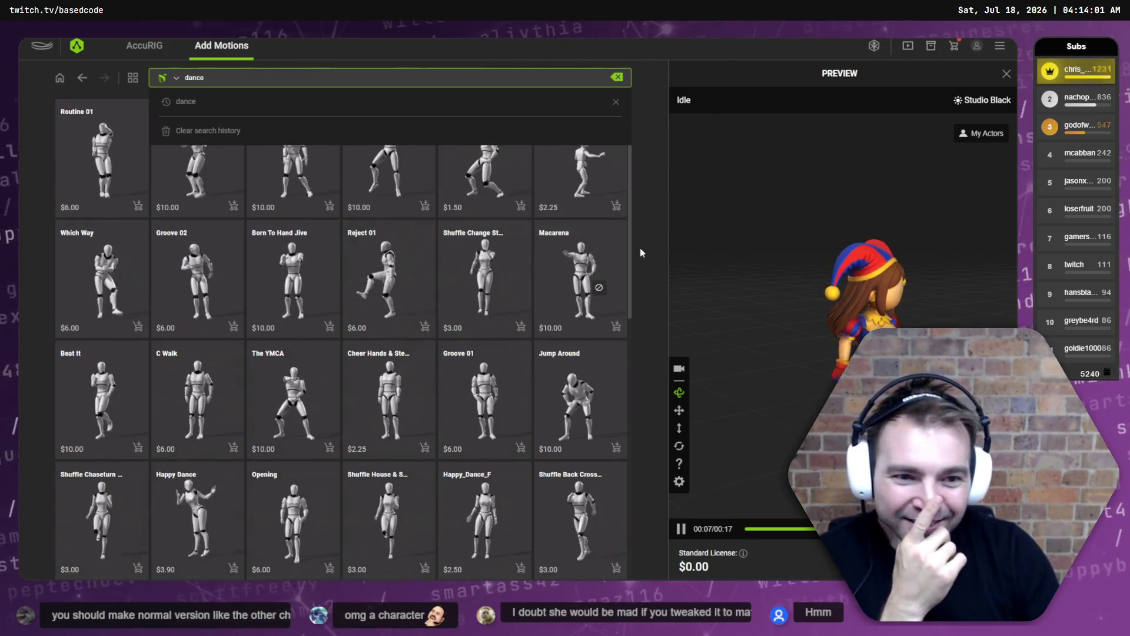
scroll(593, 271, "down", 3)
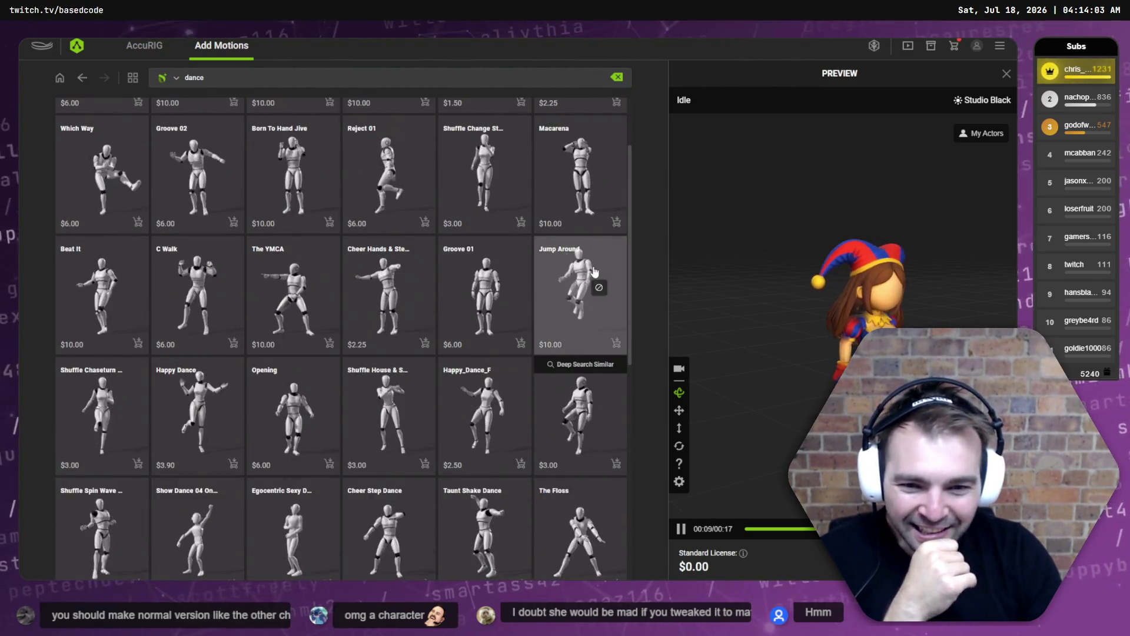
scroll(594, 271, "down", 1)
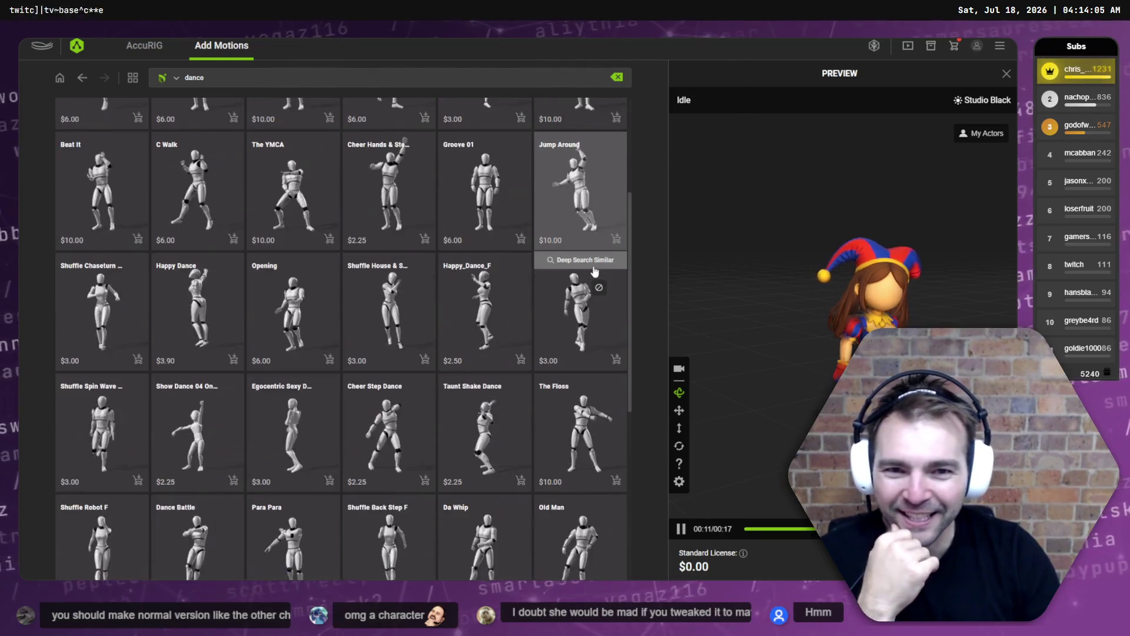
scroll(595, 271, "down", 6)
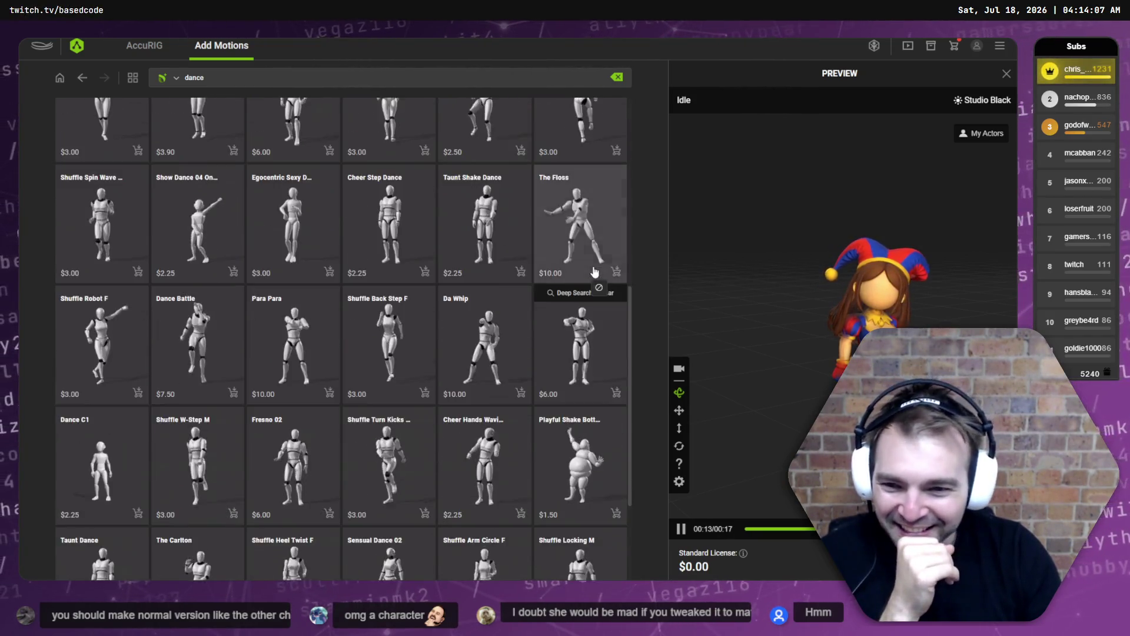
scroll(594, 270, "down", 2)
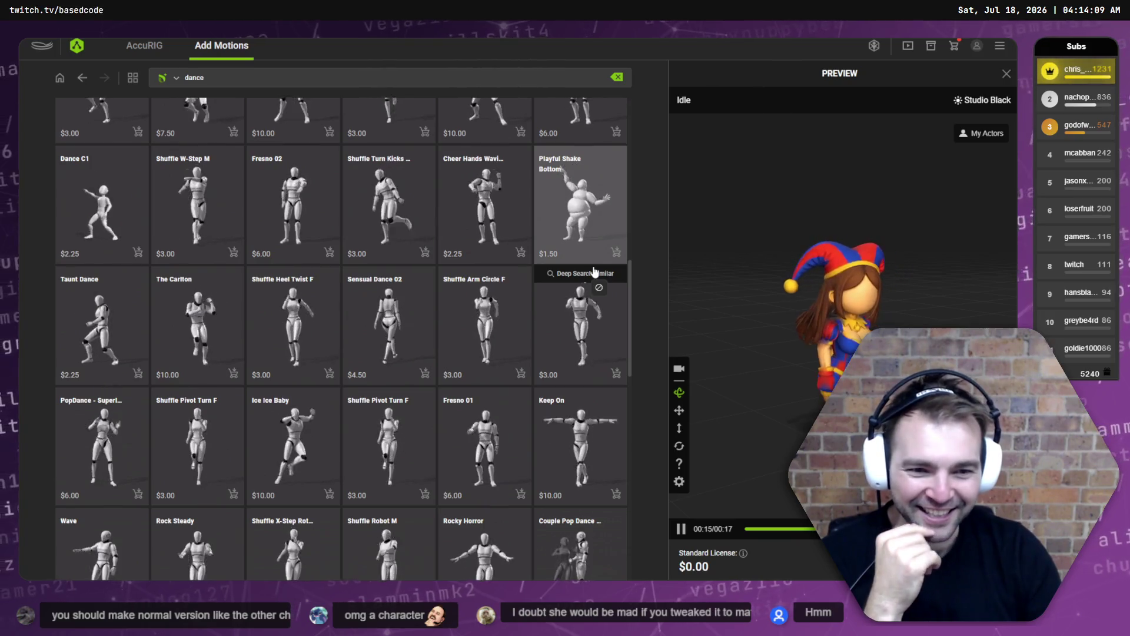
scroll(595, 271, "down", 6)
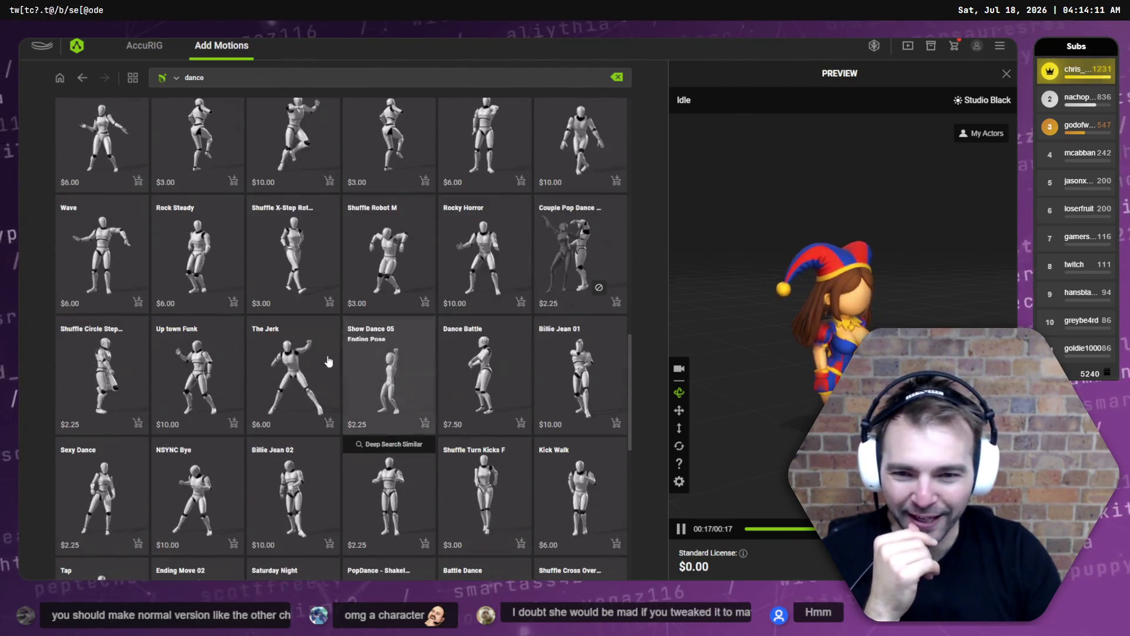
Preview The Jerk, then Billie Jean 02 on the jester, and switch to the TikTok window.
left_click(309, 368)
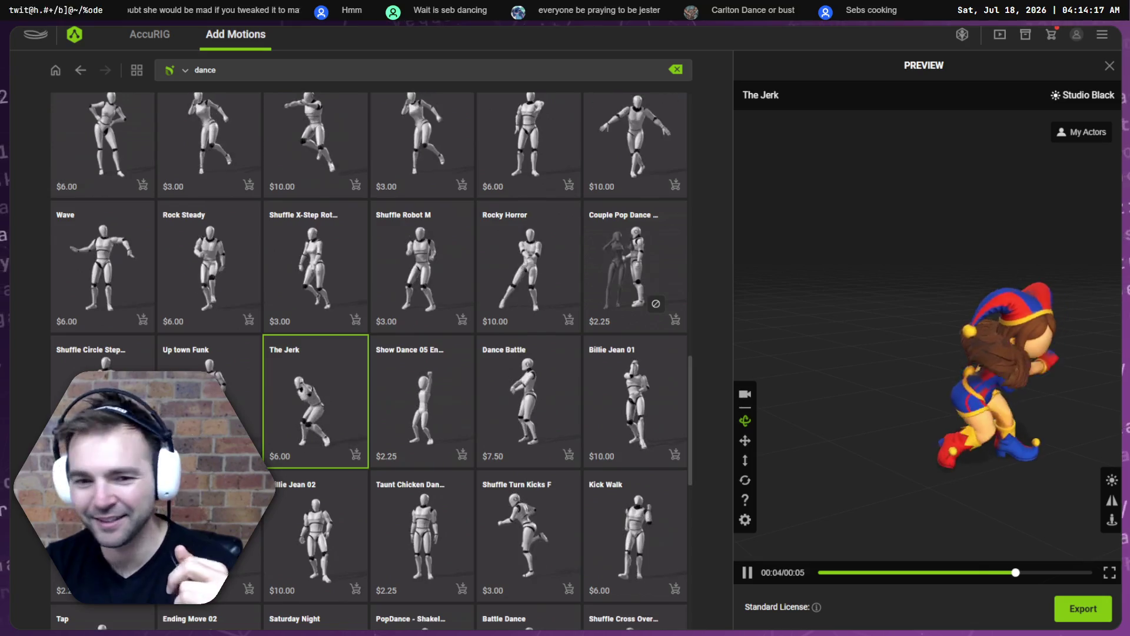
left_click(318, 554)
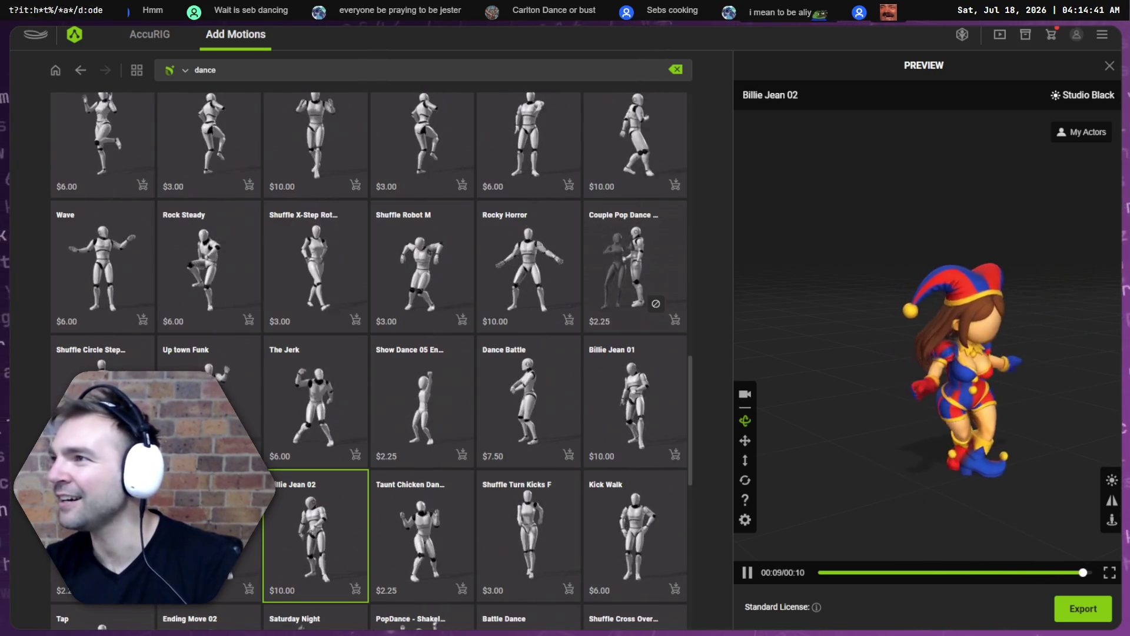
key("alt+Tab")
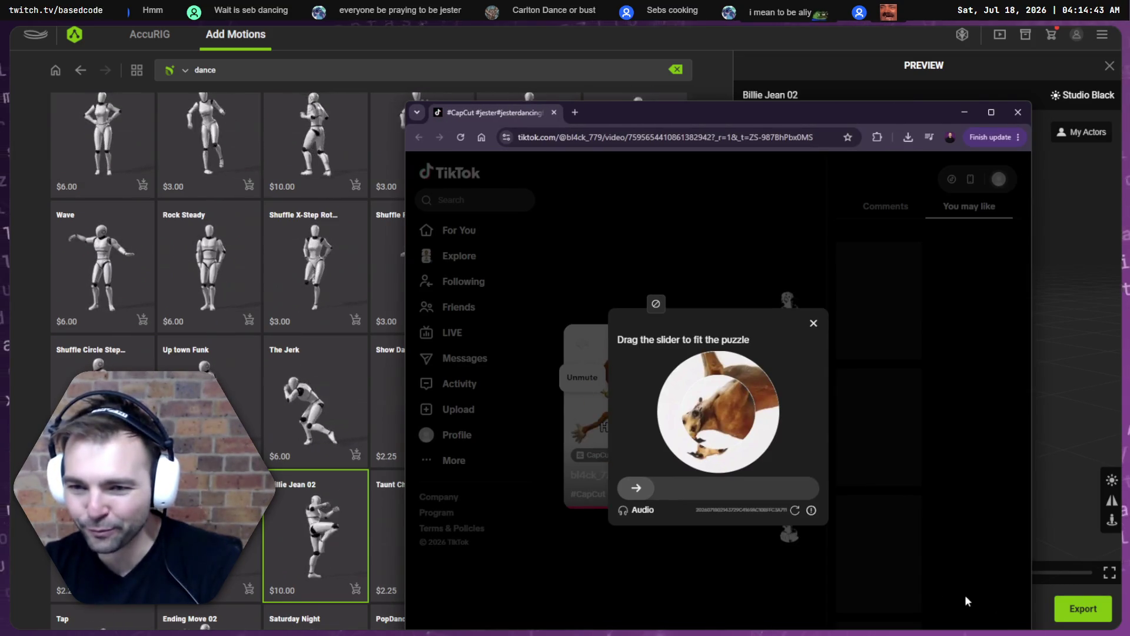
Solve the TikTok slider captcha to watch the jester clip, then move Chrome off-screen.
left_click_drag(634, 489, 705, 490)
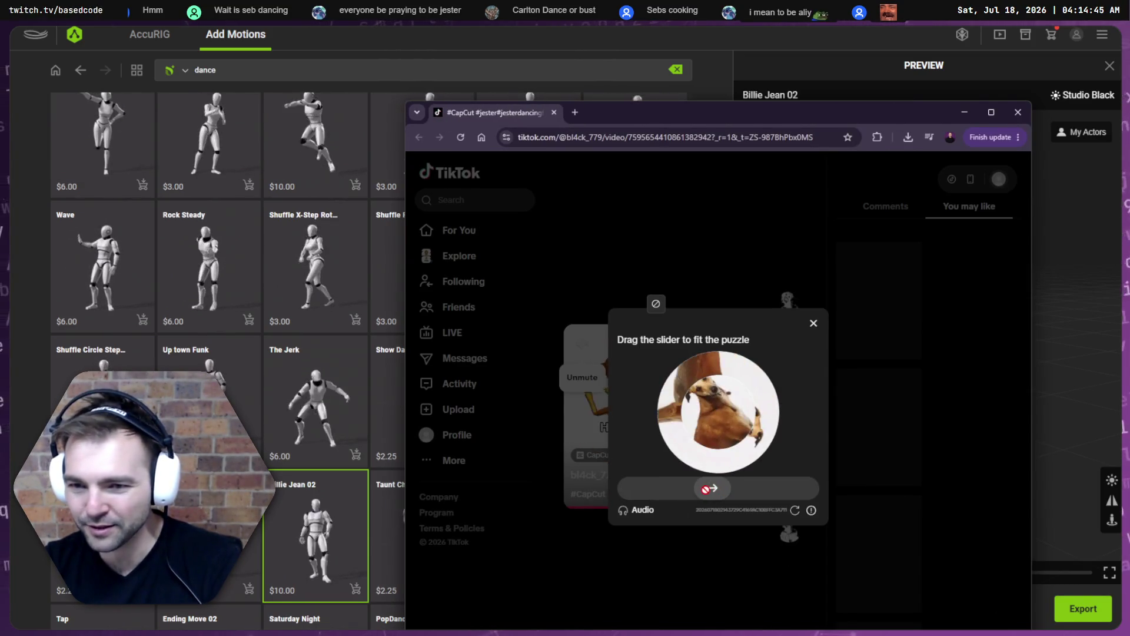
left_click_drag(775, 485, 772, 485)
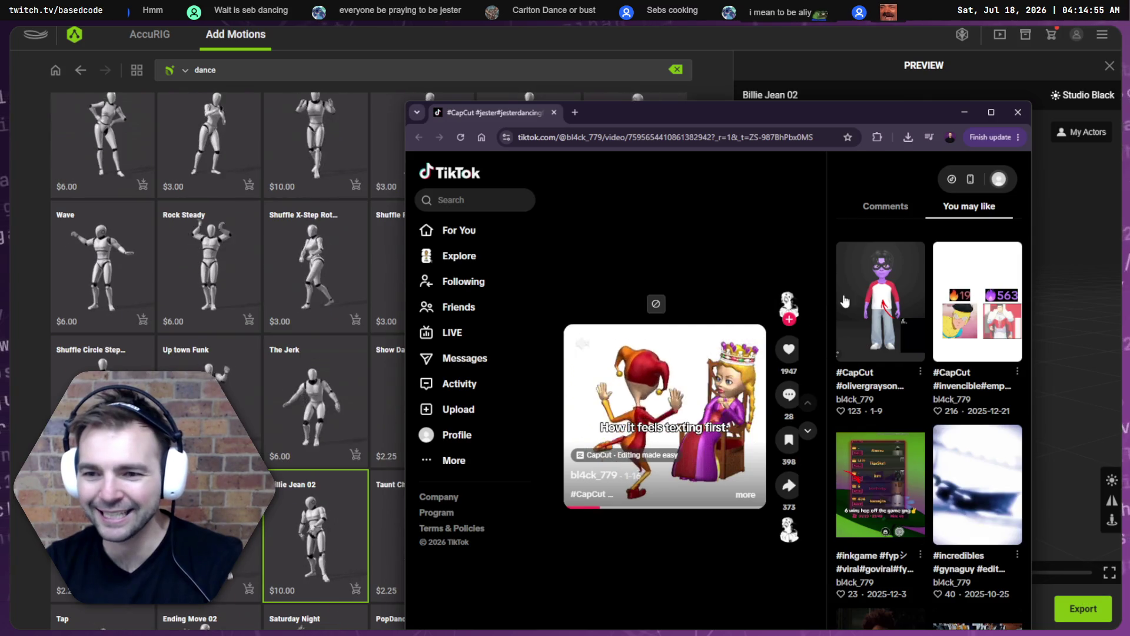
left_click_drag(621, 119, 1129, 123)
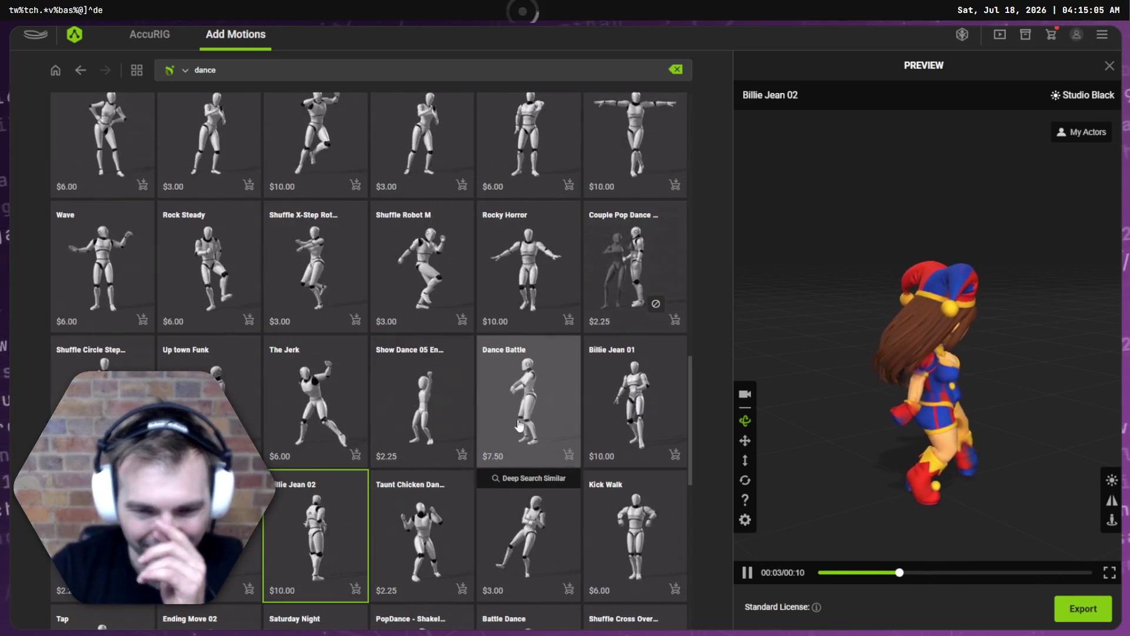
Preview PopDance - ShakeItOff, U Can't Touch This and Shuffle W-Hand F, then return to Calibrate.
scroll(520, 425, "down", 3)
left_click(454, 439)
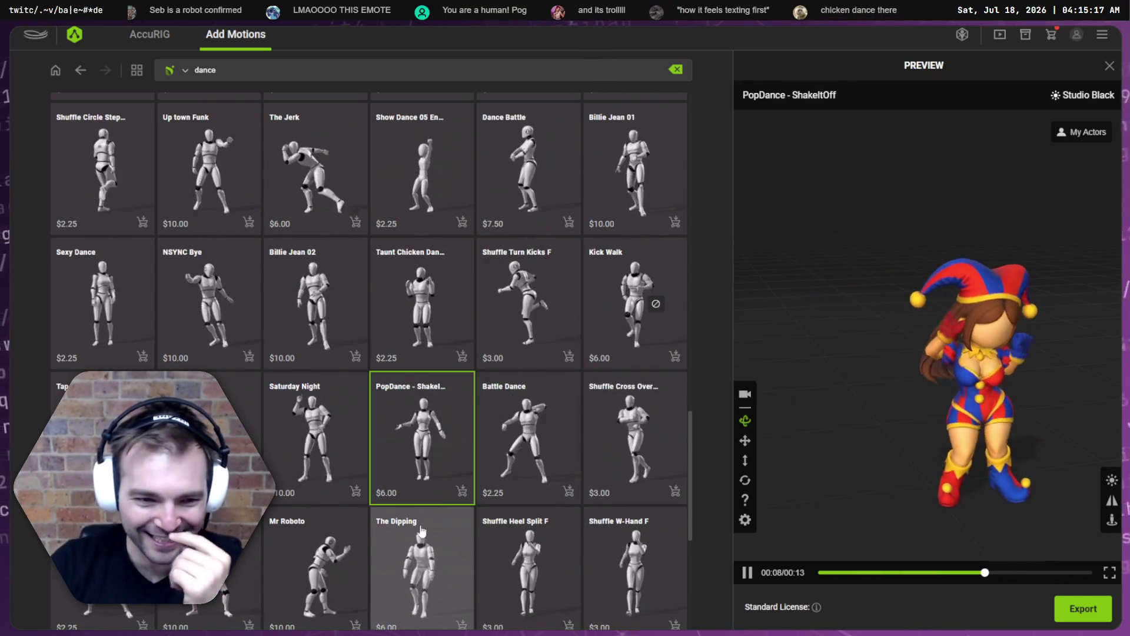
scroll(421, 532, "down", 4)
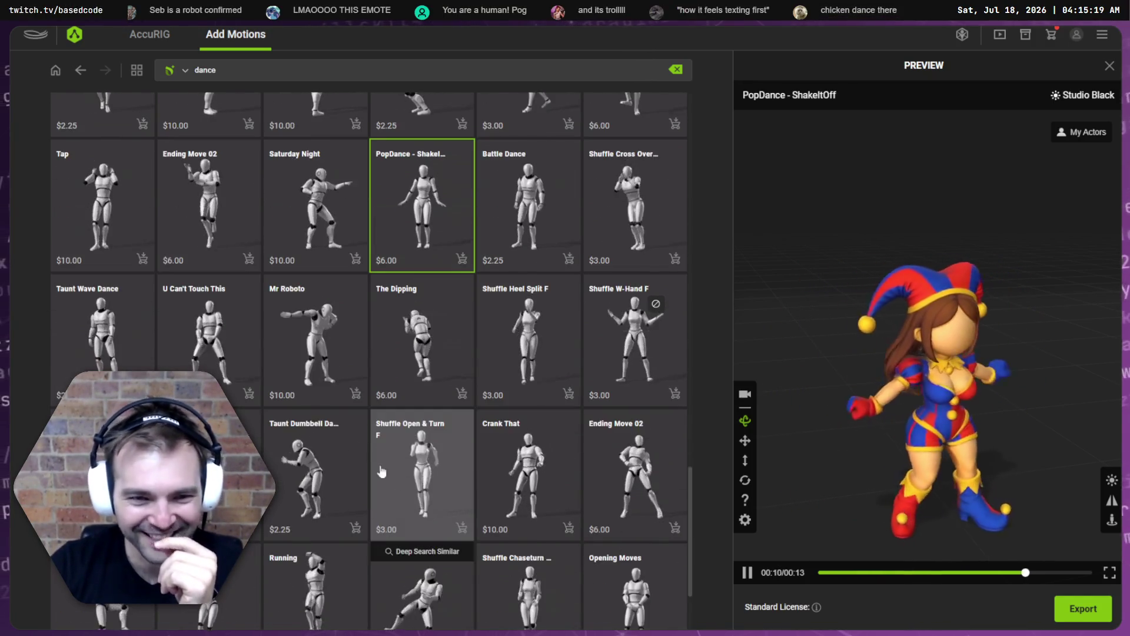
left_click(209, 336)
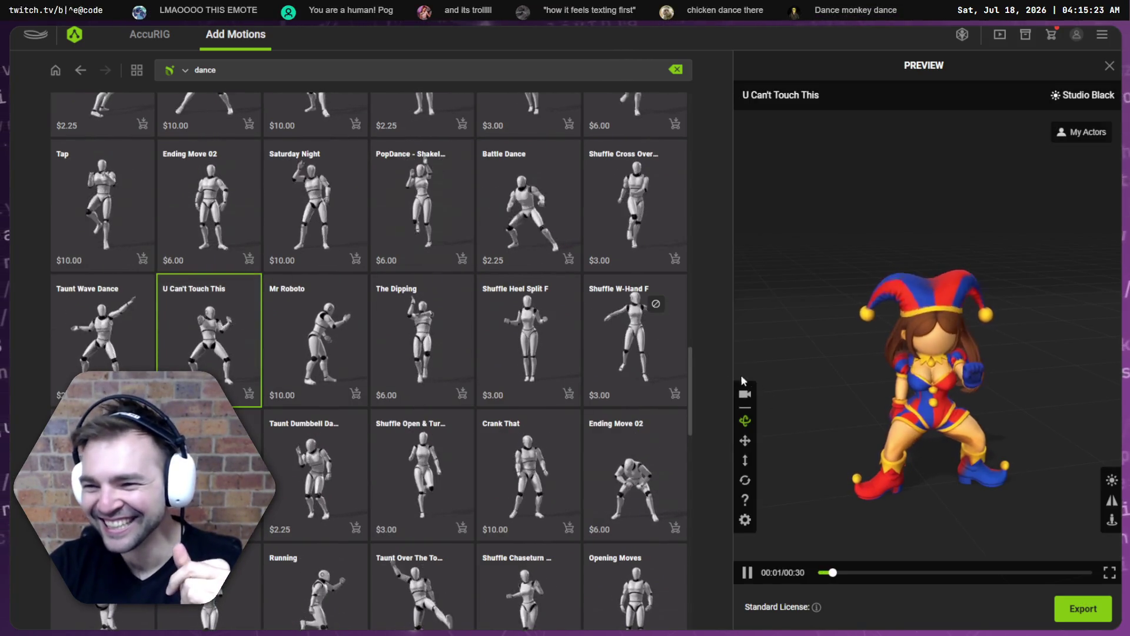
left_click(640, 366)
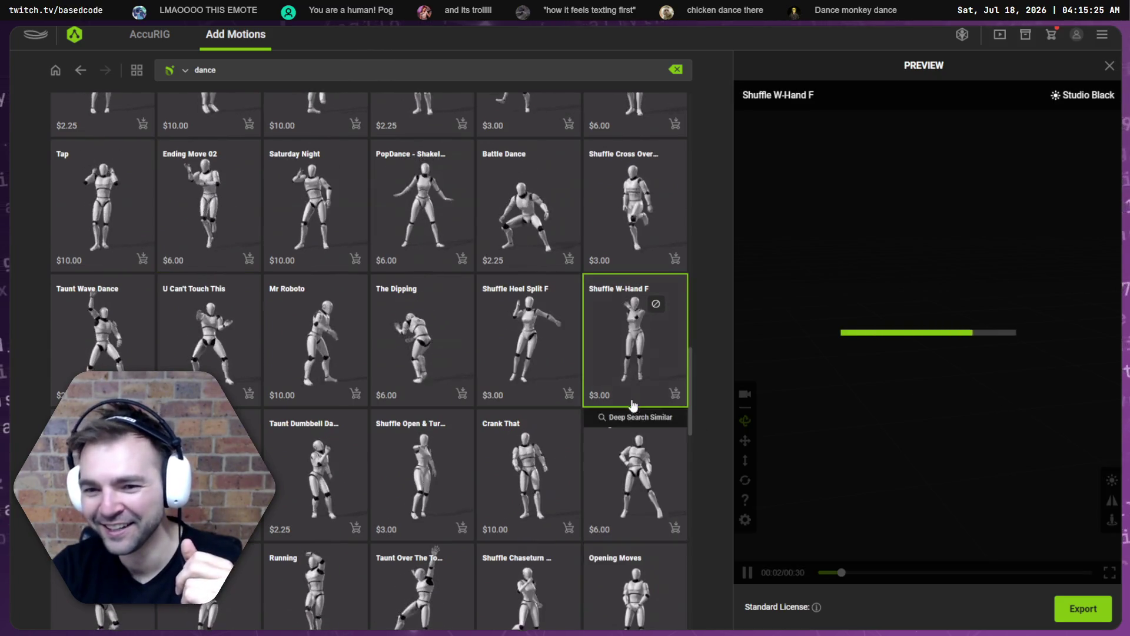
scroll(633, 405, "down", 1)
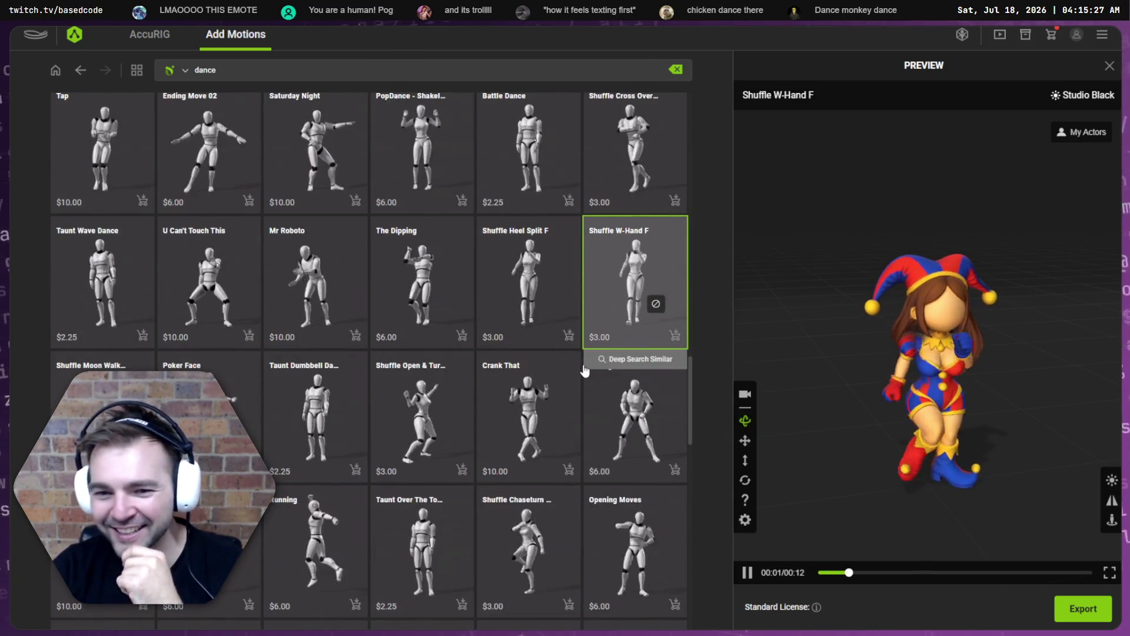
scroll(584, 370, "down", 1)
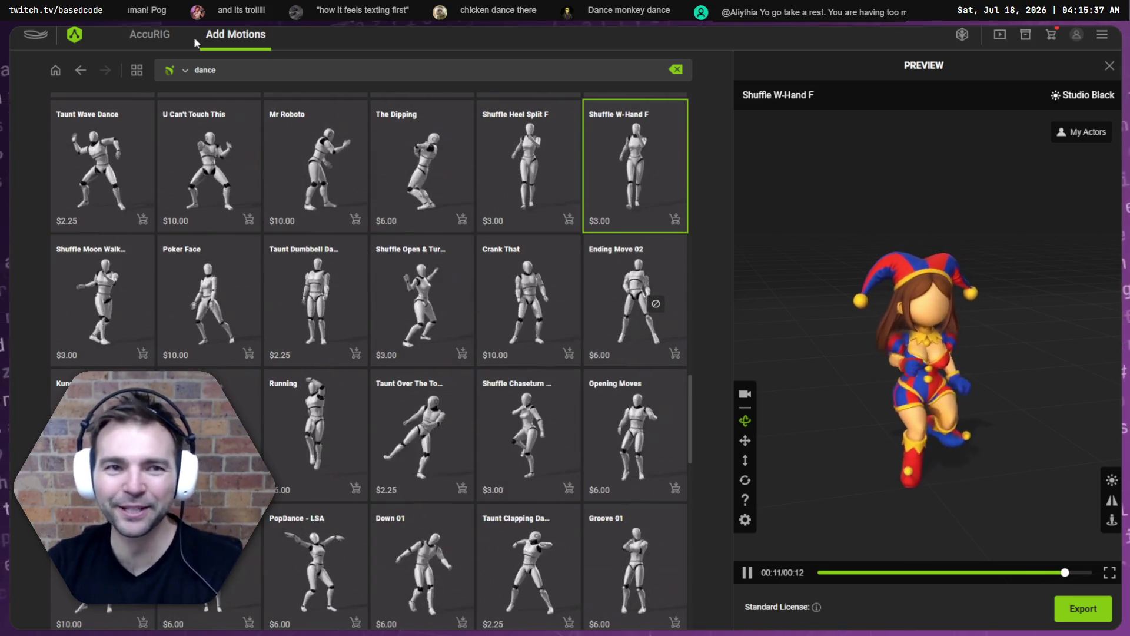
left_click(165, 39)
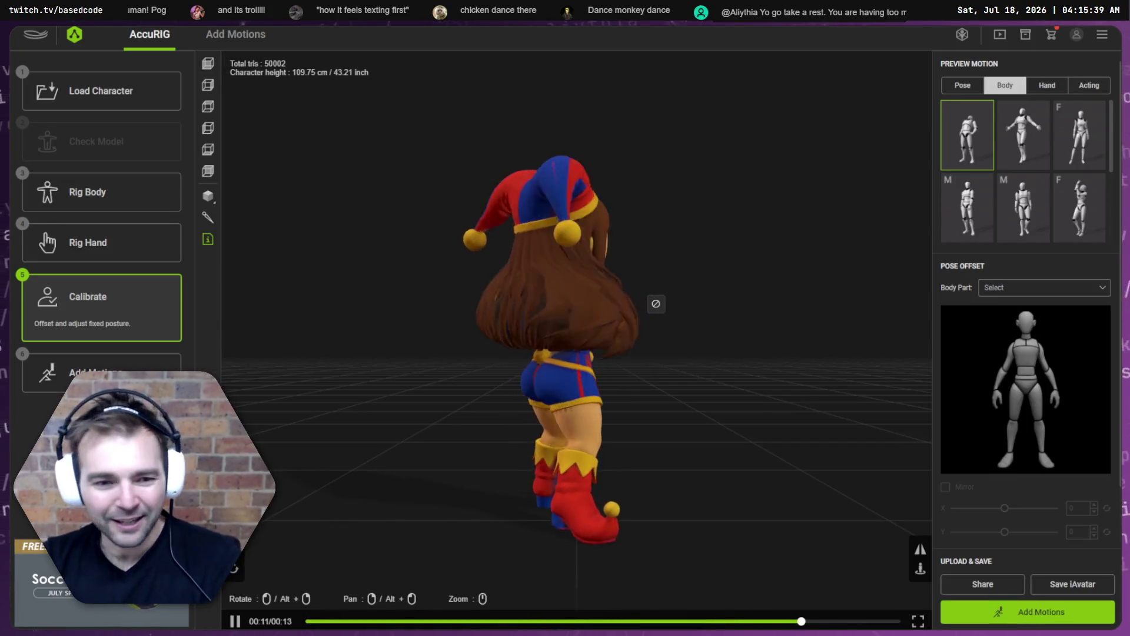
Return to the dance results, check and dismiss the export choices, then clear the dance search.
left_click(235, 34)
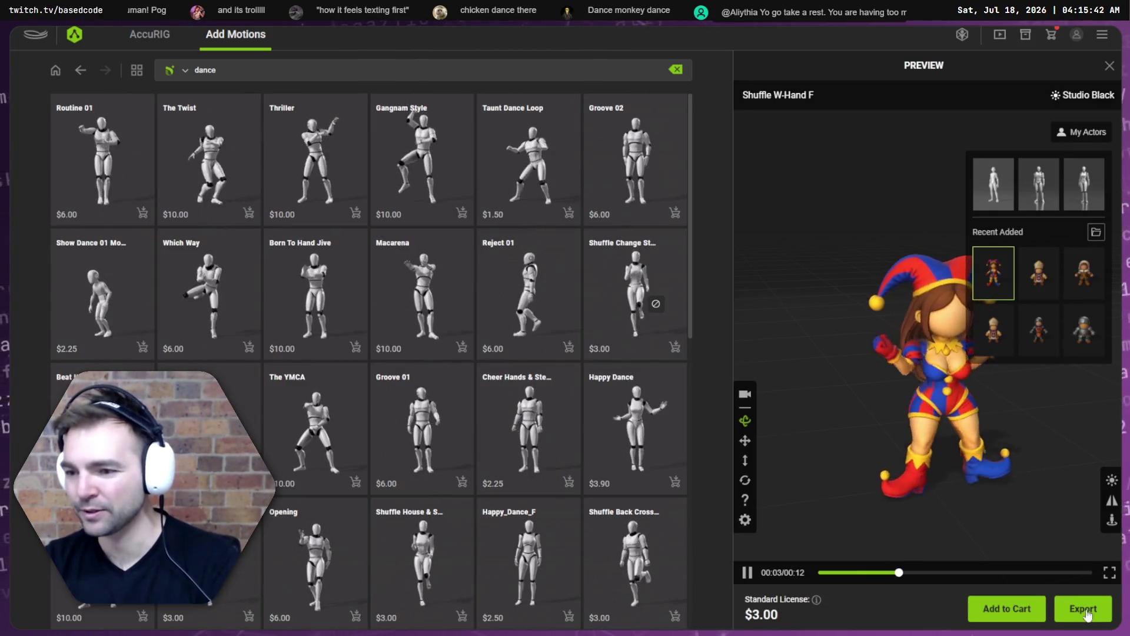
left_click(1083, 609)
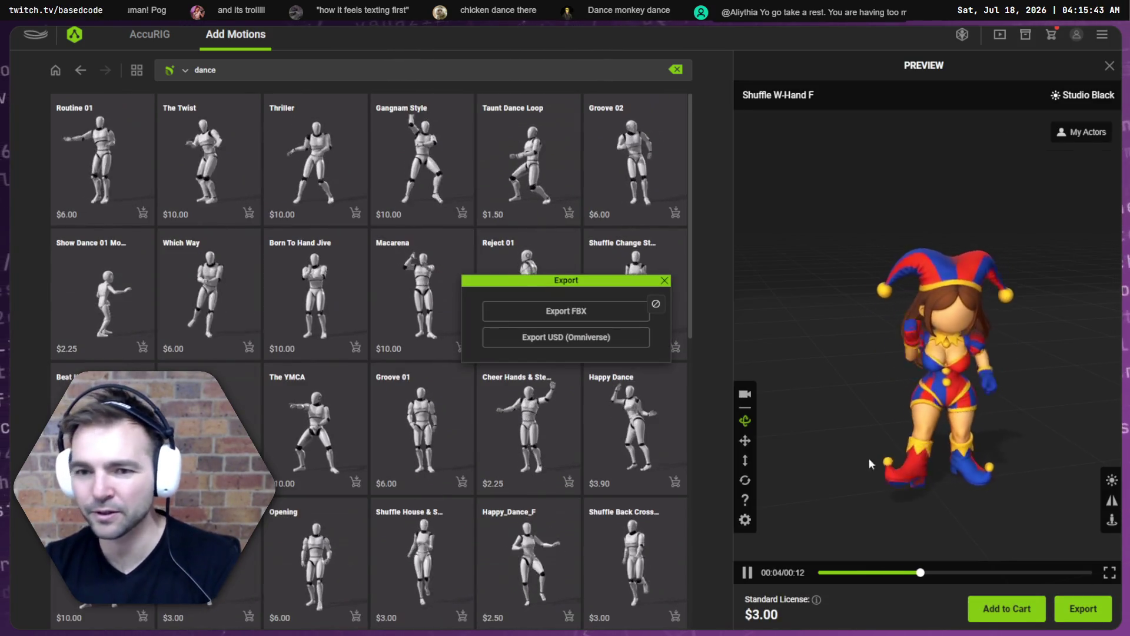
left_click(665, 281)
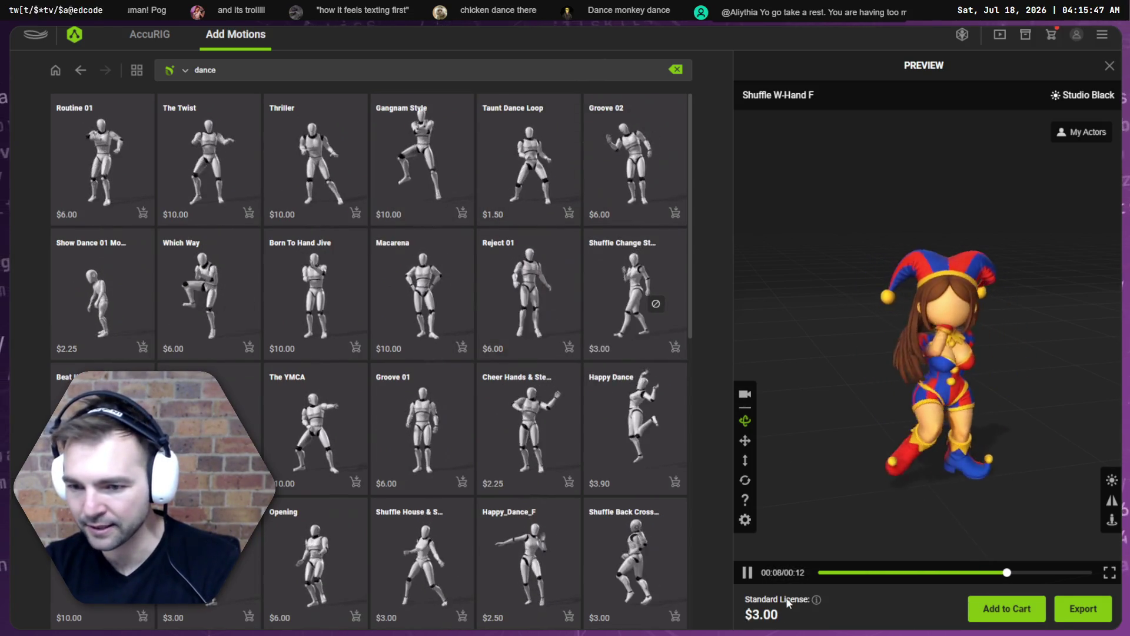
left_click(675, 69)
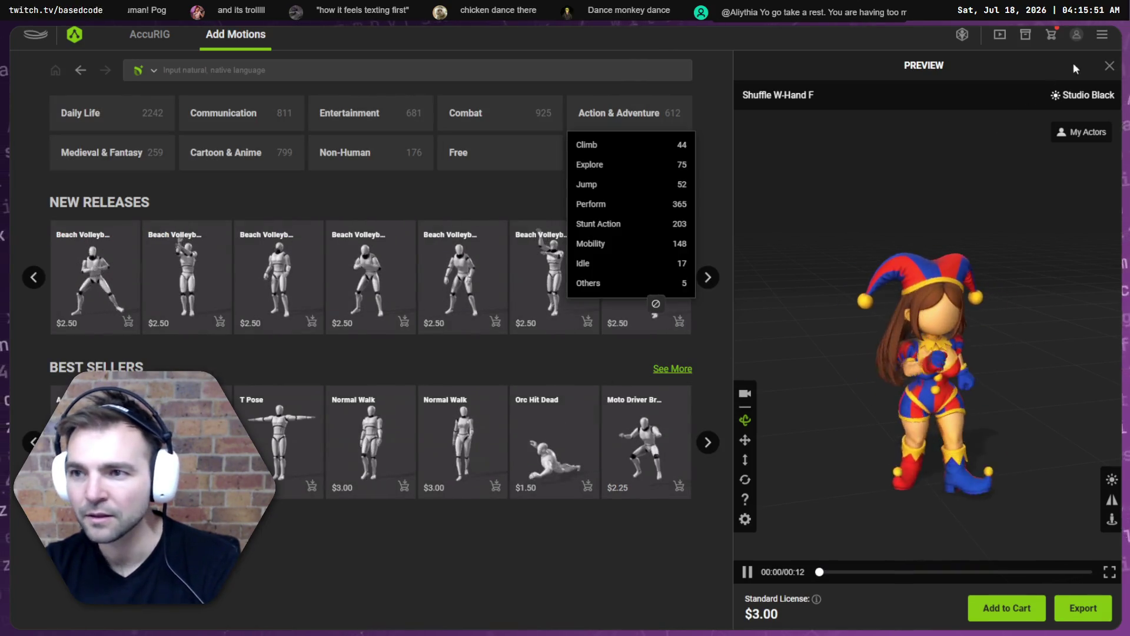
left_click(81, 71)
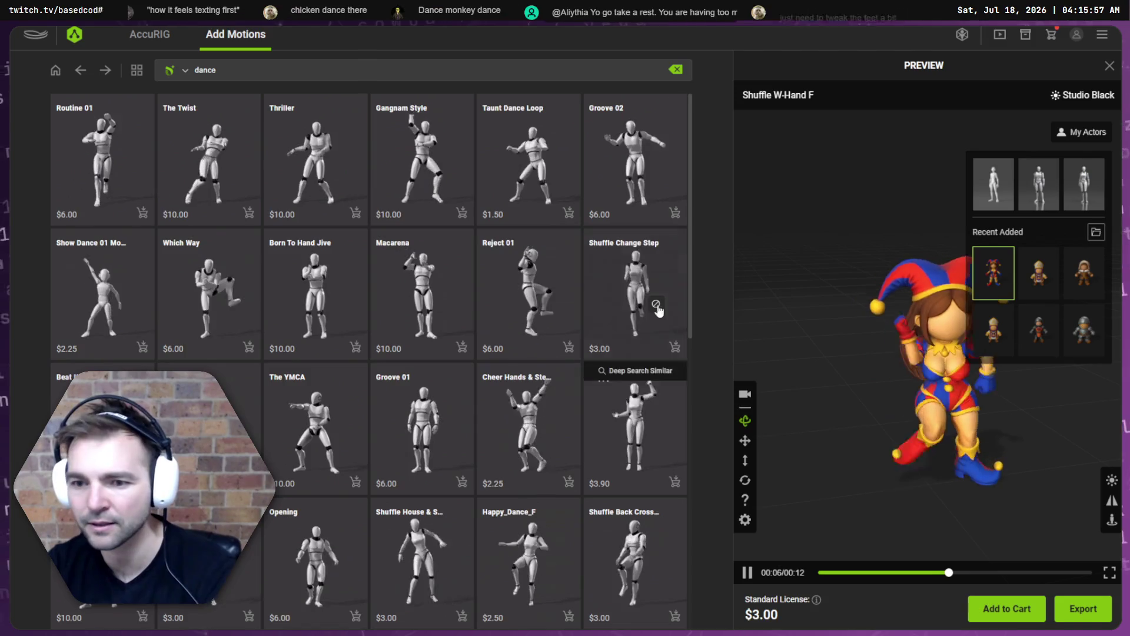
Rerun the 'twerk' search from history and bring up the FBX/USD export choices.
left_click(257, 68)
key("BackSpace")
key("BackSpace")
key("BackSpace")
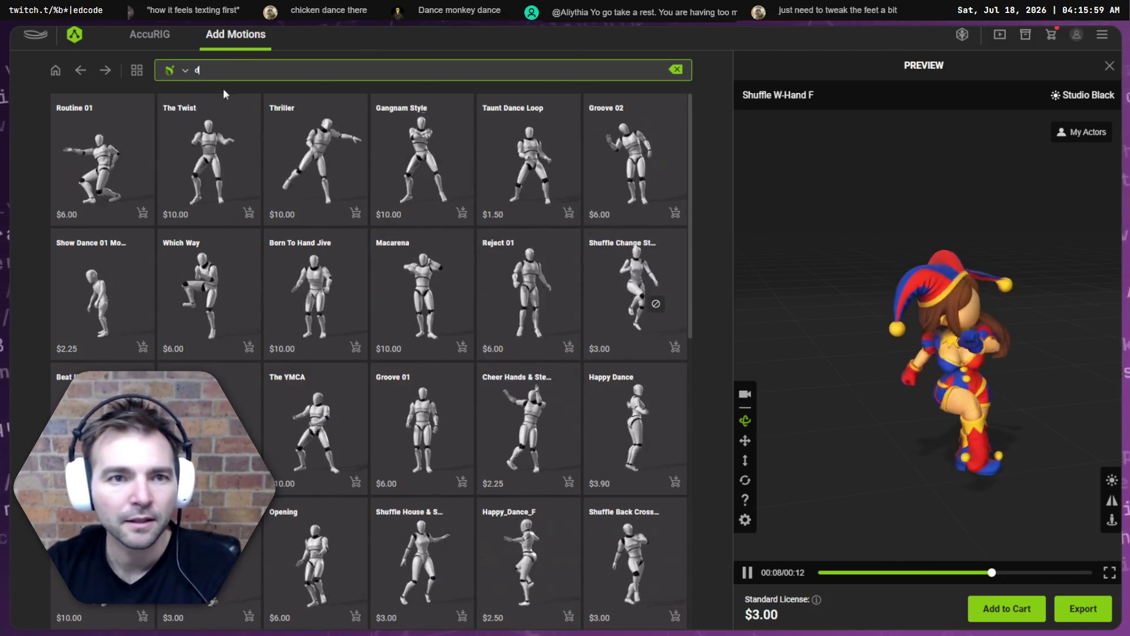
left_click(194, 116)
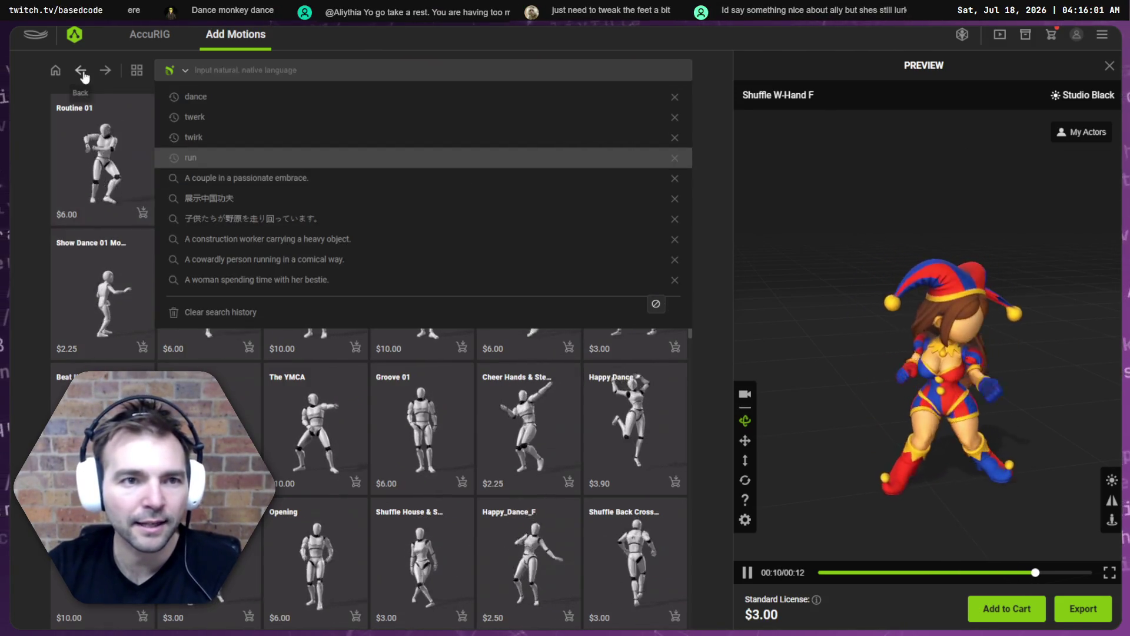
left_click(142, 41)
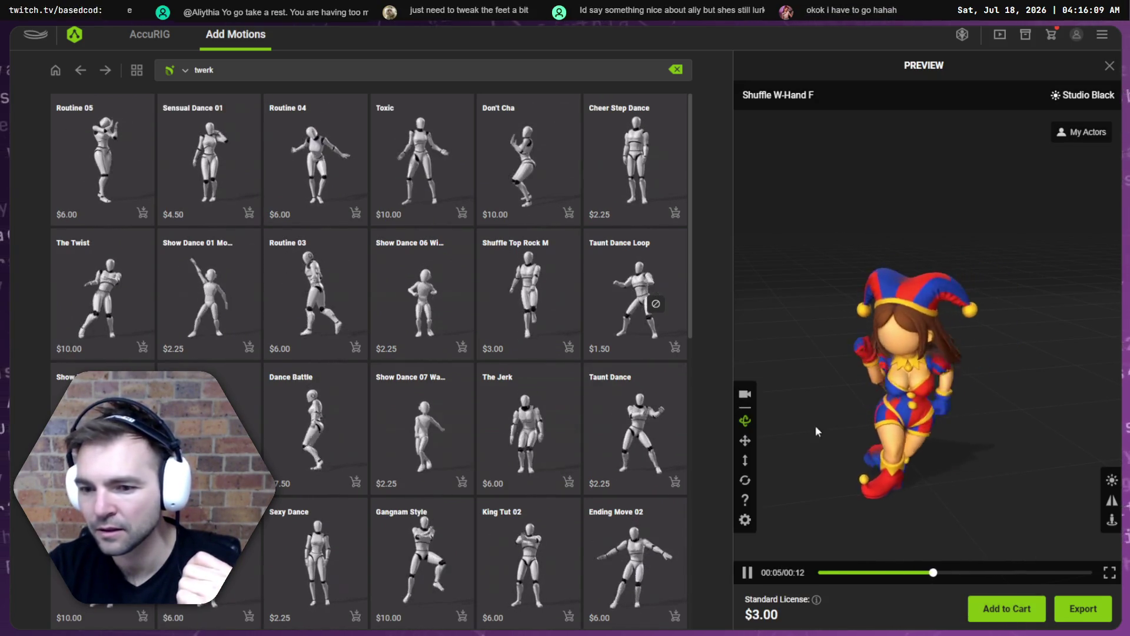
left_click(1092, 617)
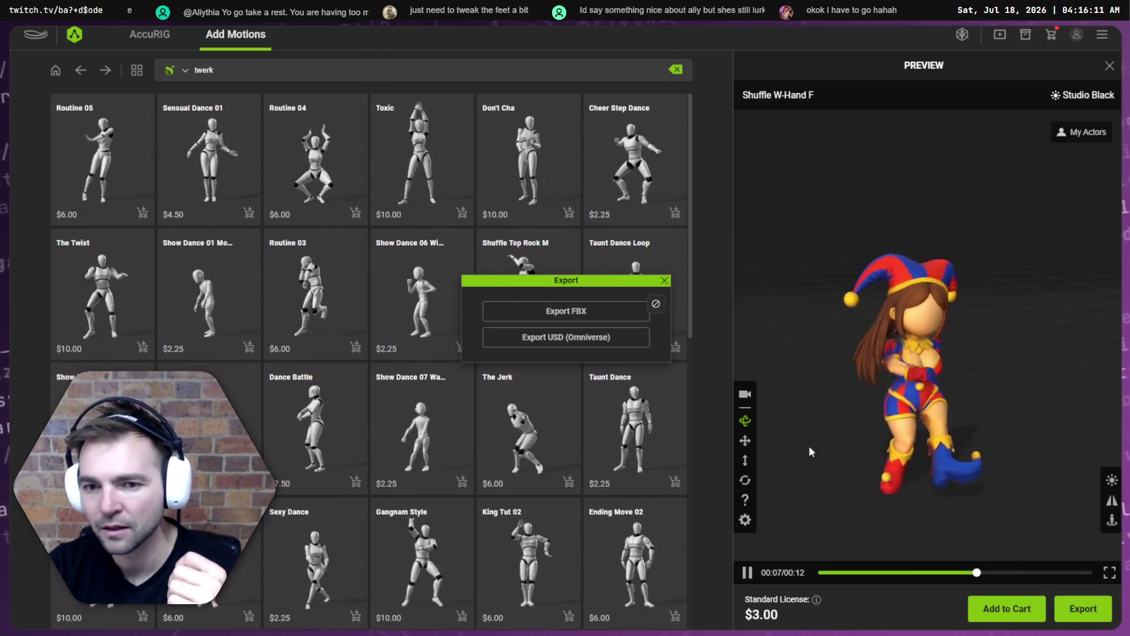
left_click(597, 314)
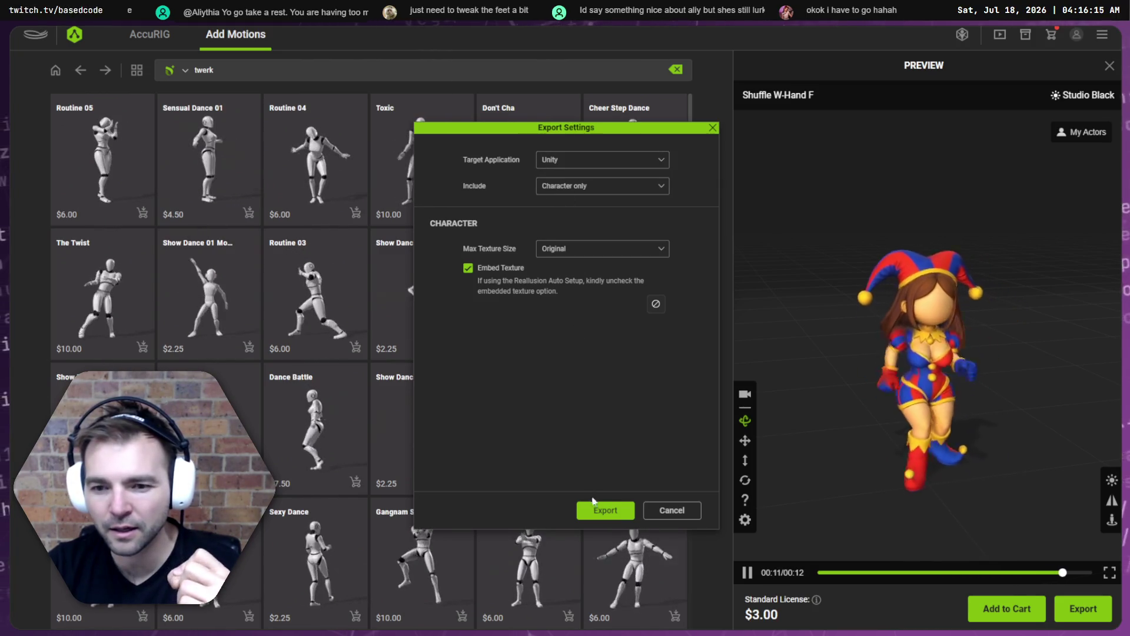
left_click(605, 510)
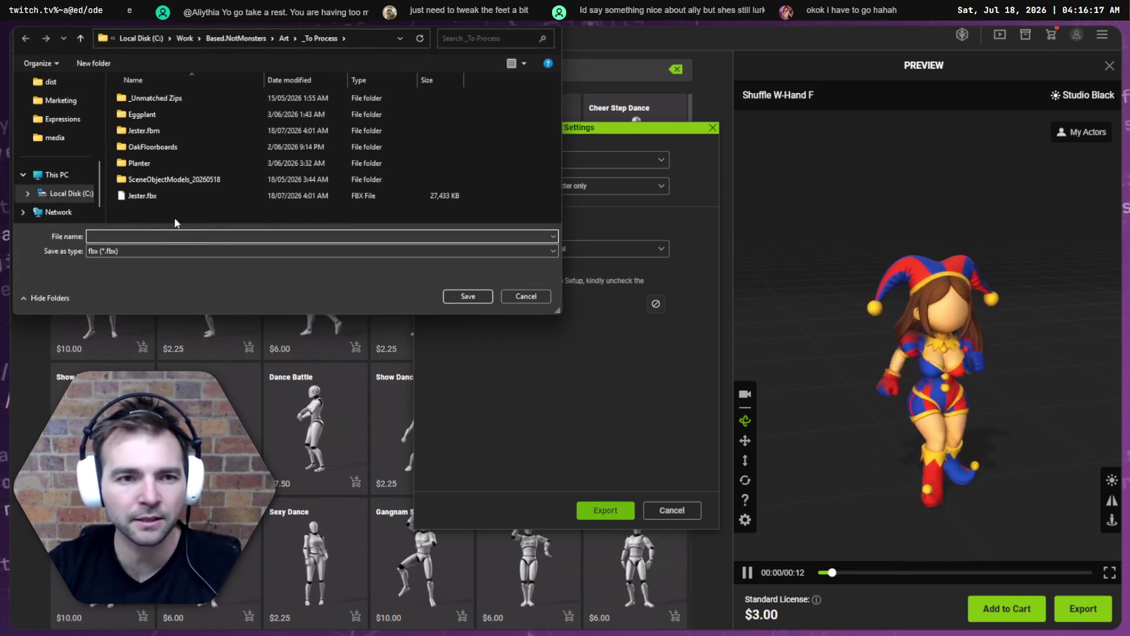
type("Jester")
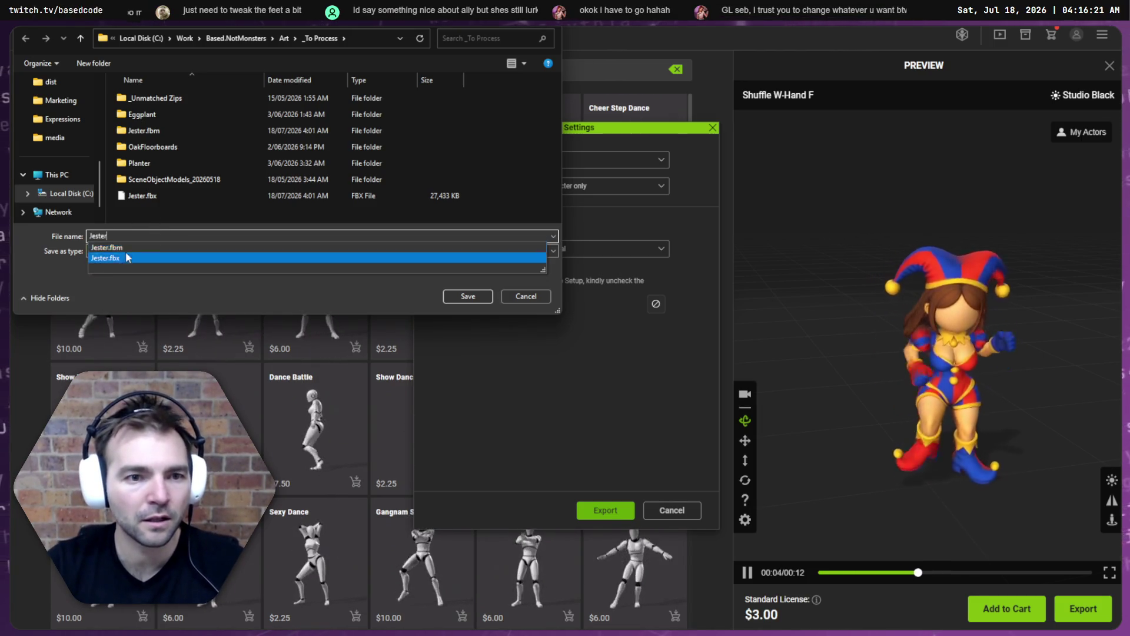
left_click(285, 39)
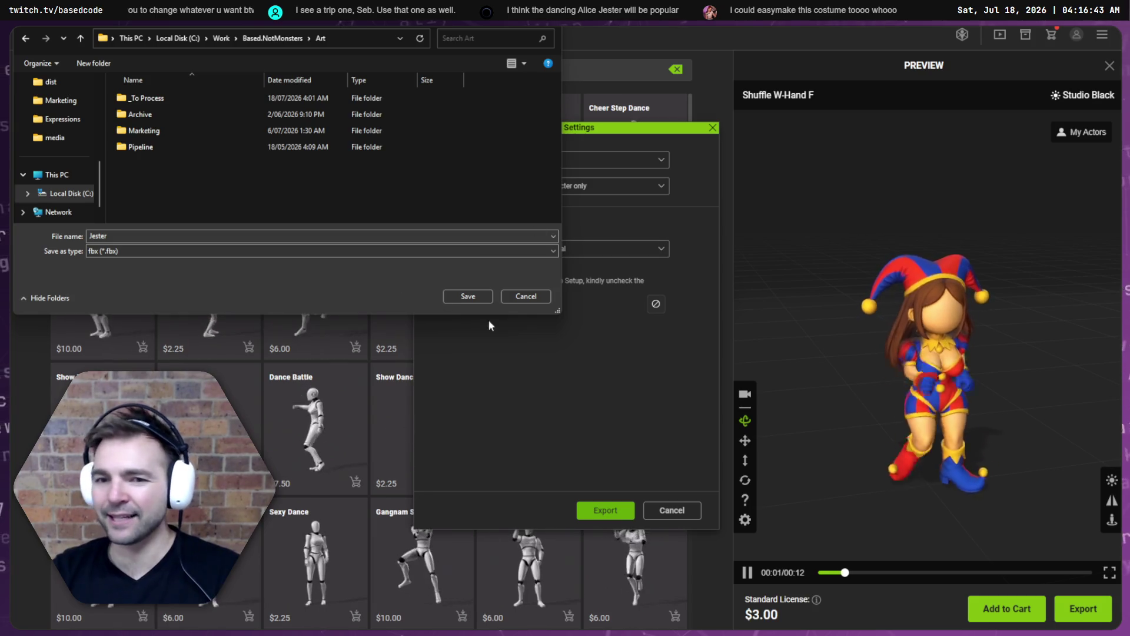
left_click(692, 516)
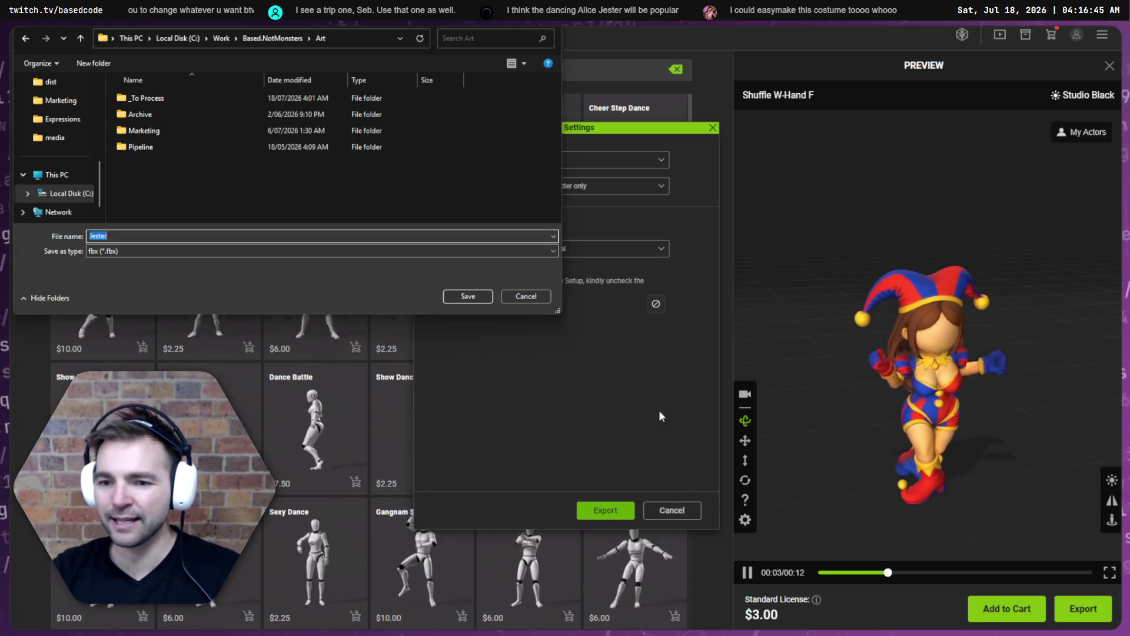
left_click(525, 296)
left_click(678, 510)
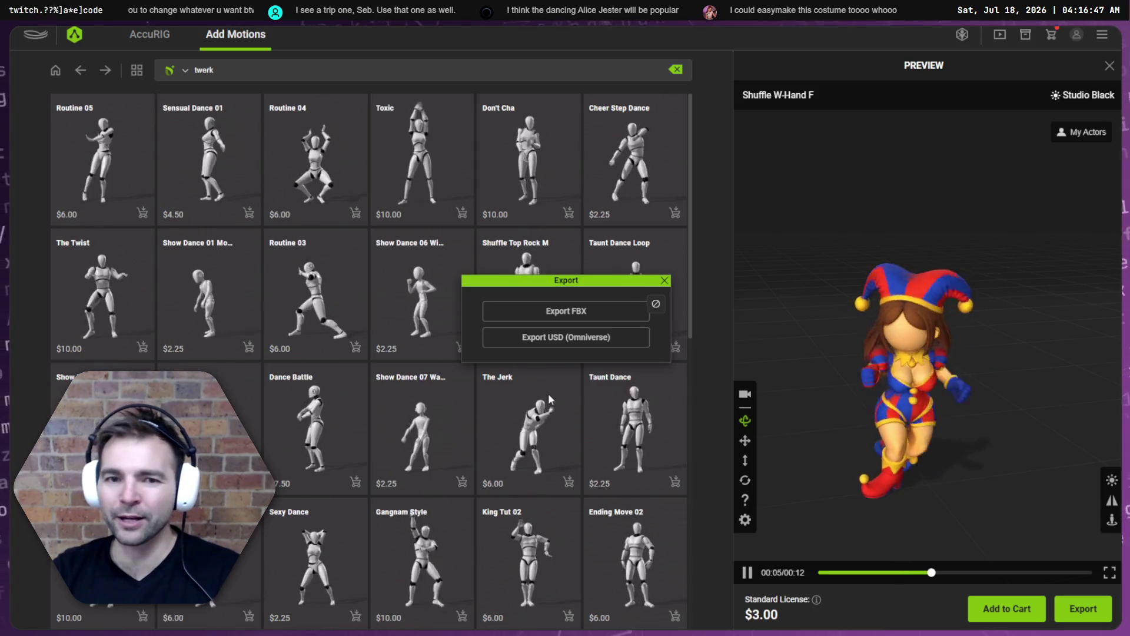
Close the export popup and clear the twerk search to show the Add Motions home page.
left_click(664, 282)
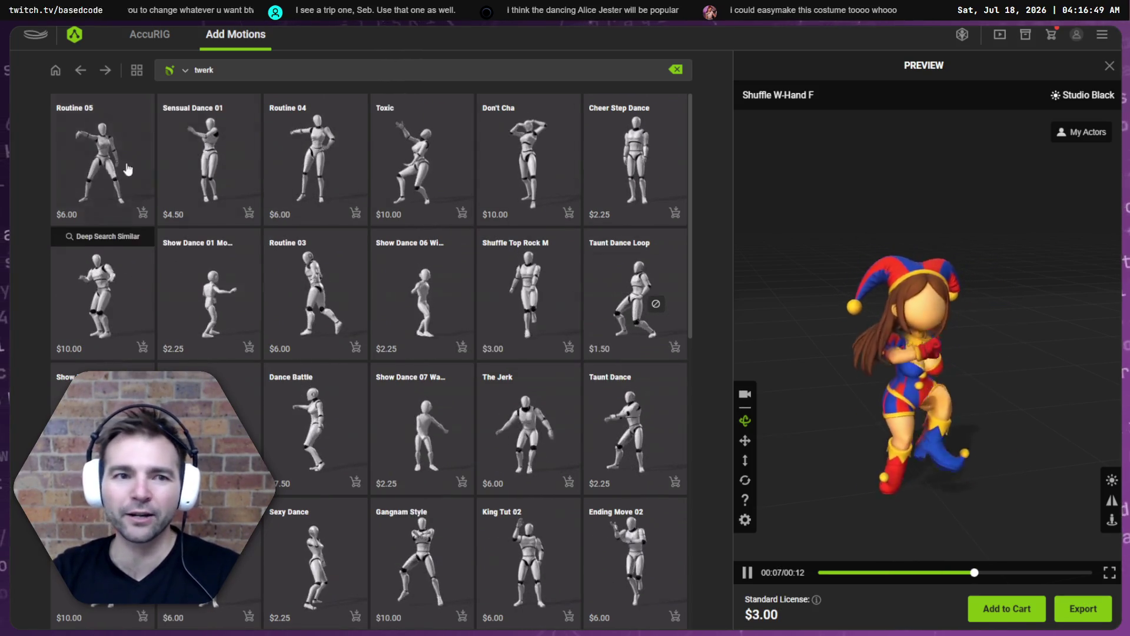
left_click(81, 71)
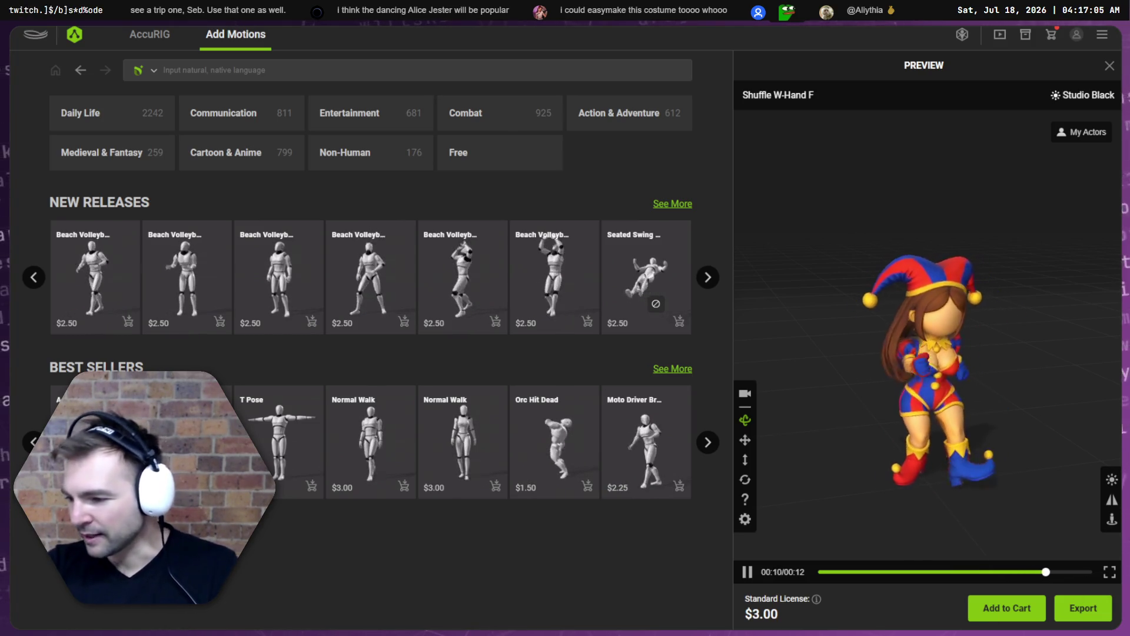
key("alt+Tab")
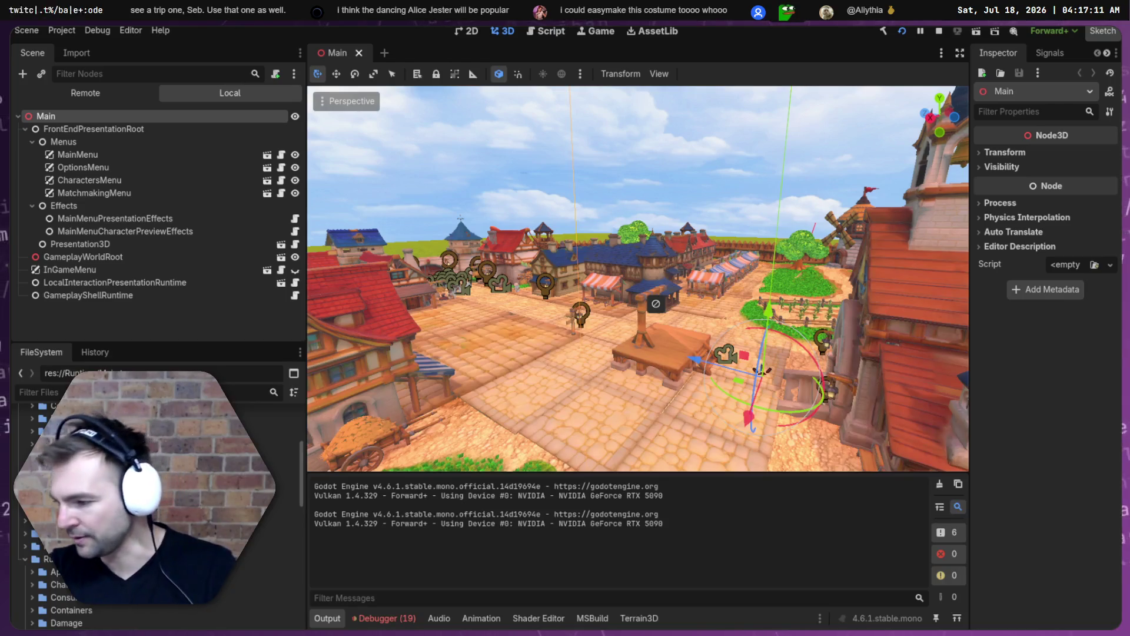
key("alt+Tab")
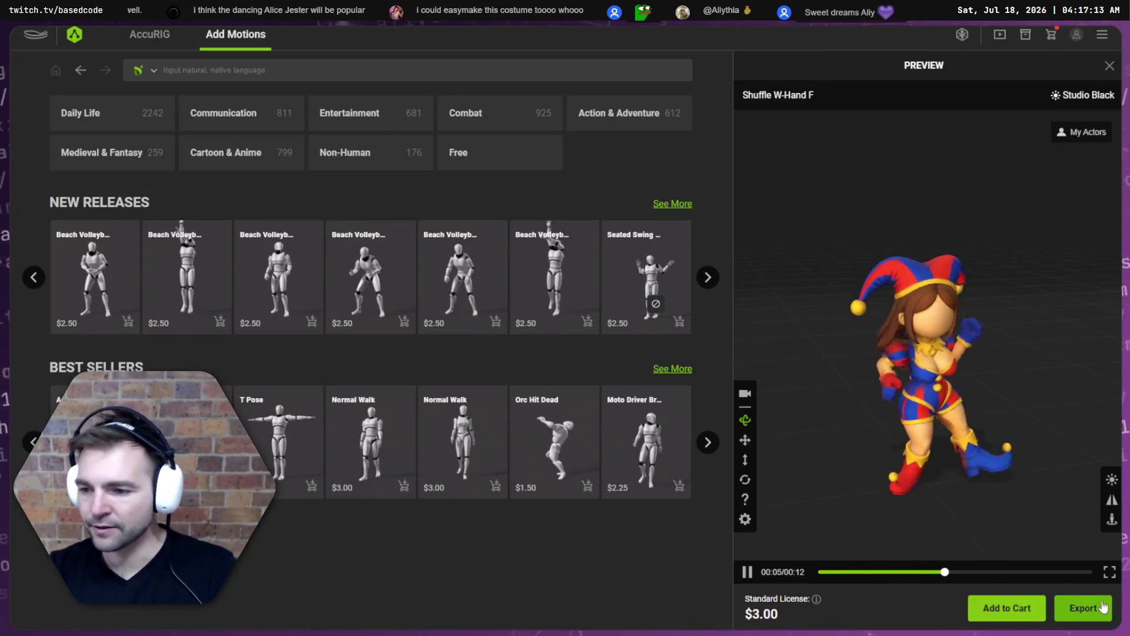
Start an FBX export and browse to the Art\_To Process folder.
left_click(1102, 606)
left_click(646, 311)
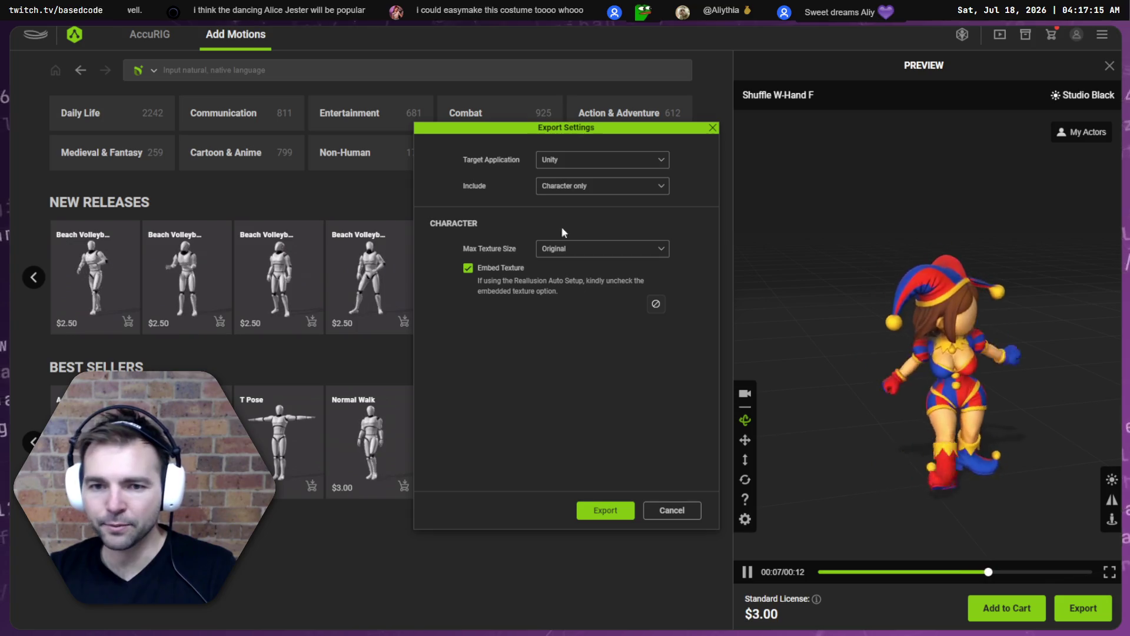
left_click(627, 515)
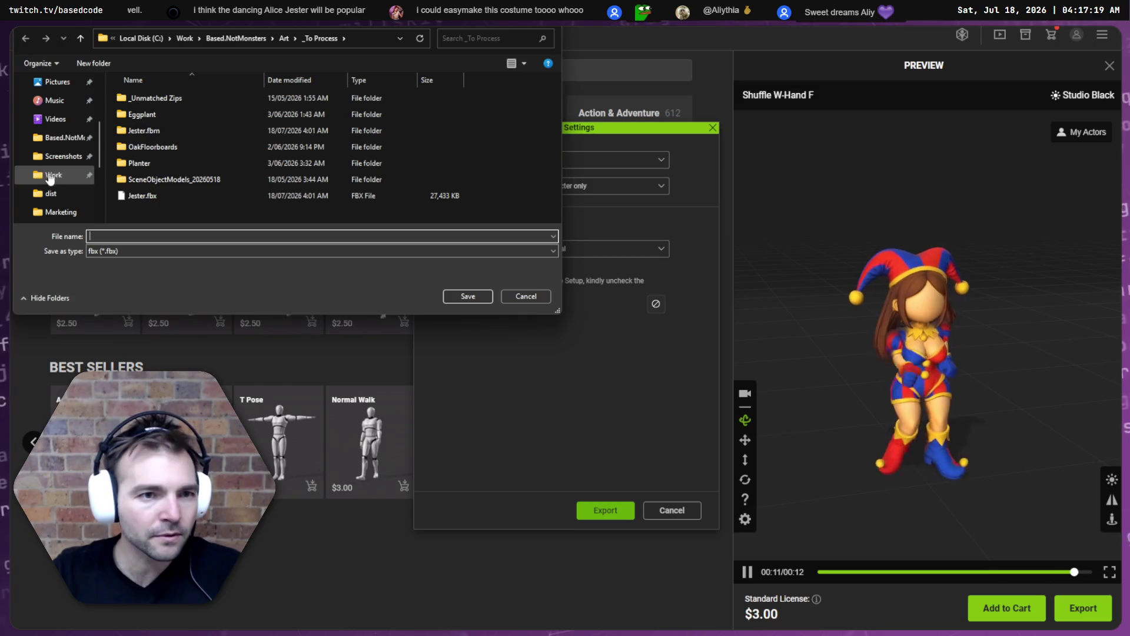
left_click(58, 137)
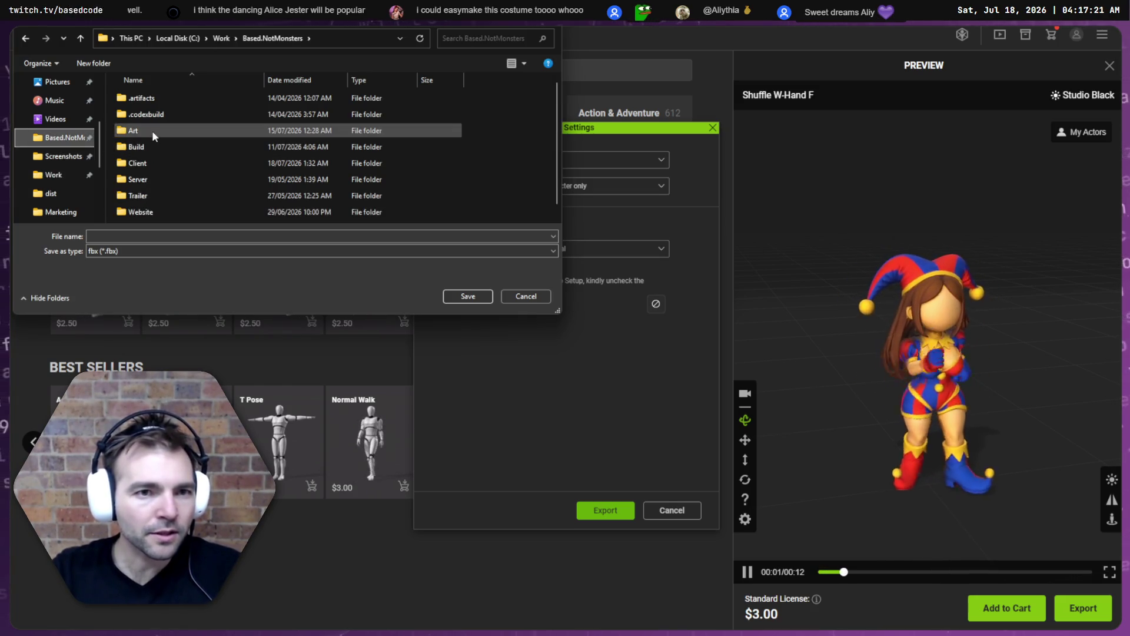
scroll(152, 129, "down", 1)
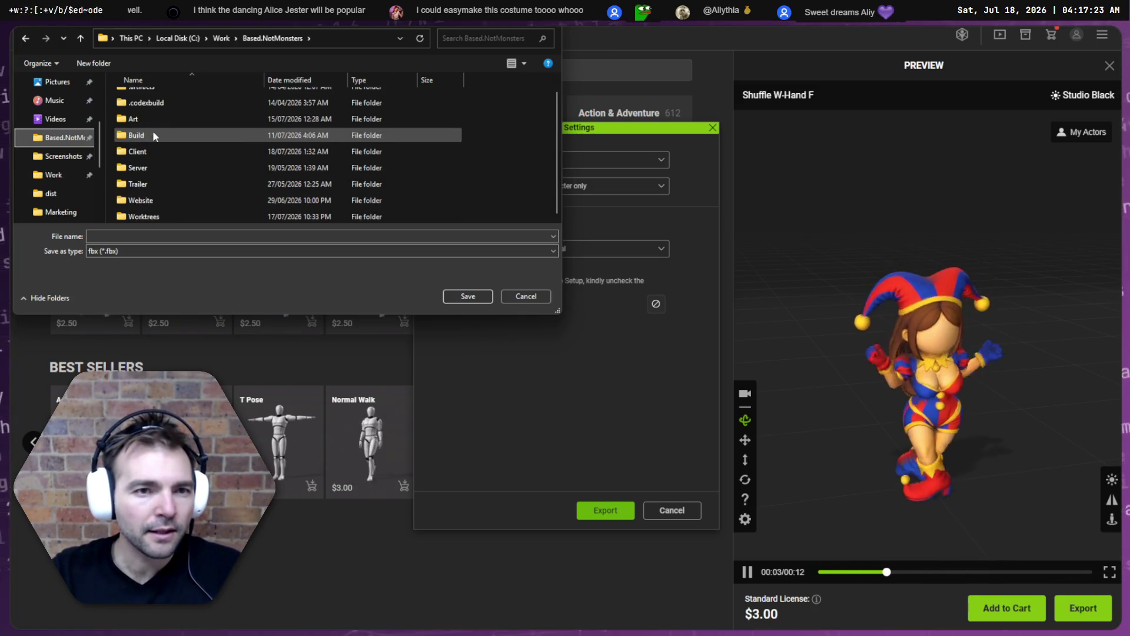
scroll(150, 147, "up", 1)
double_click(142, 132)
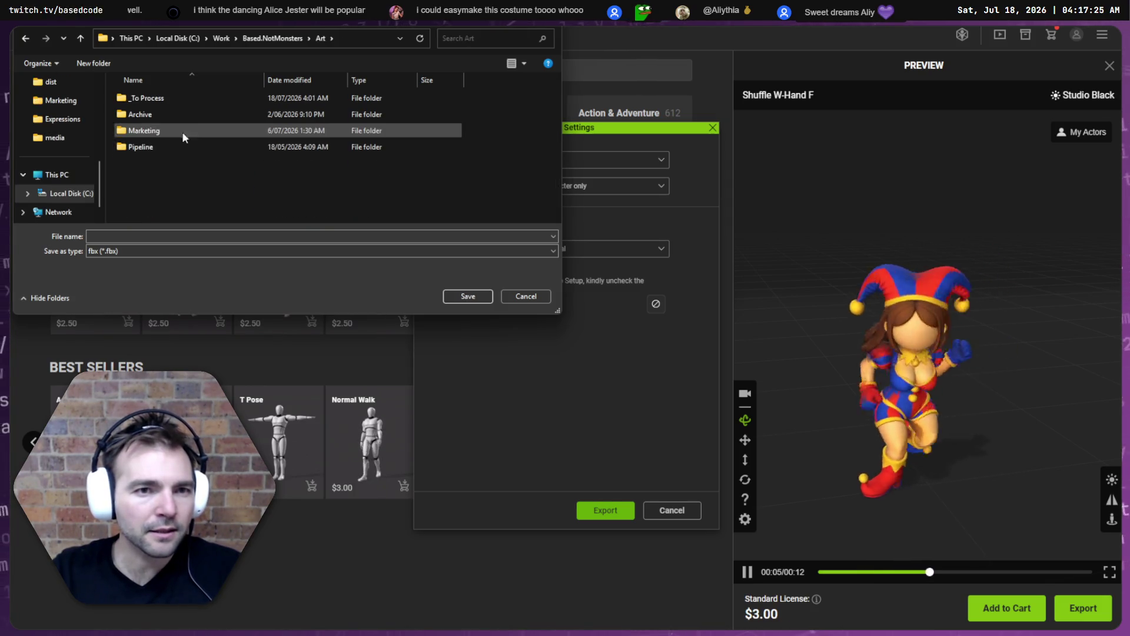
double_click(156, 100)
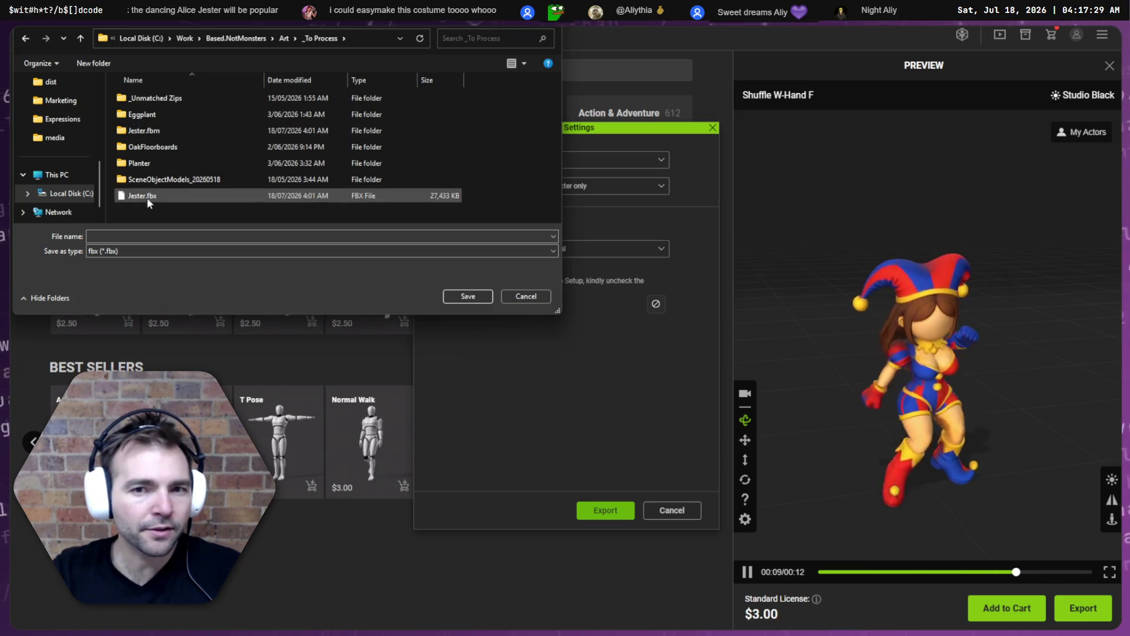
Create a Jester folder in _To Process and save the FBX inside it as Jester.
left_click(137, 239)
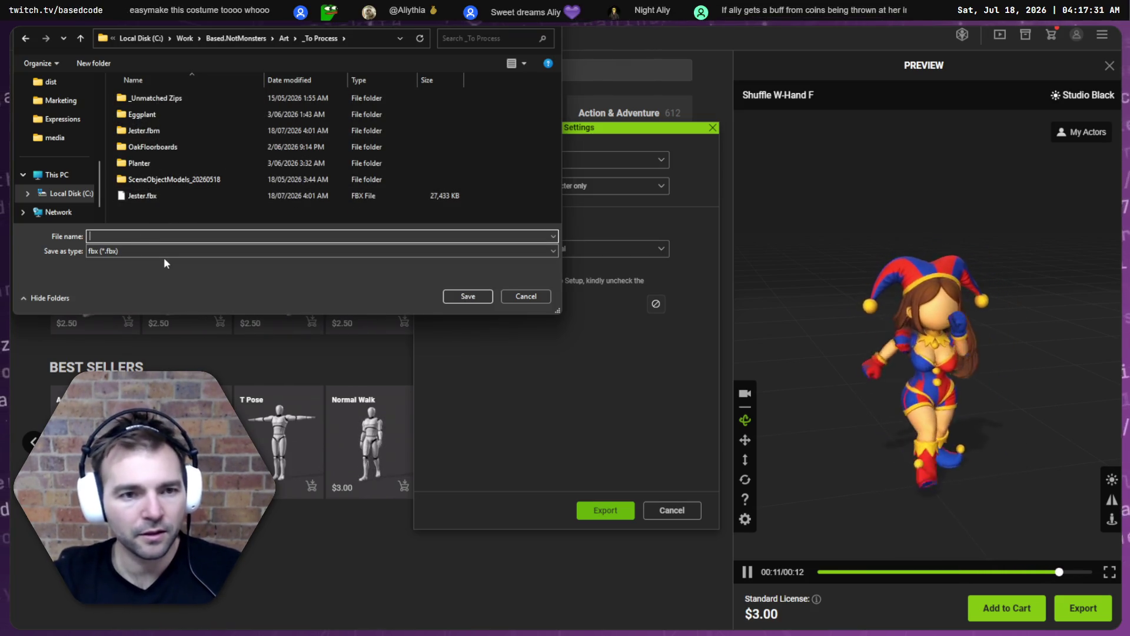
key("ctrl+shift+n")
type("Jester")
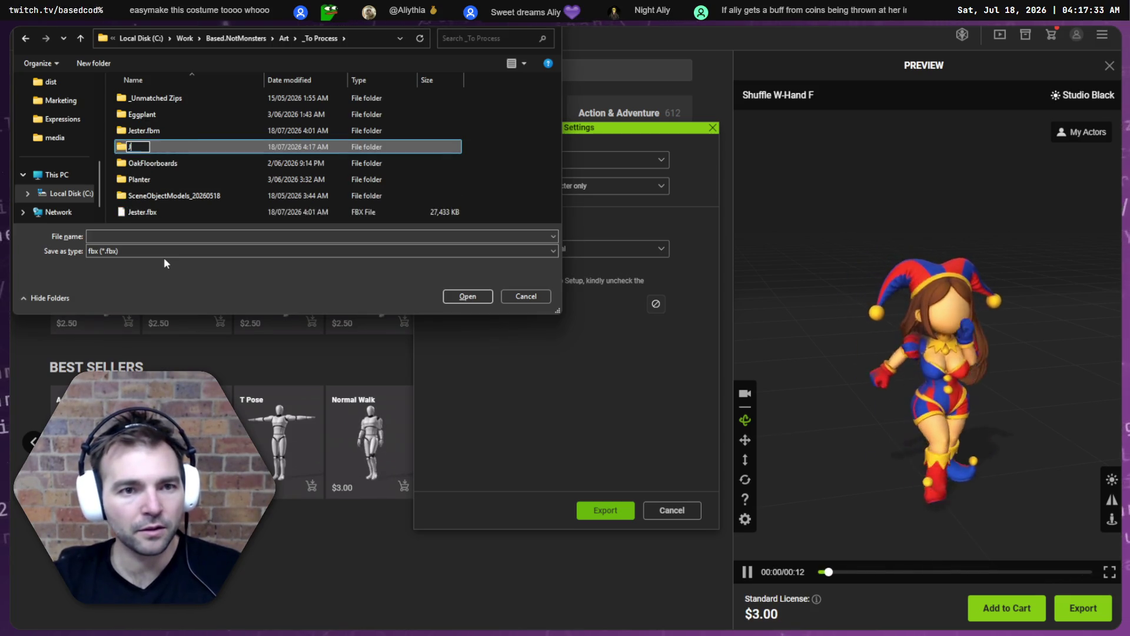
key("Return")
key("Return")
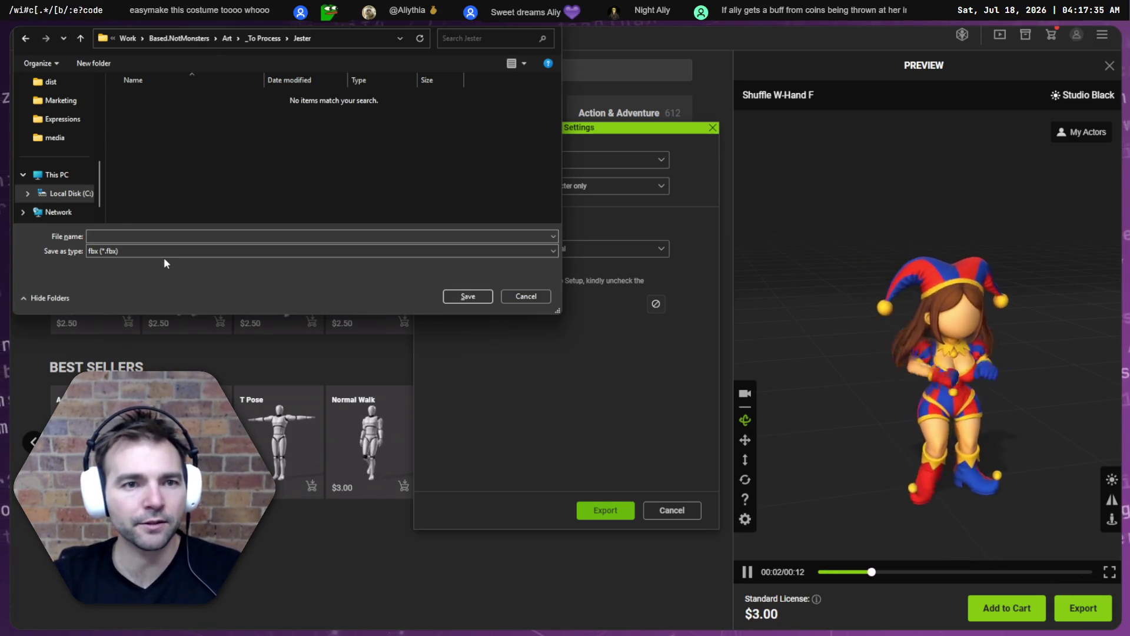
left_click(174, 235)
type("ester")
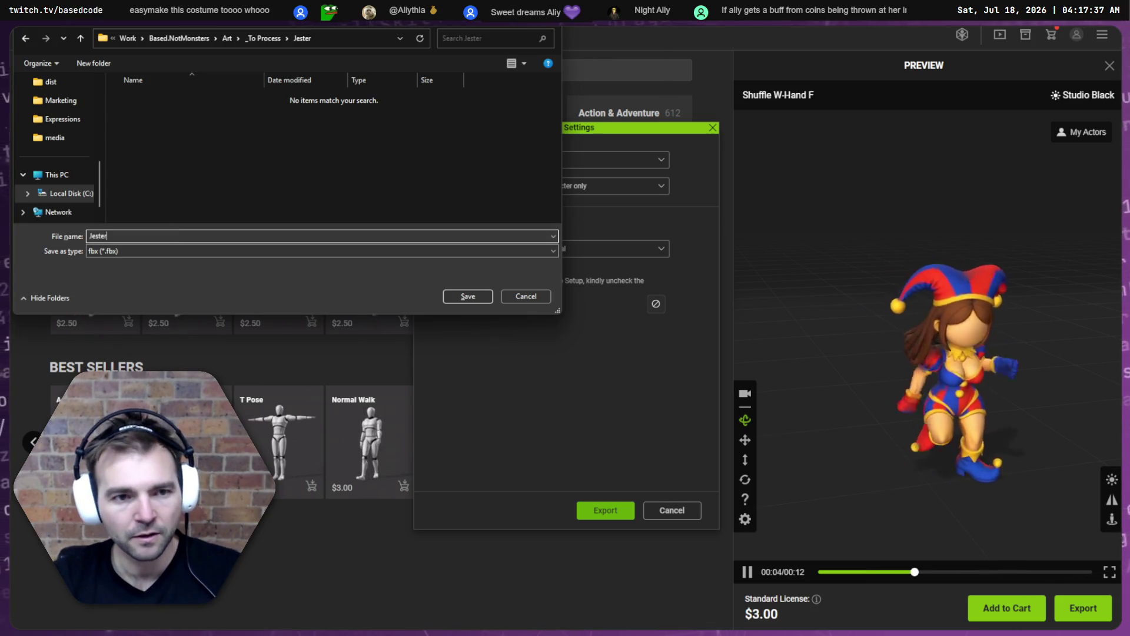
key("Return")
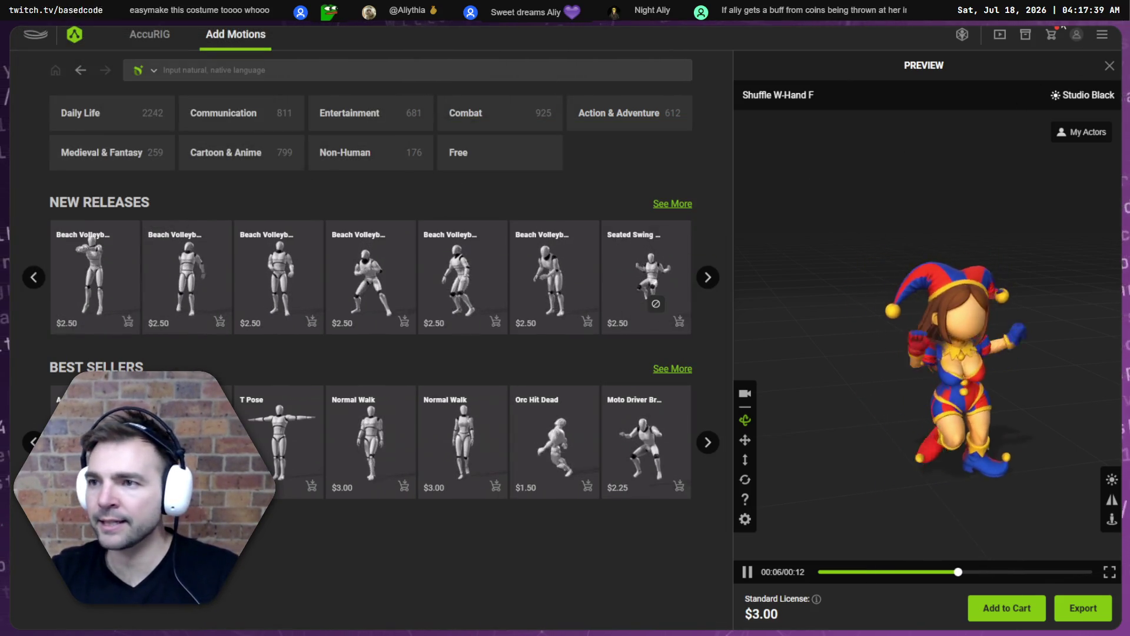
key("alt+Tab")
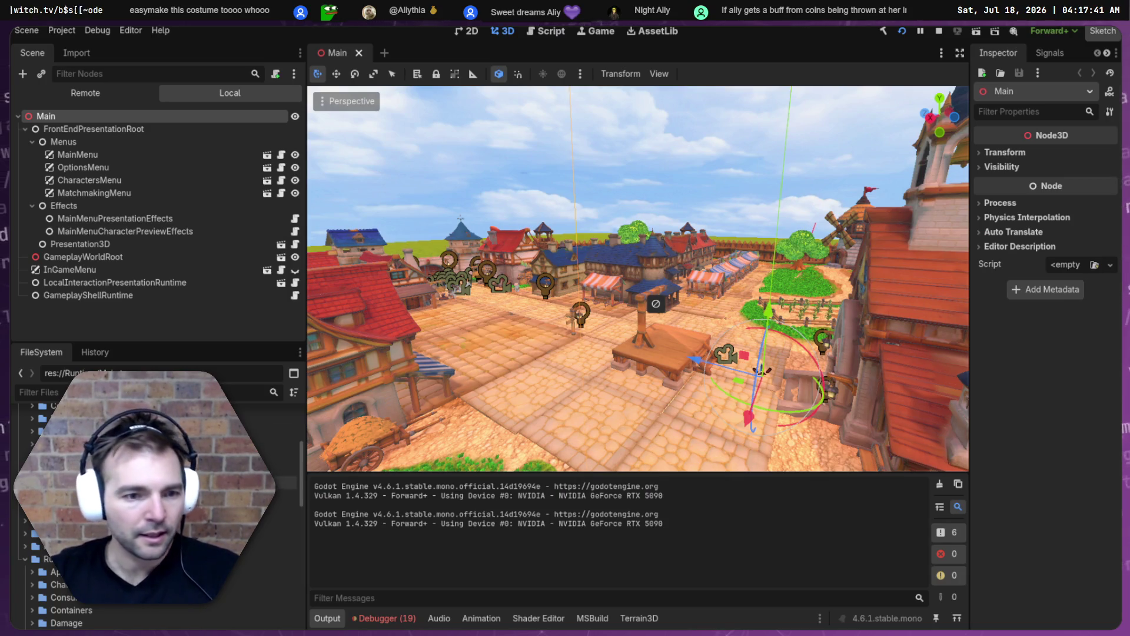
Create a Jester folder under Villagers in Godot's FileSystem dock, then open File Explorer.
scroll(28, 425, "up", 3)
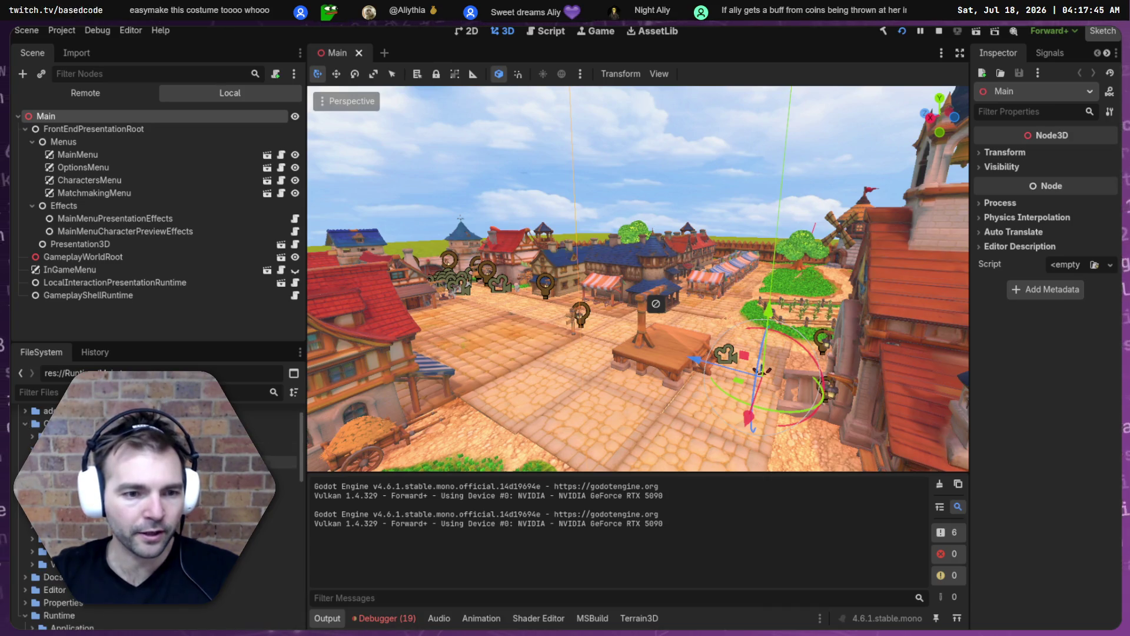
left_click(277, 449)
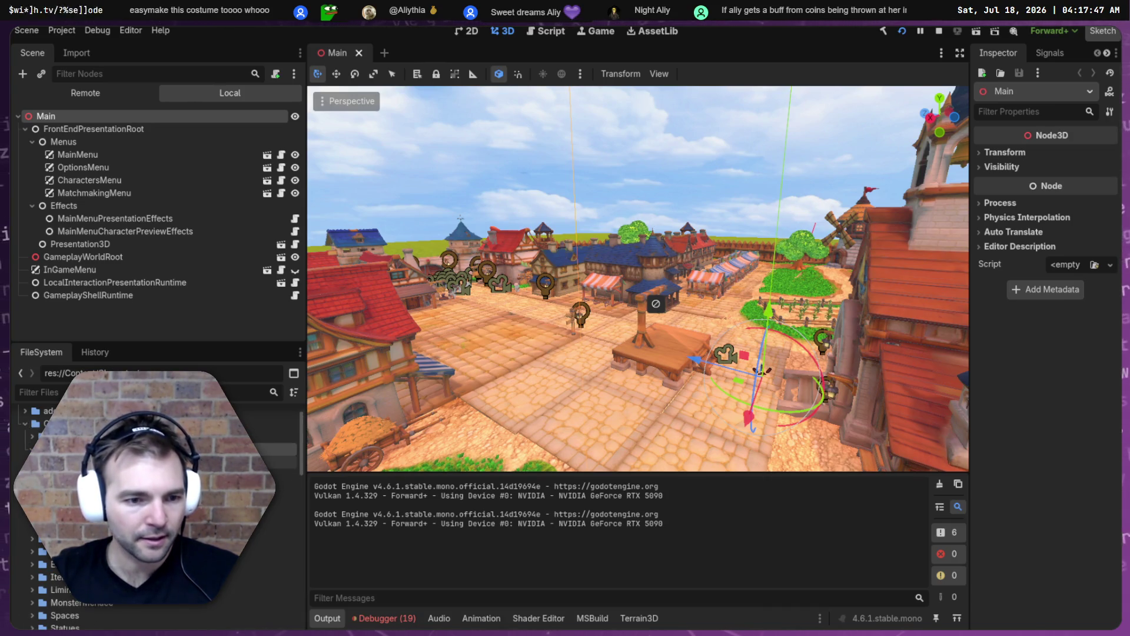
left_click(32, 500)
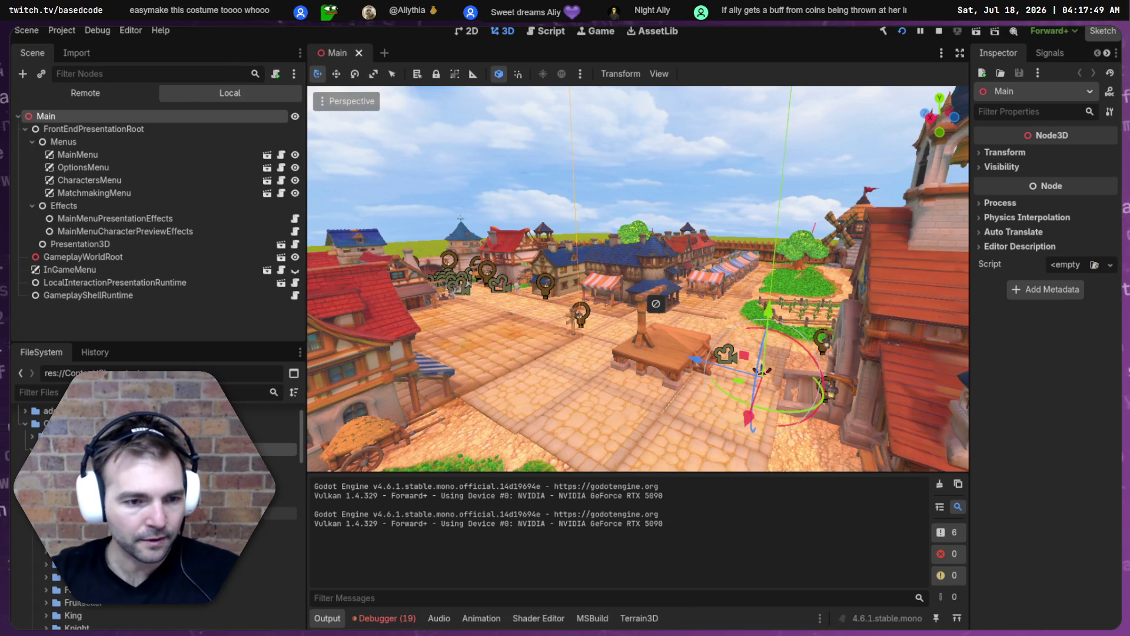
right_click(64, 512)
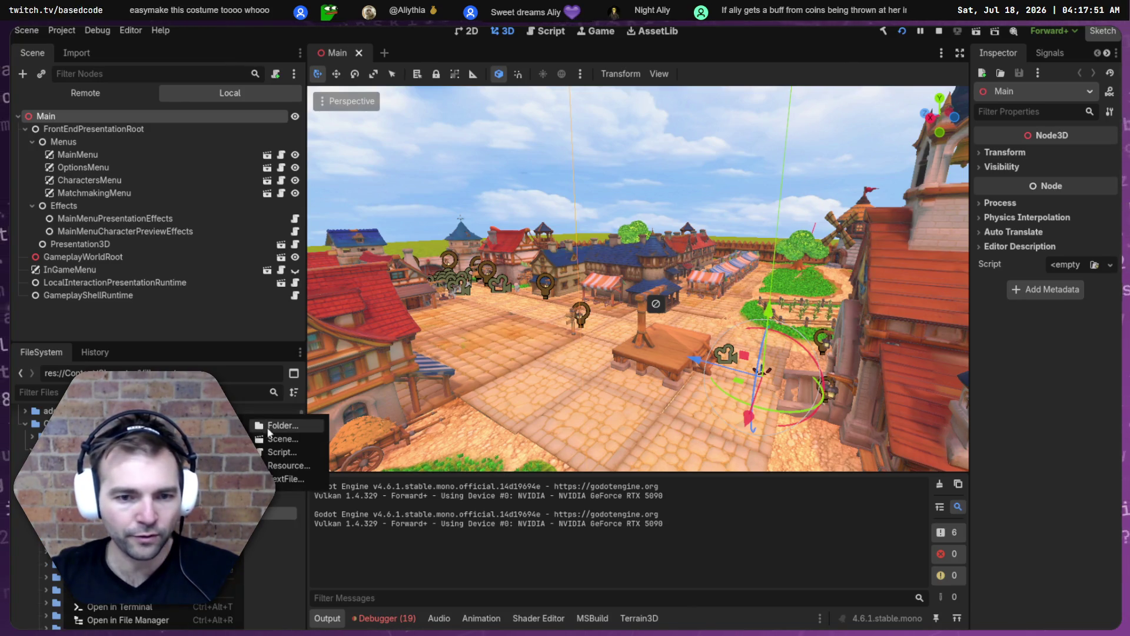
left_click(284, 425)
key("Return")
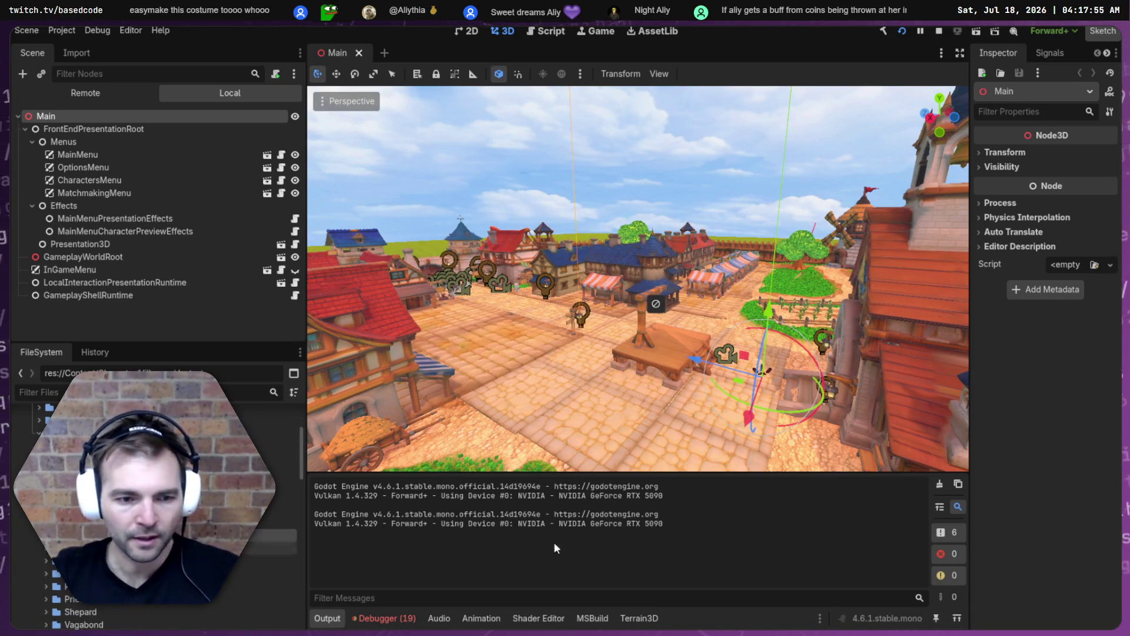
key("super+e")
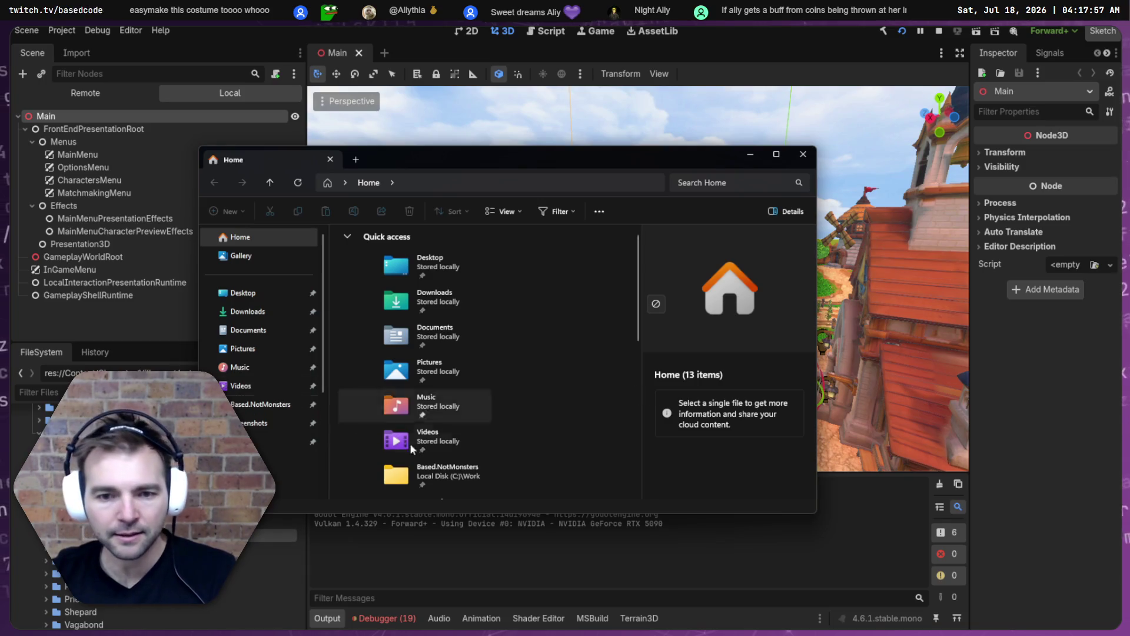
Find Art\_To Process\Jester and select the textures folder, Jester.fbx and Jester.json.
left_click(262, 405)
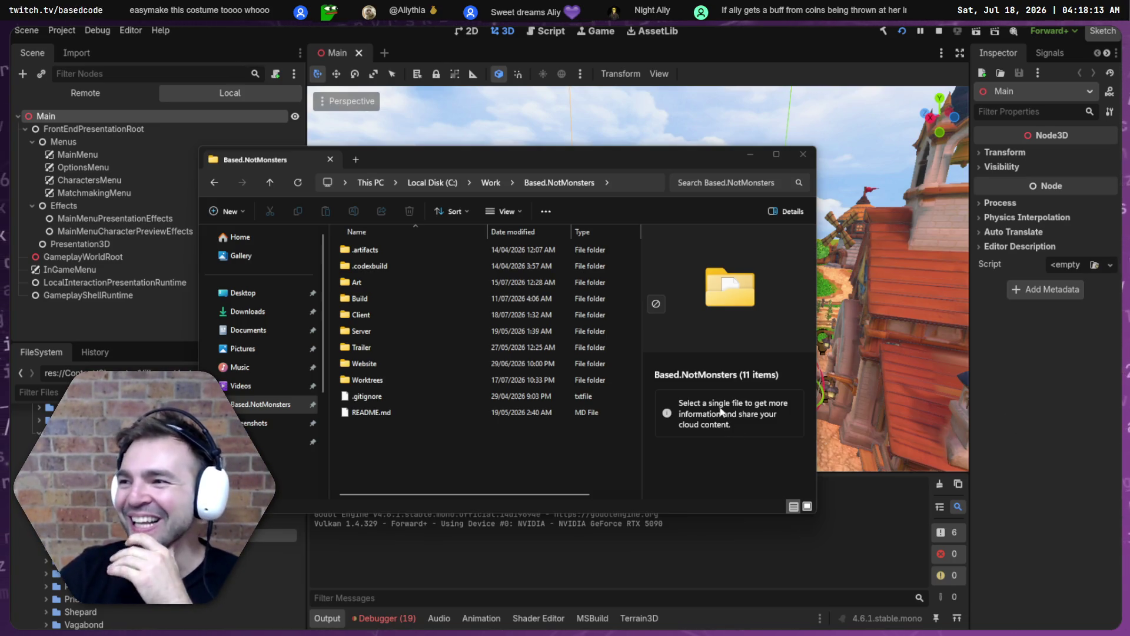
double_click(376, 283)
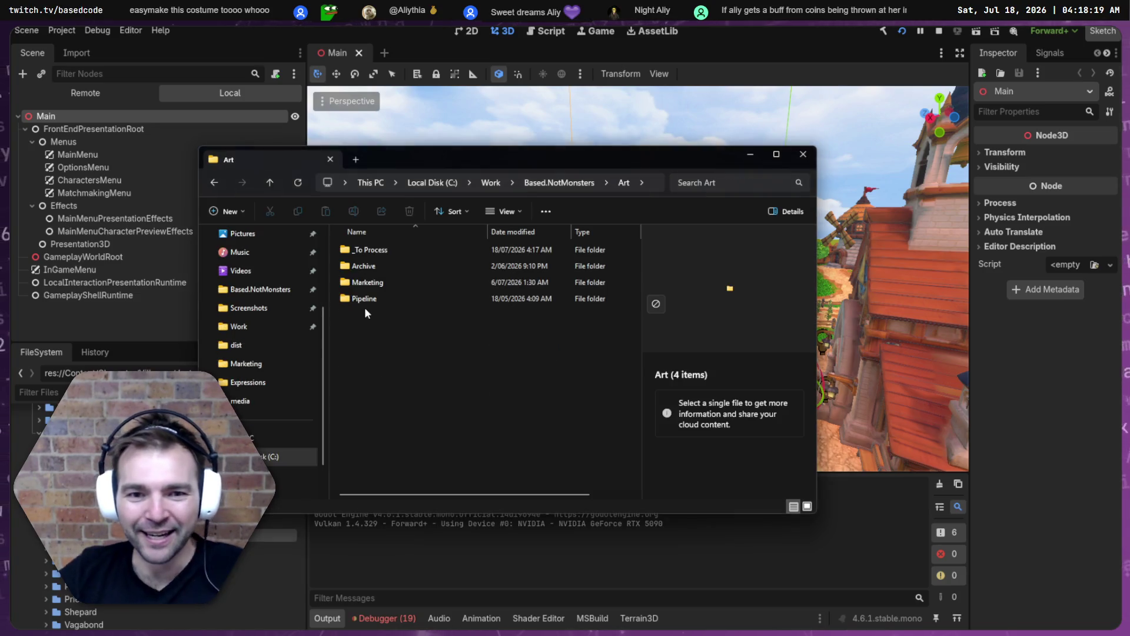
left_click(382, 262)
left_click(383, 281)
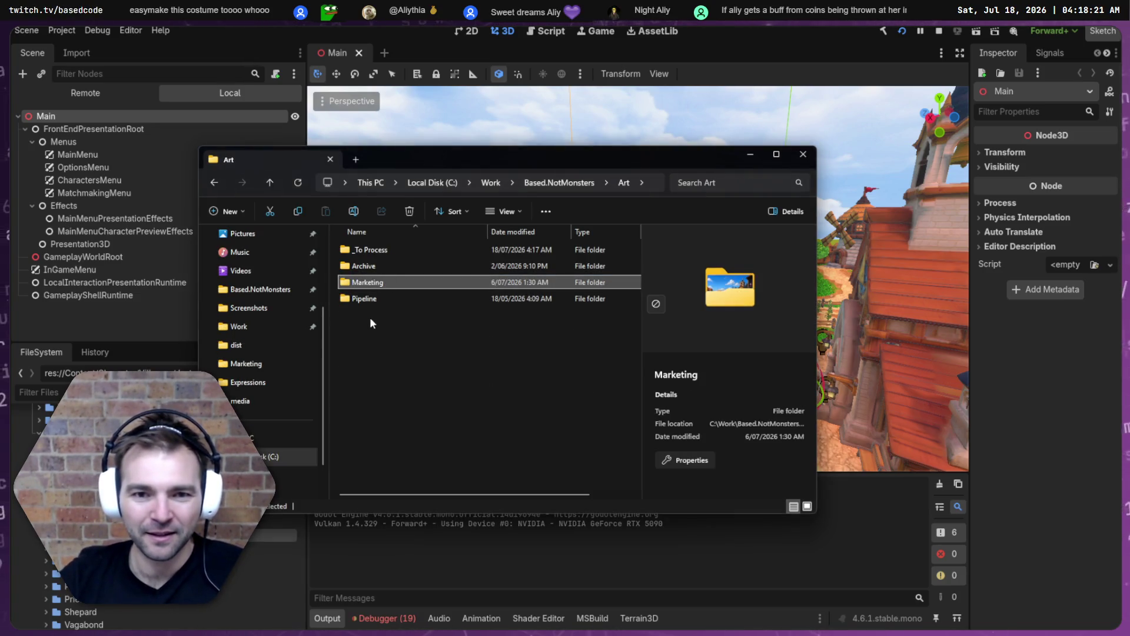
left_click(379, 270, "ctrl")
double_click(379, 270)
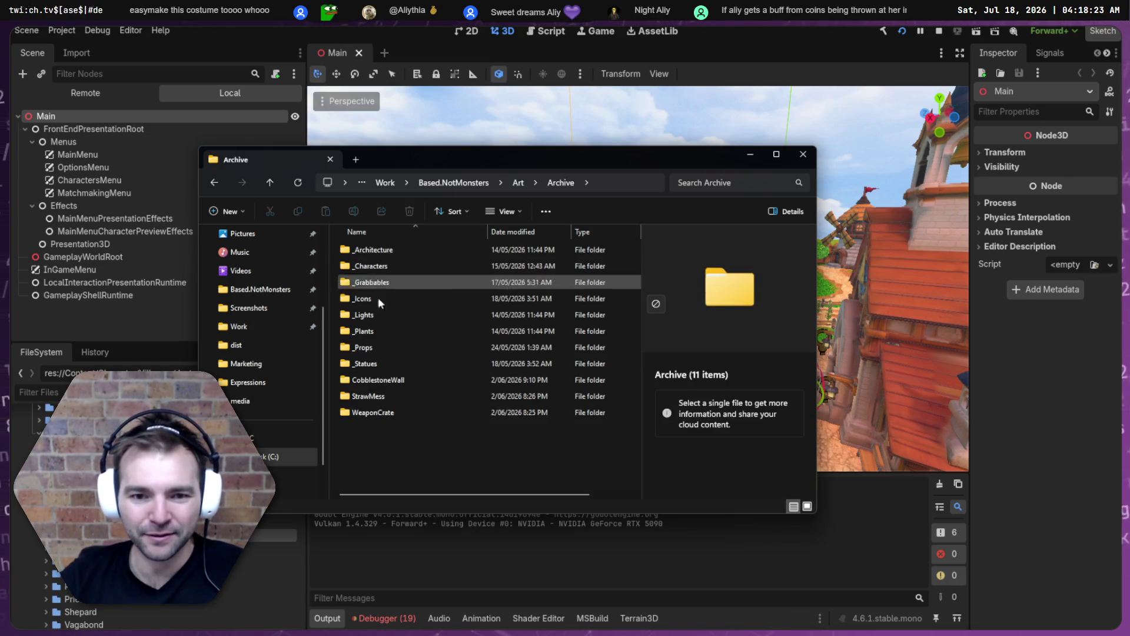
left_click(521, 183)
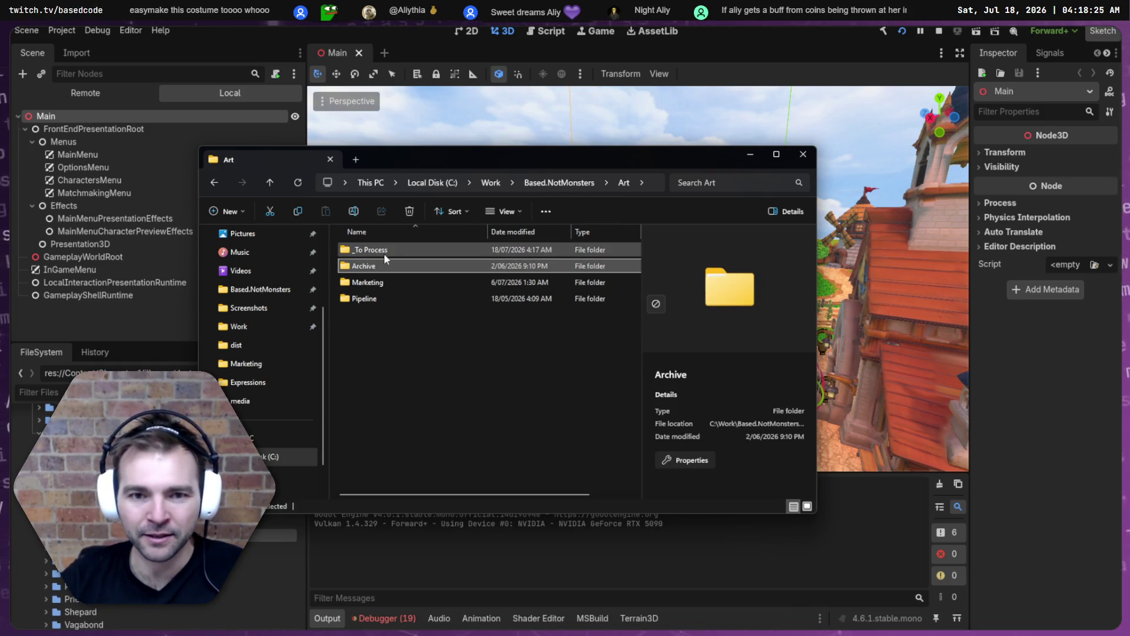
double_click(384, 253)
double_click(373, 282)
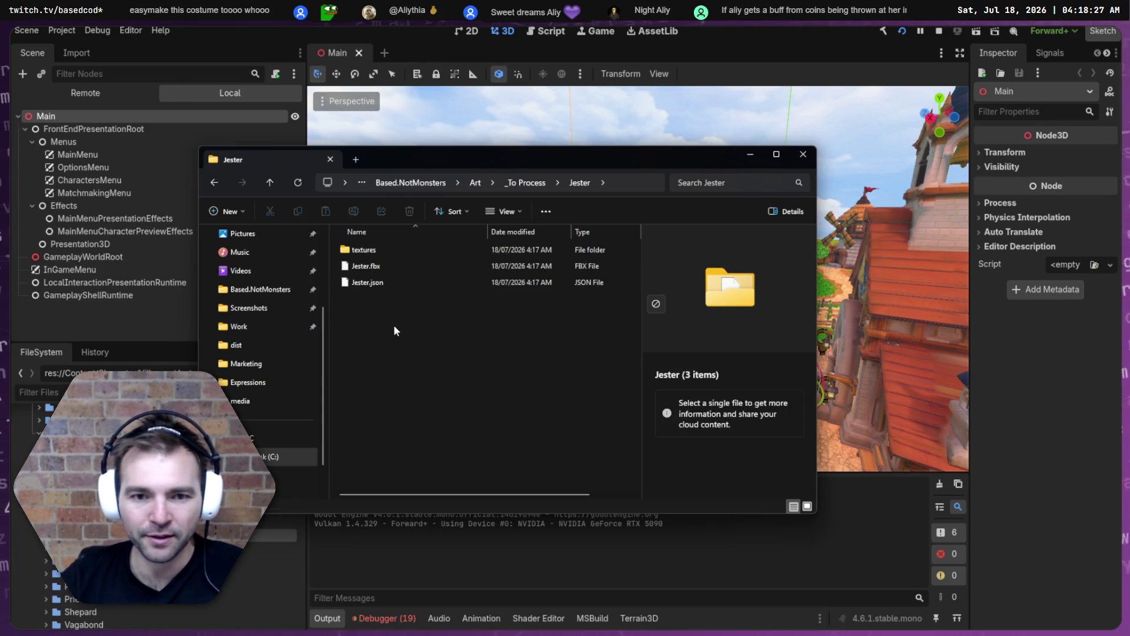
left_click(379, 269)
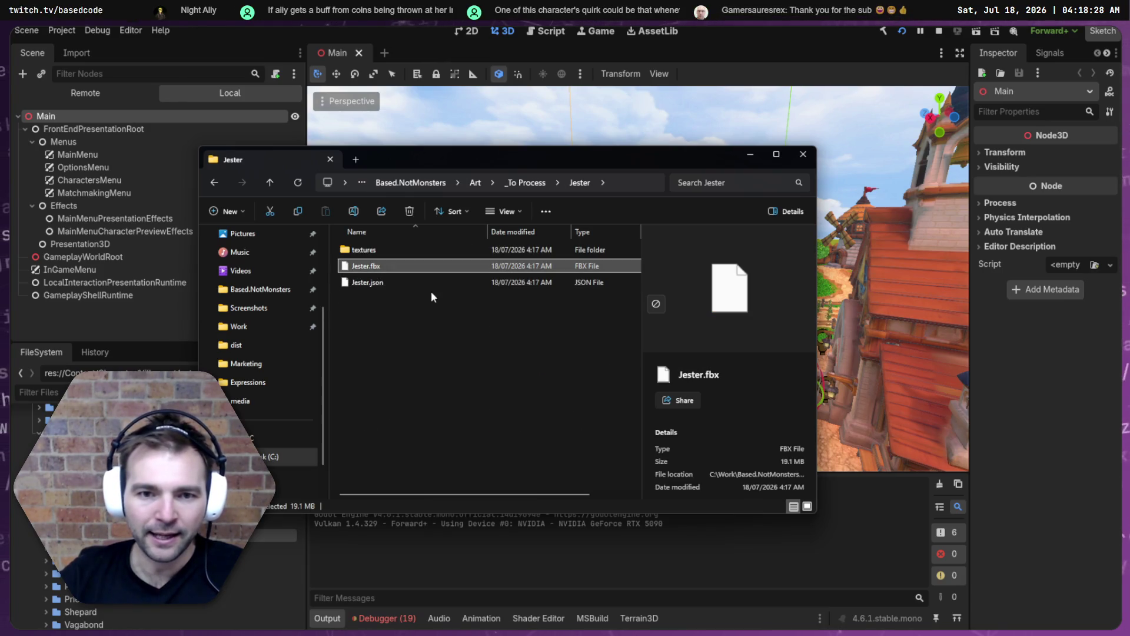
left_click(383, 283)
left_click(391, 250, "shift")
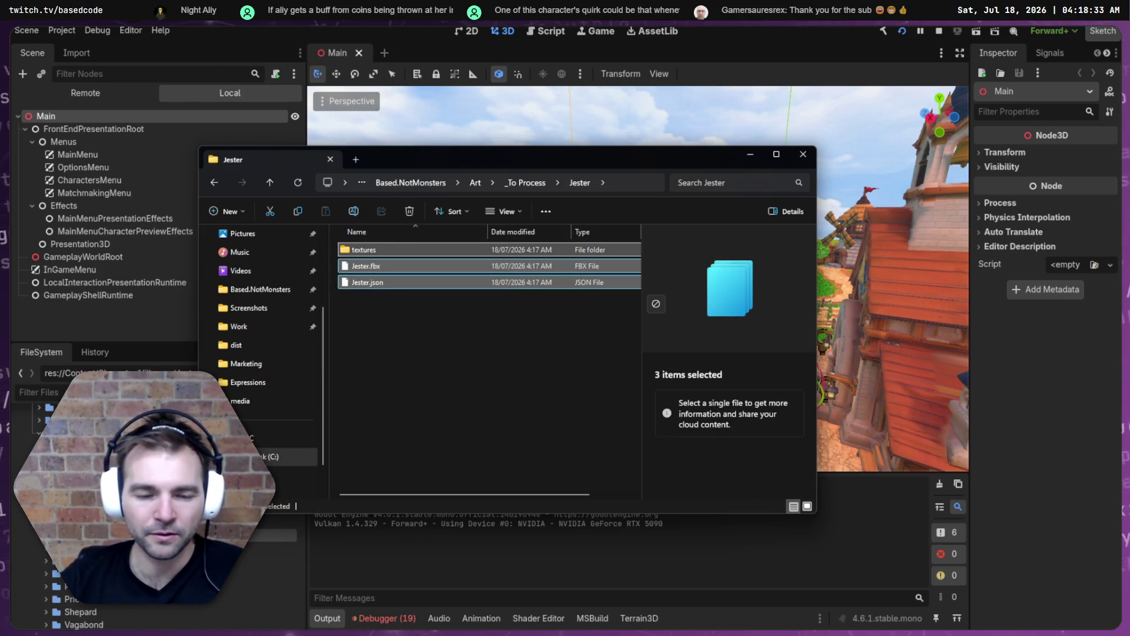
Copy the three Jester items into the project's Villagers\Jester folder, then close both Explorer windows.
right_click(80, 470)
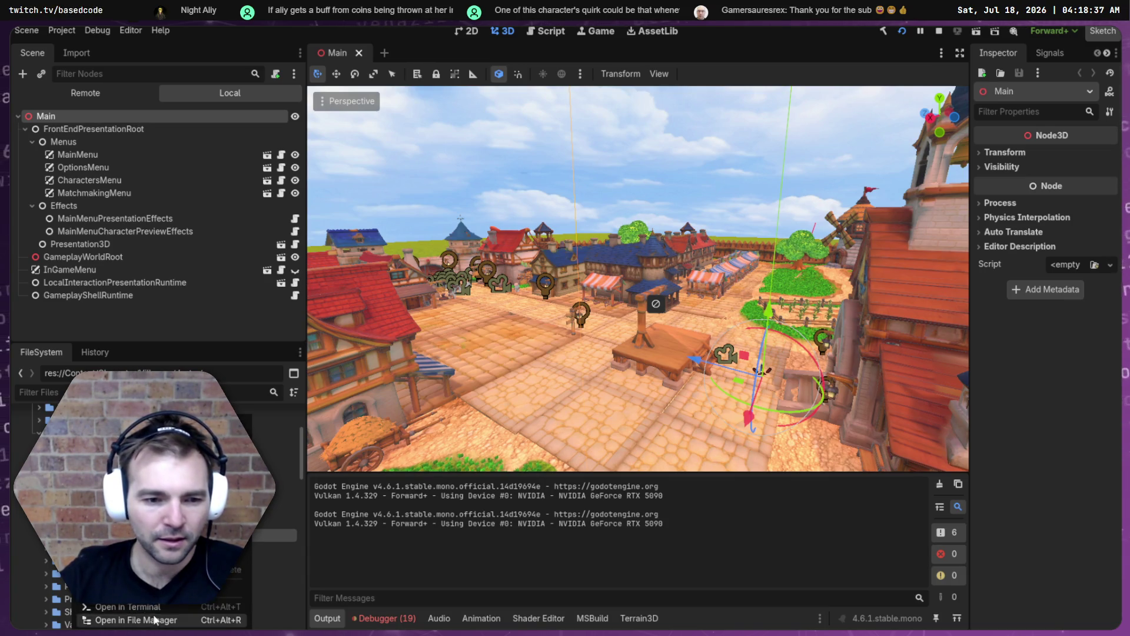
left_click(135, 619)
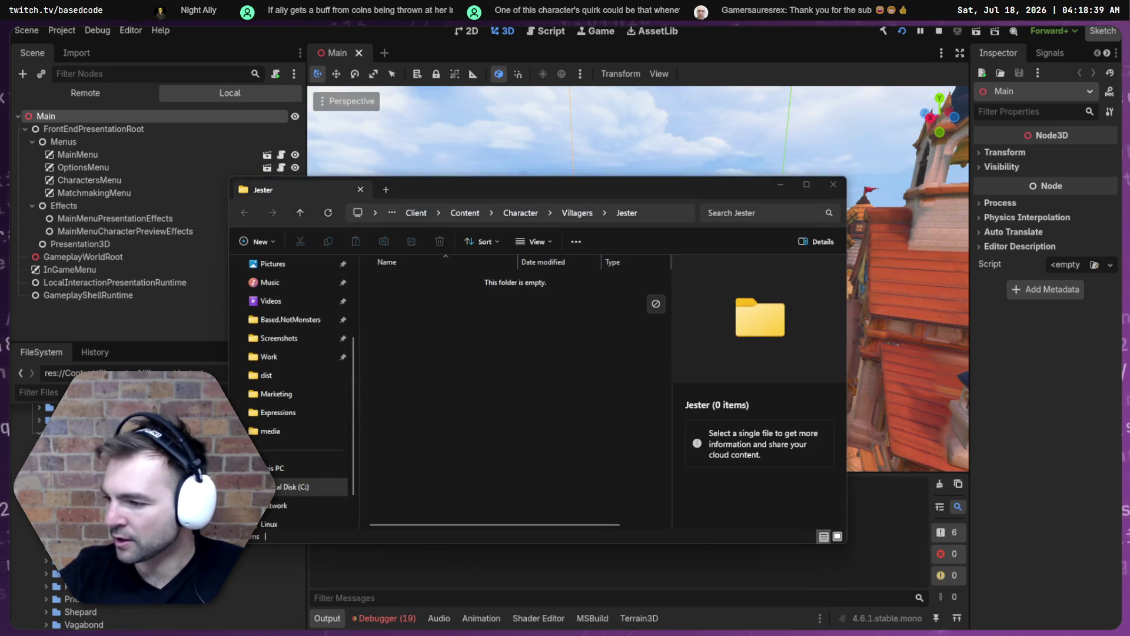
key("alt+Tab")
key("ctrl+a")
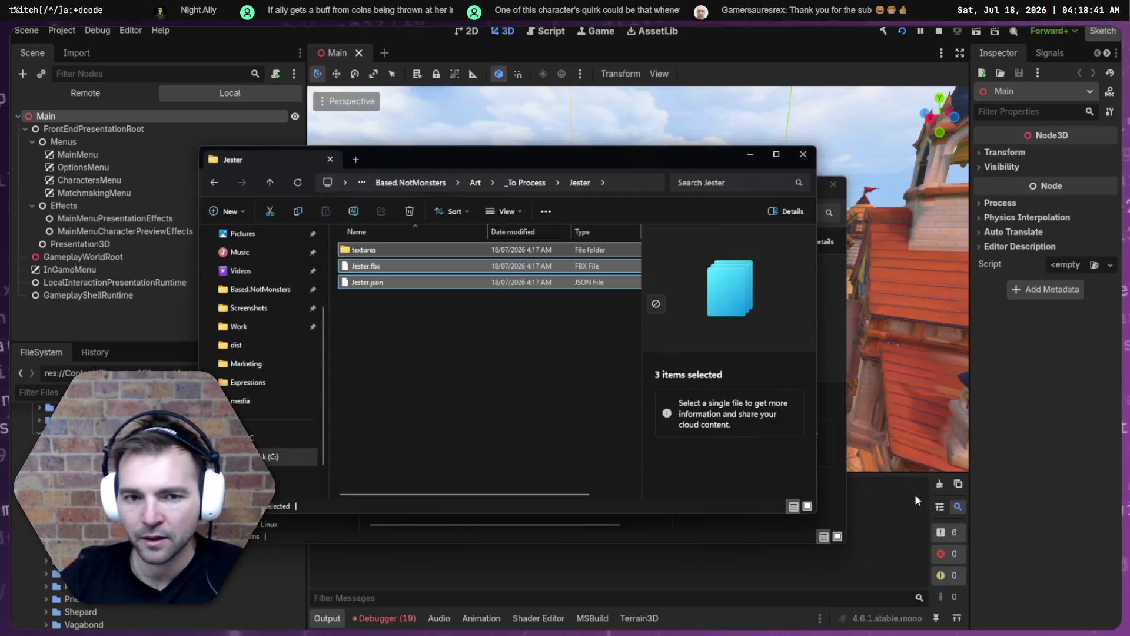
left_click(428, 534)
key("ctrl+v")
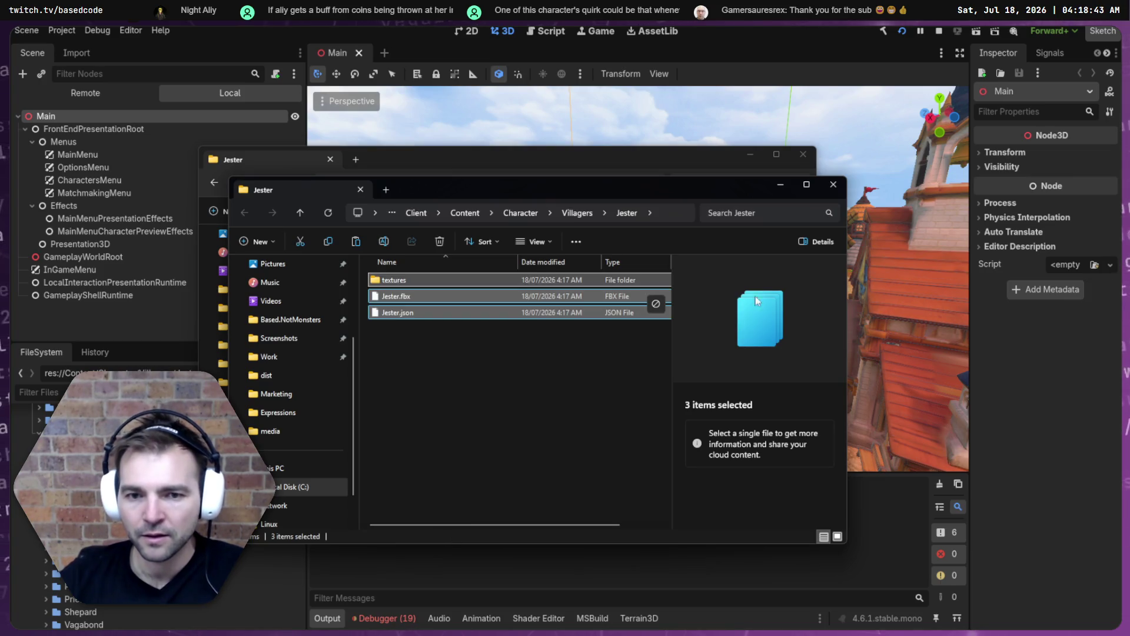
left_click(807, 157)
left_click(833, 187)
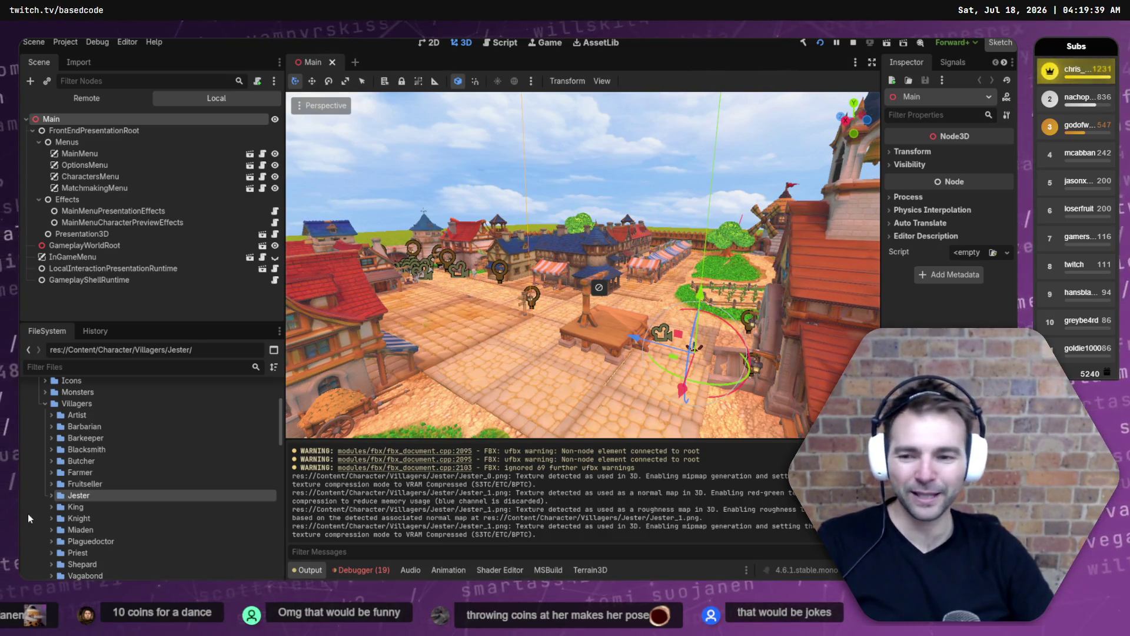
Expand the Villagers/Jester folder in the FileSystem dock, select Jester.fbx, and open the Editor menu.
left_click(51, 495)
left_click(94, 518)
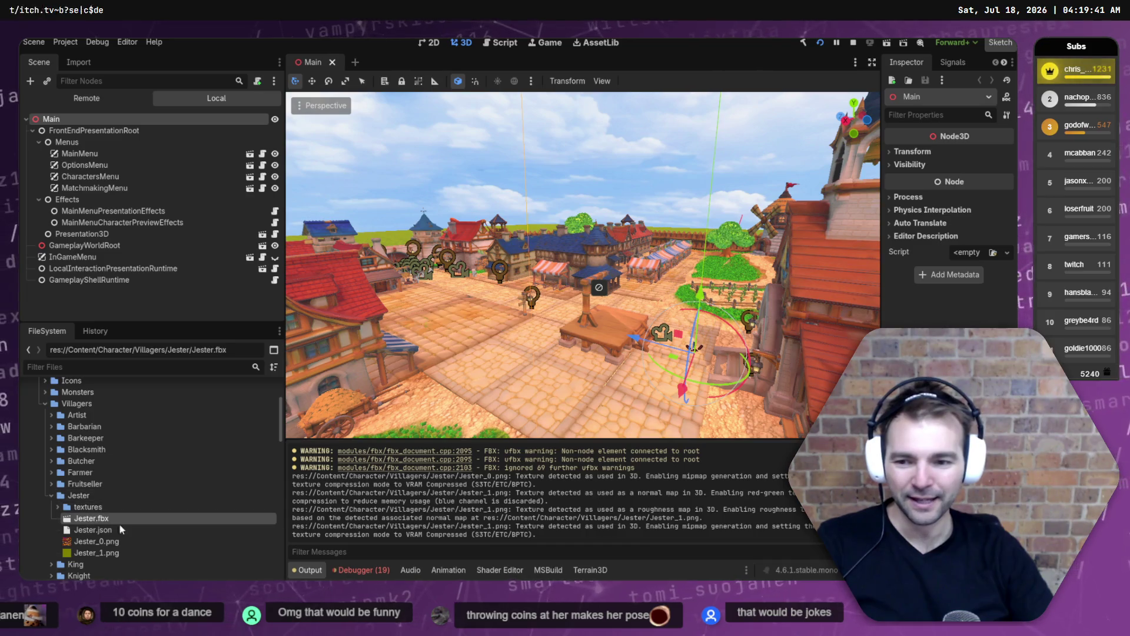
left_click(97, 42)
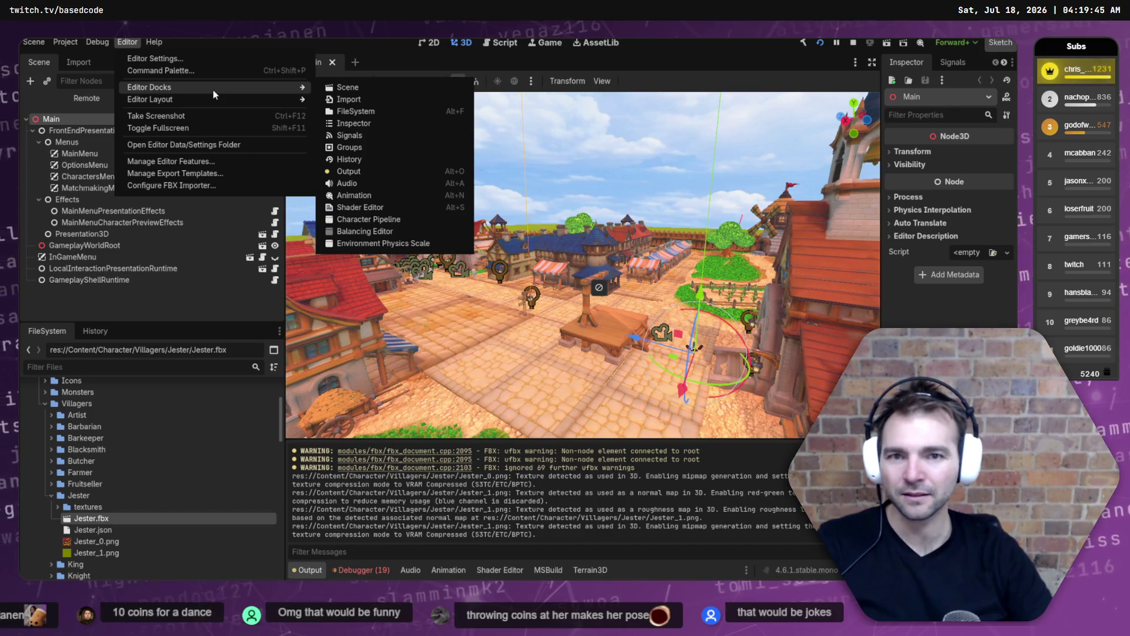
Open the Character Pipeline Wizard from Editor Docks and widen its panel.
mouse_move(215, 95)
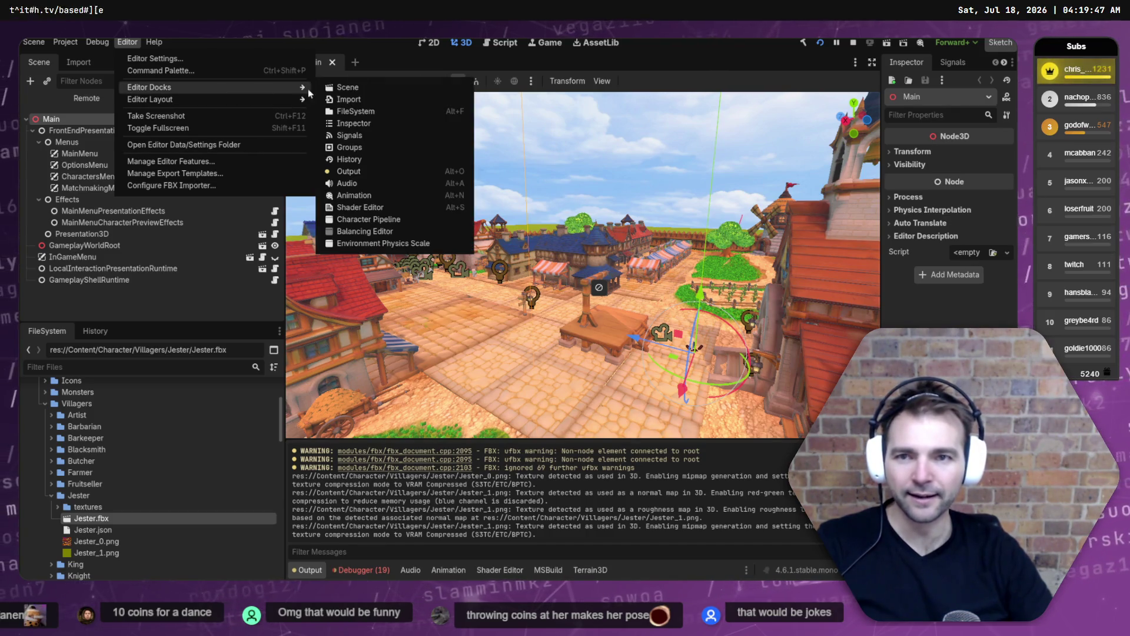
left_click(375, 219)
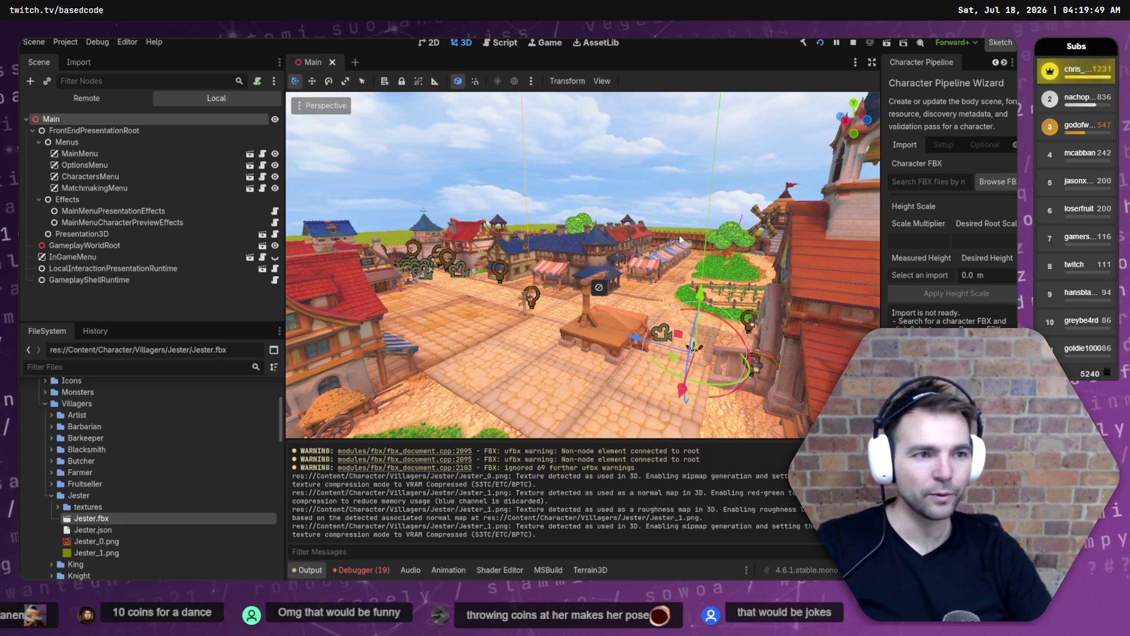
left_click_drag(881, 106, 702, 107)
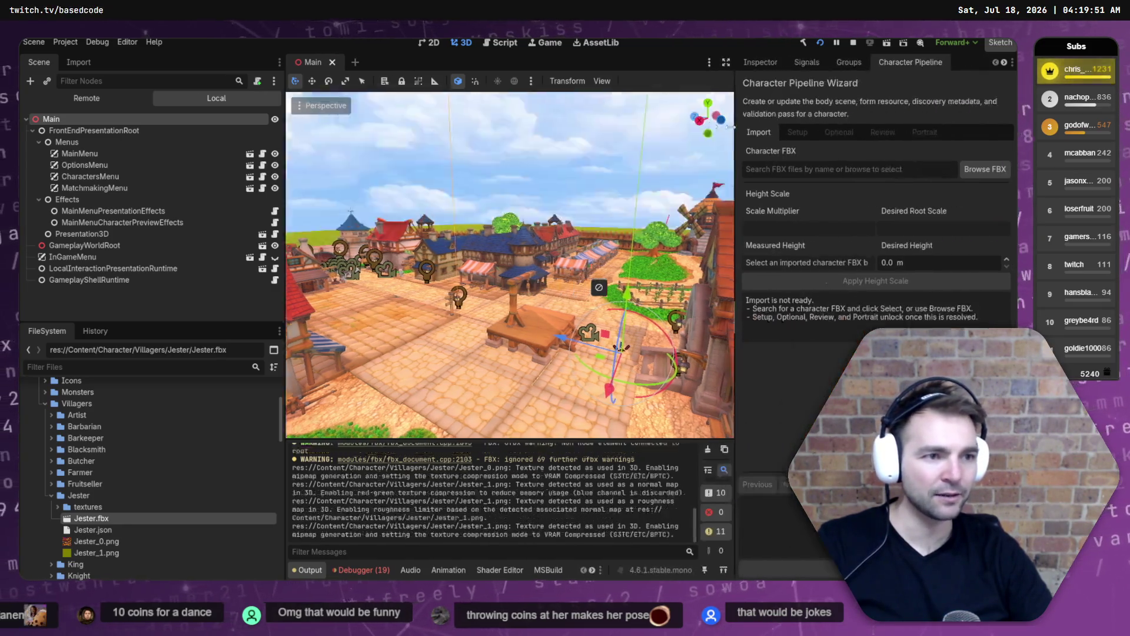
Load Content/Character/Villagers/Jester/Jester.fbx as the character FBX and advance to the Setup step.
left_click(977, 169)
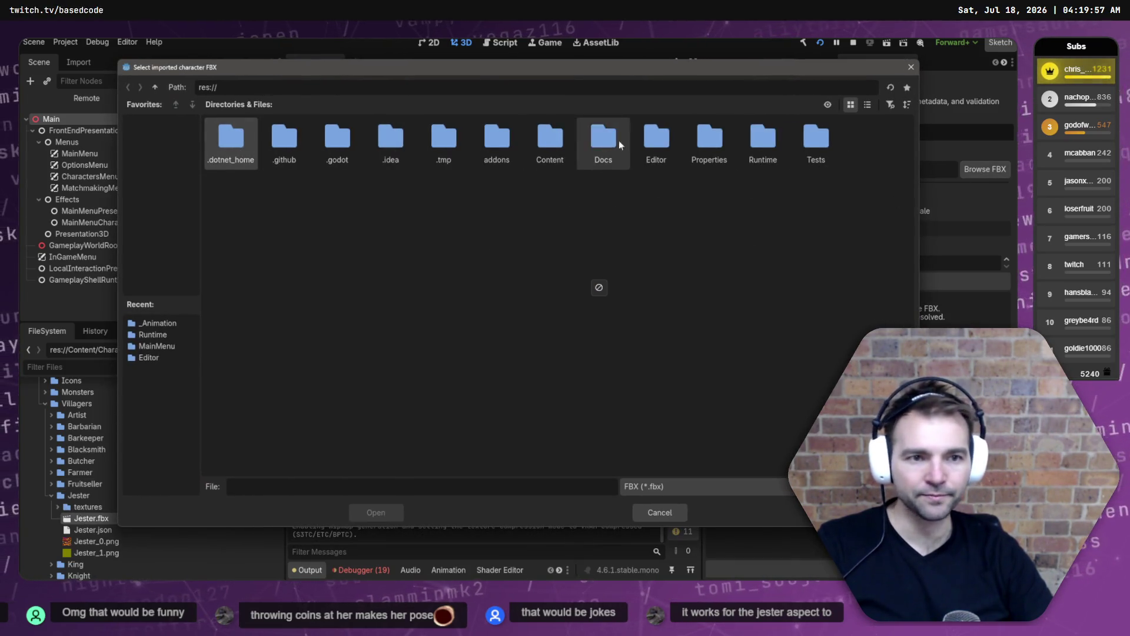
double_click(550, 139)
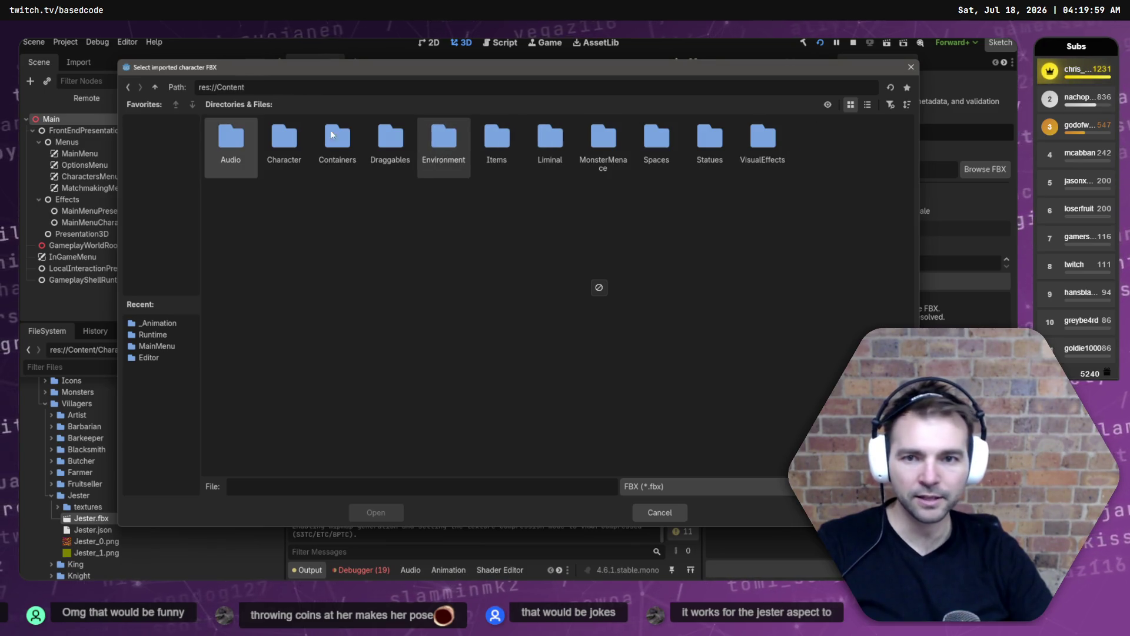
double_click(285, 135)
double_click(429, 141)
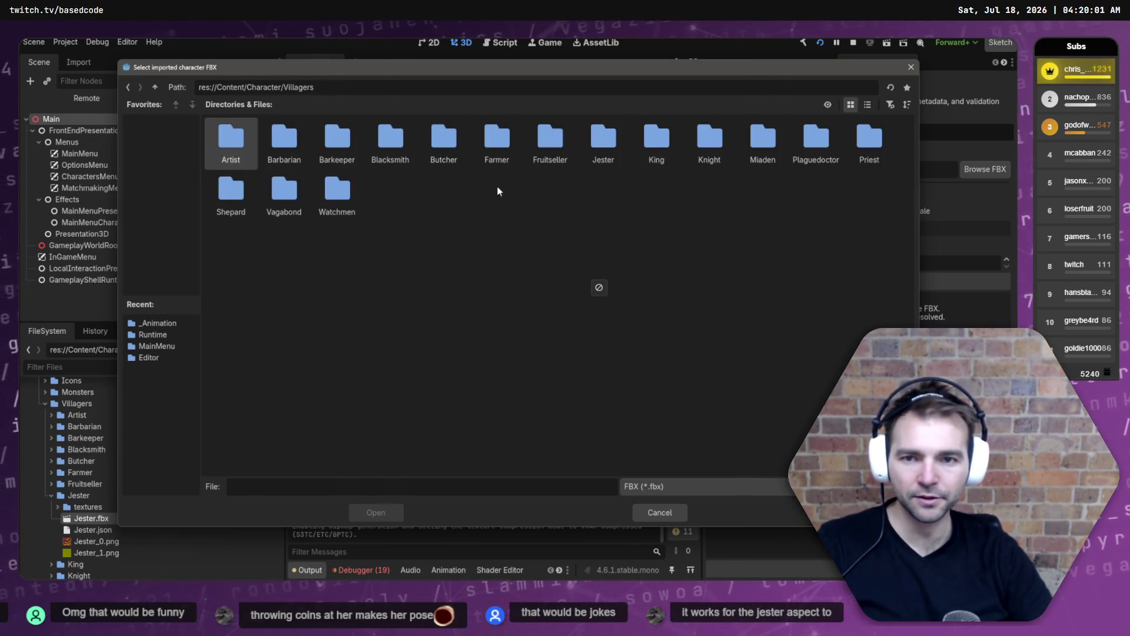
double_click(598, 142)
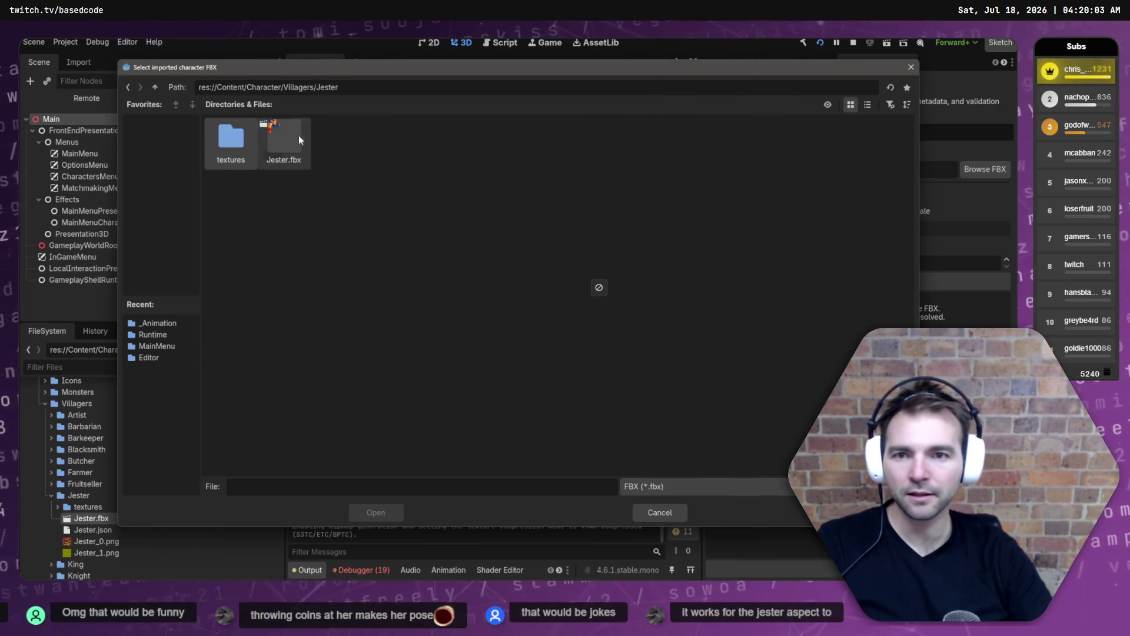
double_click(284, 140)
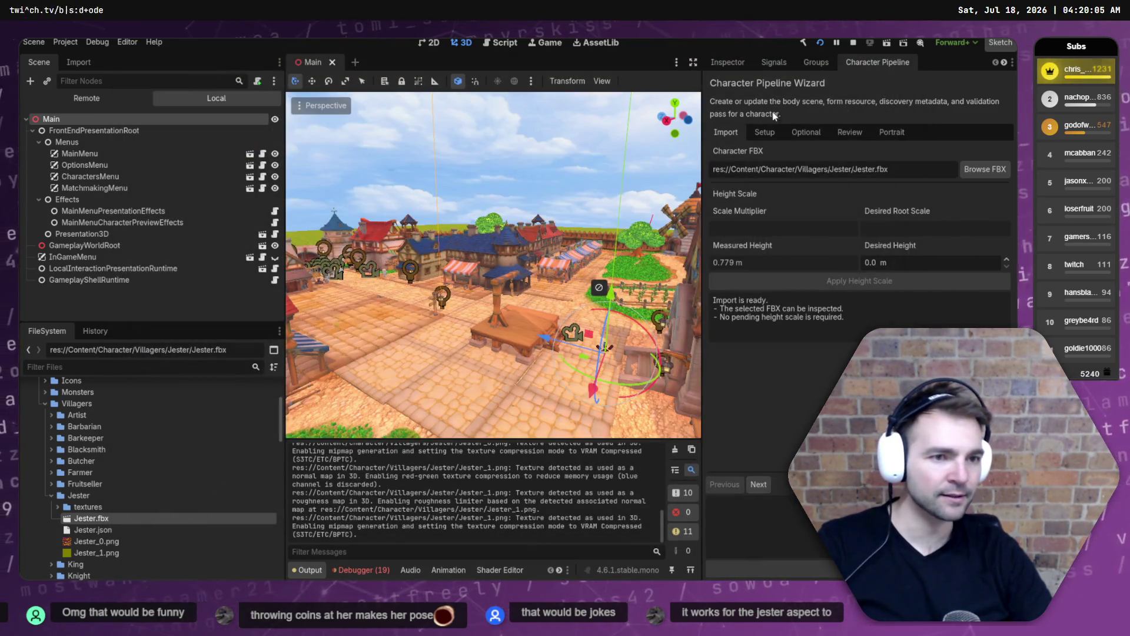
left_click(759, 488)
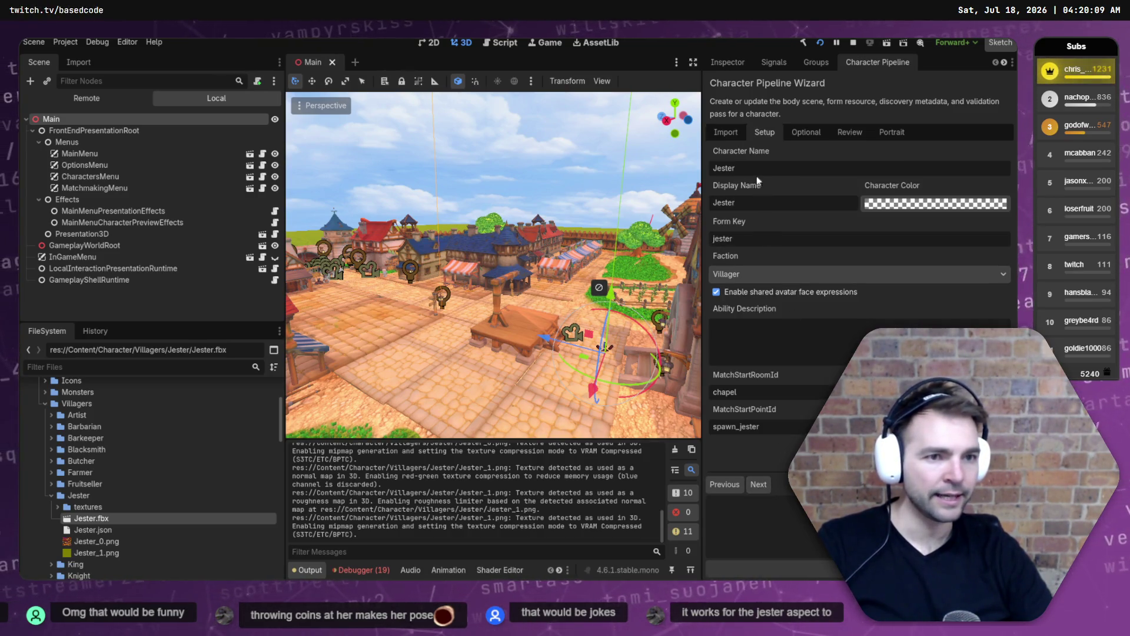
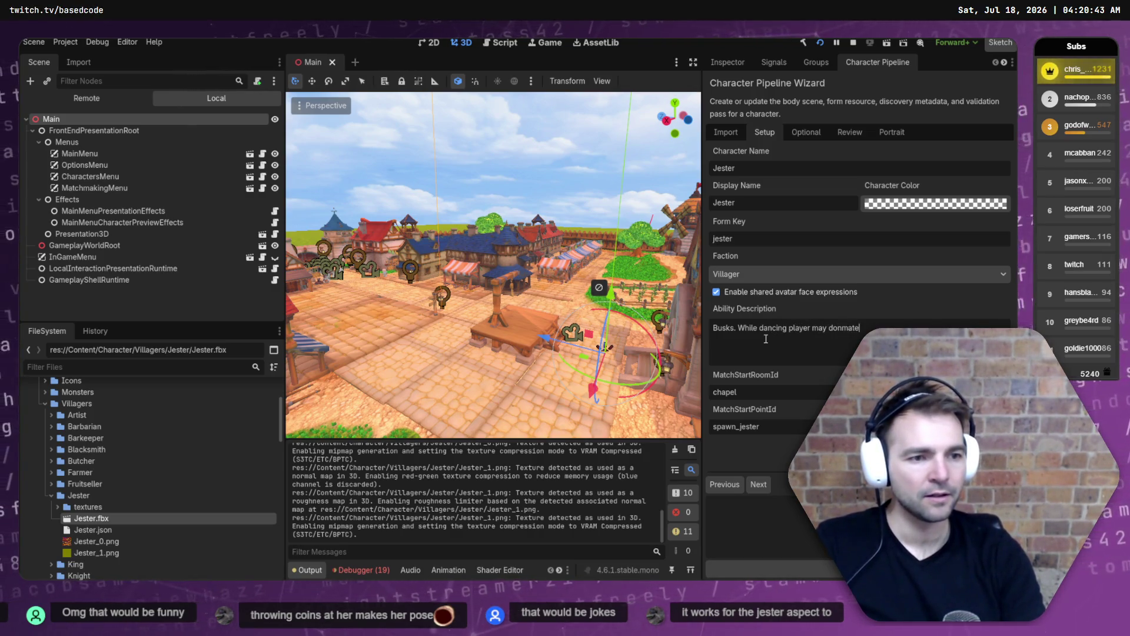
Finish the Jester's ability description about villagers donating coins and continue to the Optional page.
type("ager coins")
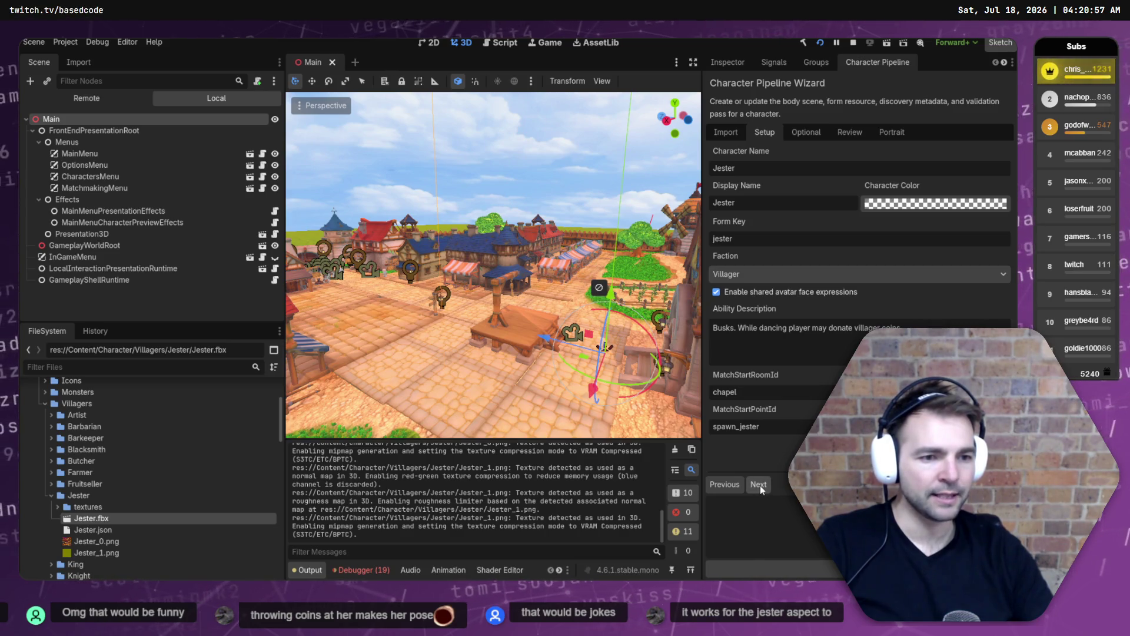
left_click(772, 427)
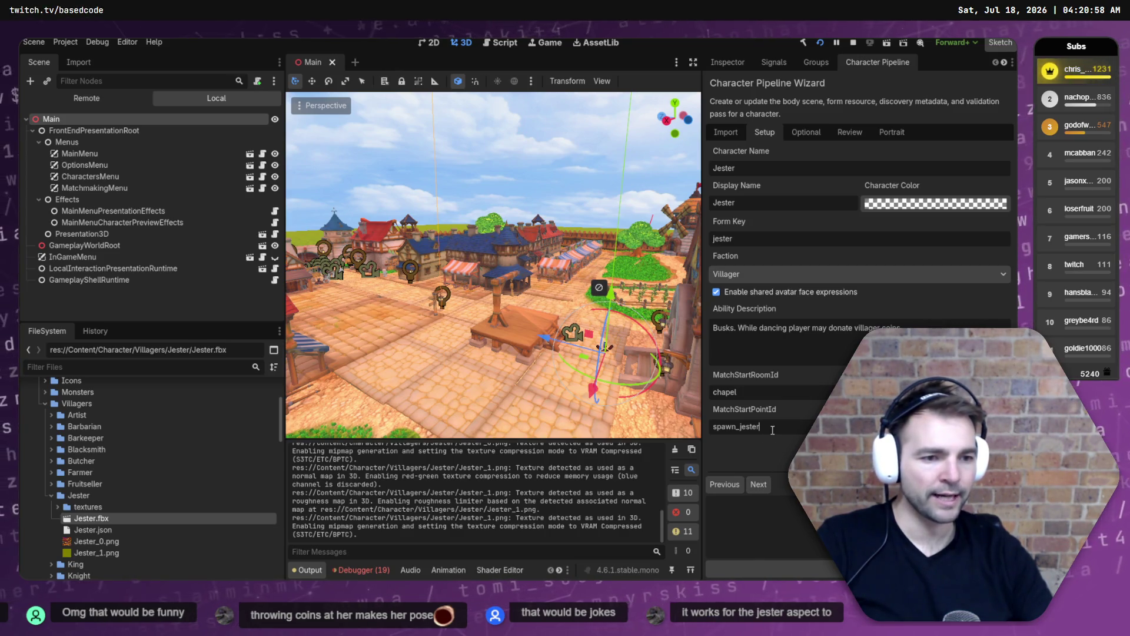
left_click(758, 485)
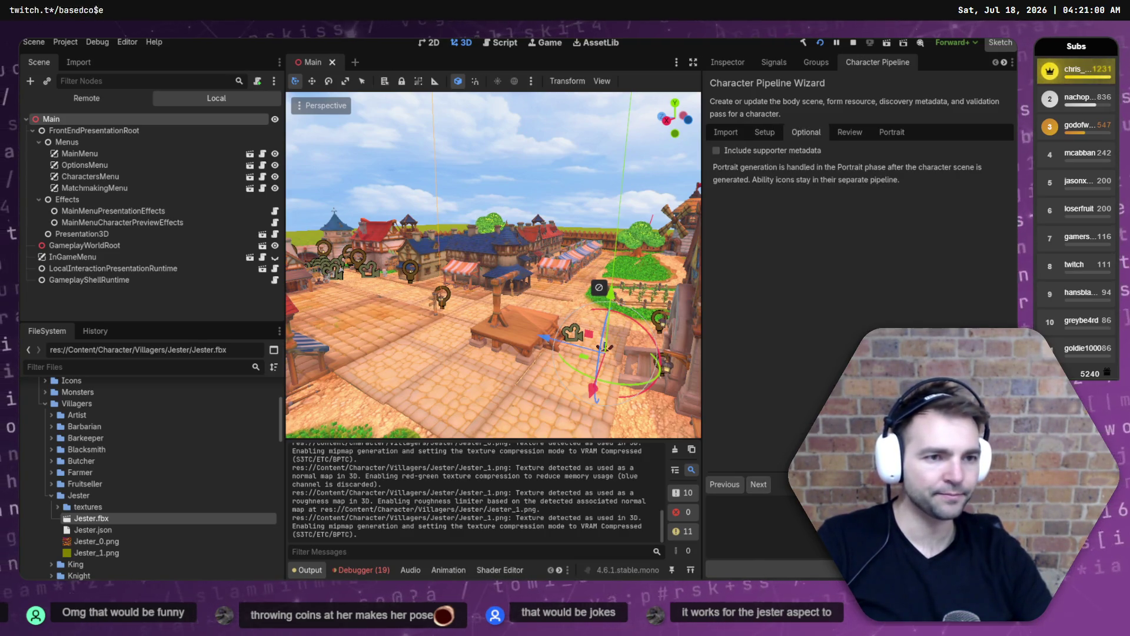
Turn on supporter metadata and choose Twitch as the supporter platform.
left_click(748, 152)
left_click(777, 186)
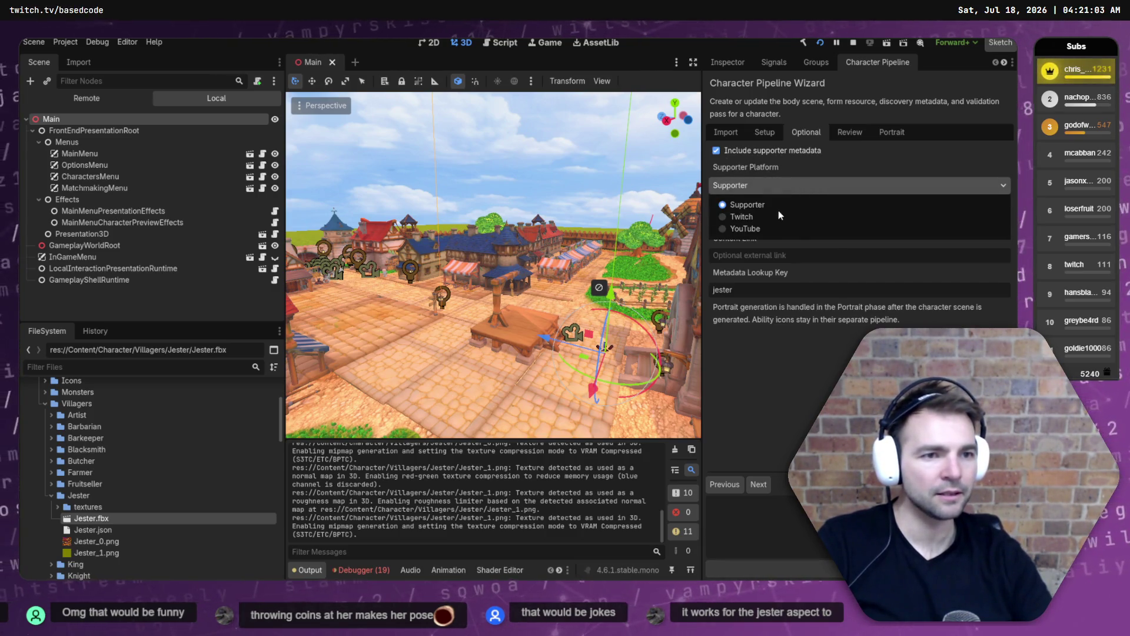
left_click(745, 218)
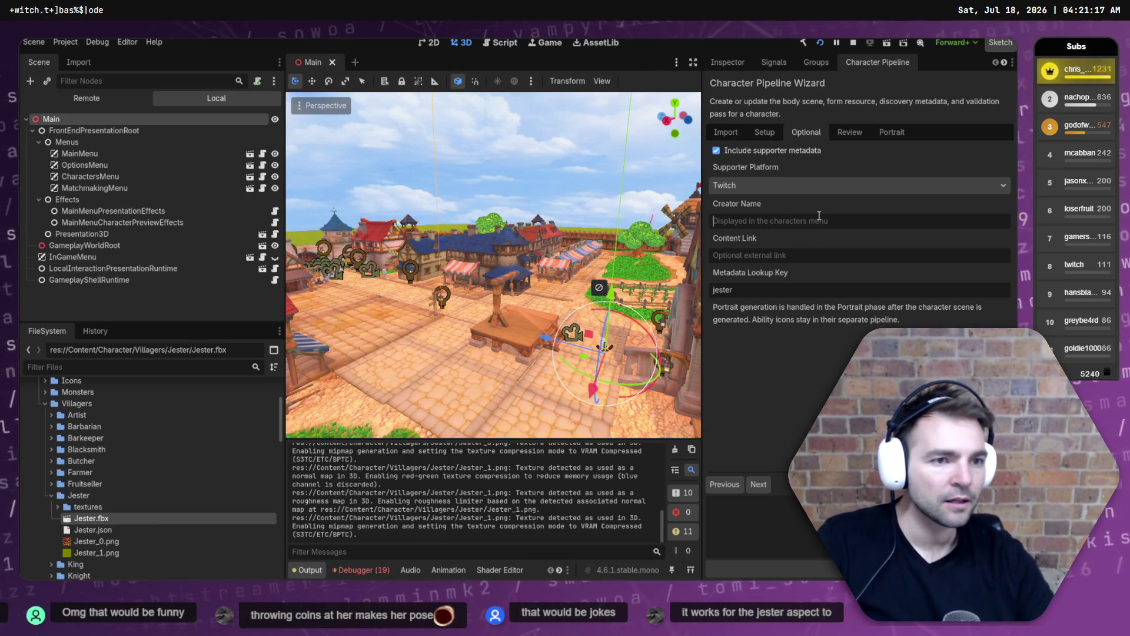
Fill in the creator's name, channel link and metadata lookup key, then proceed to Review.
type("aliythia")
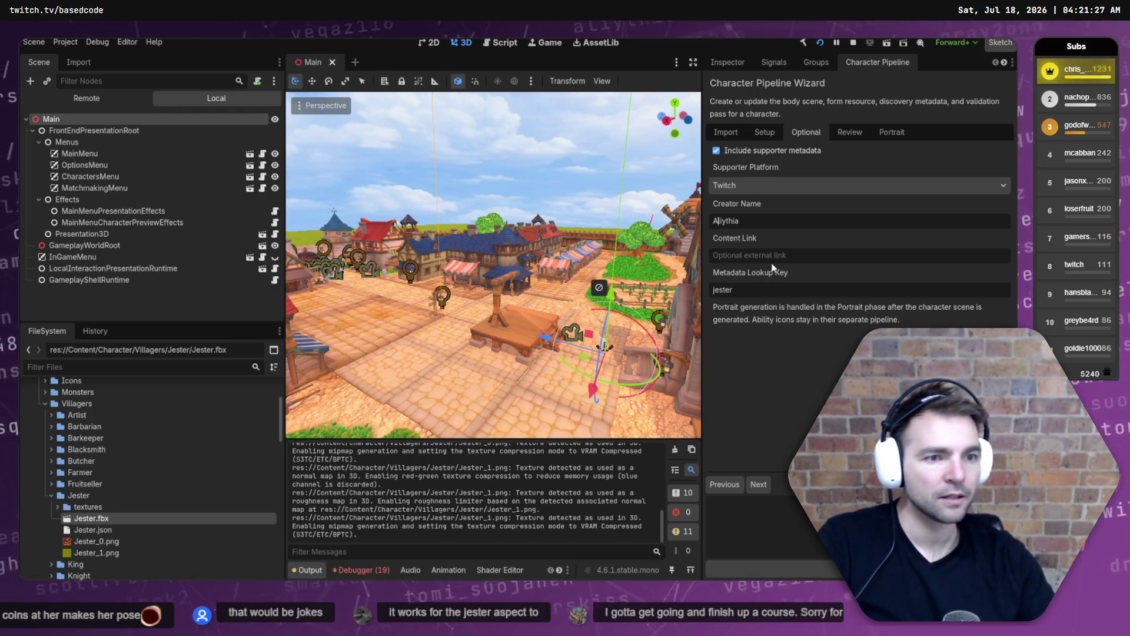
type("https://www.twitch.tv/aliythia")
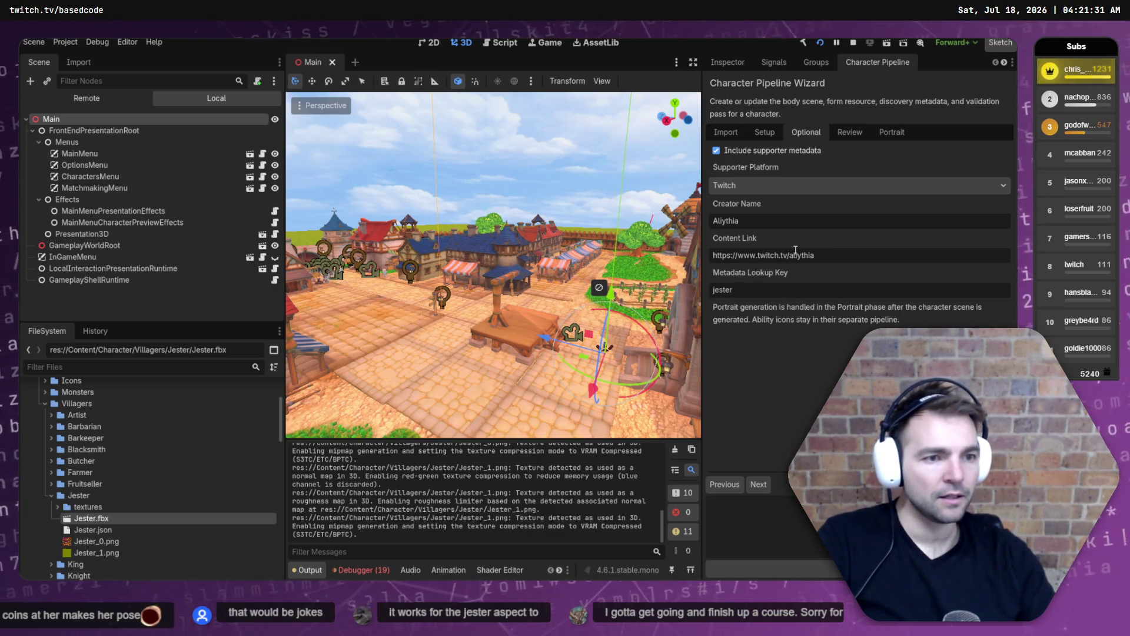
left_click(783, 289)
type("allythia")
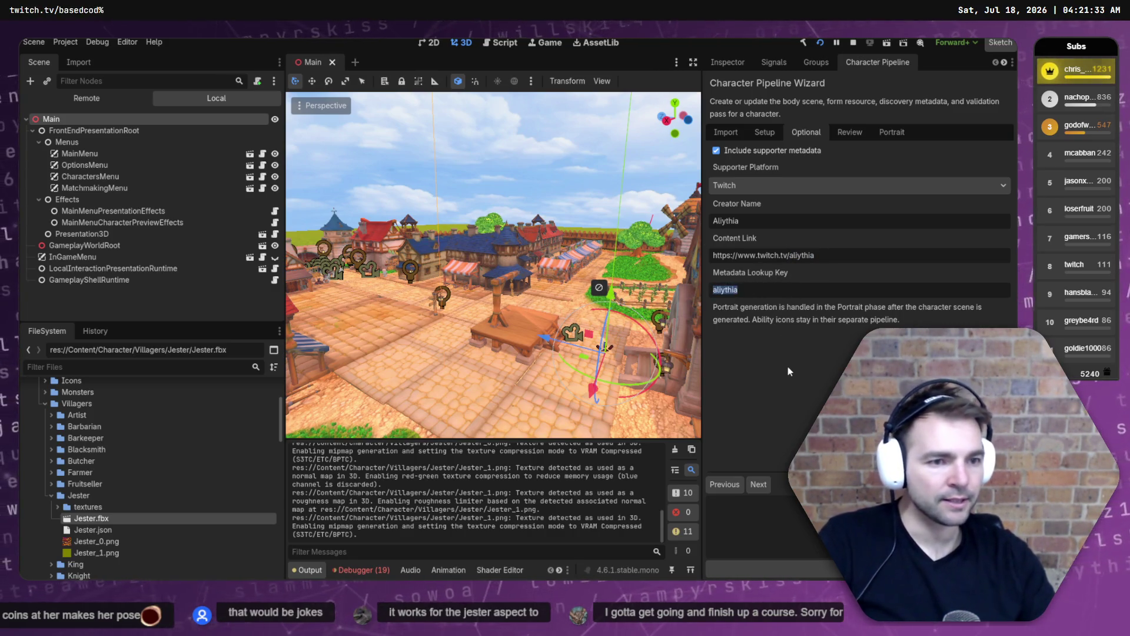
left_click(757, 484)
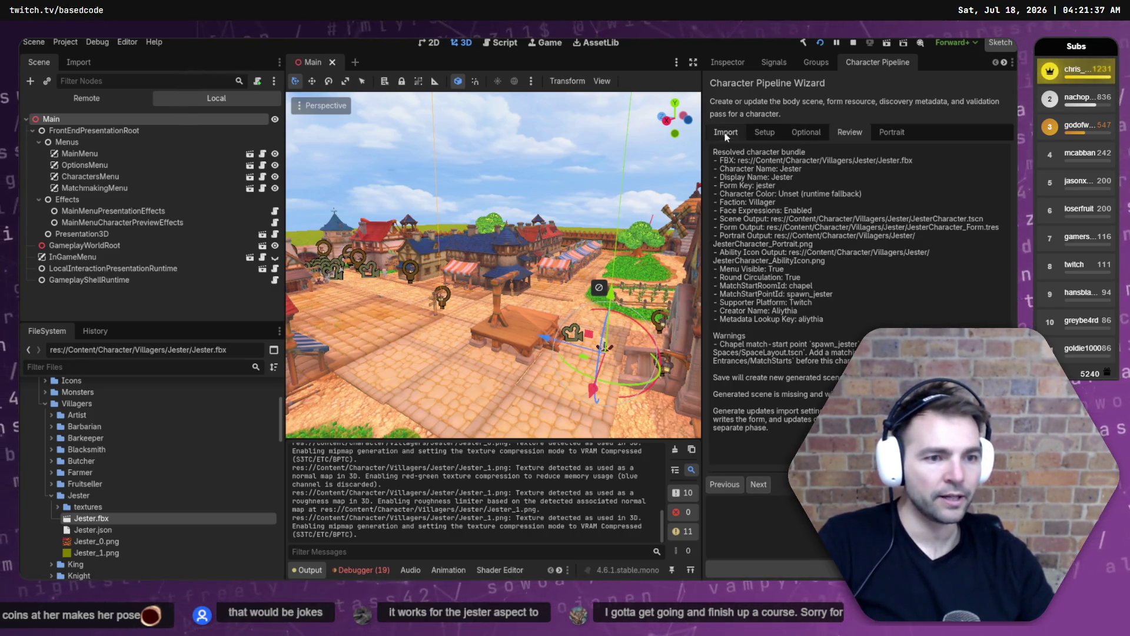
Check the Portrait, Optional and Review pages, then generate JesterCharacter.tscn and JesterCharacter_Form.tres.
left_click(758, 484)
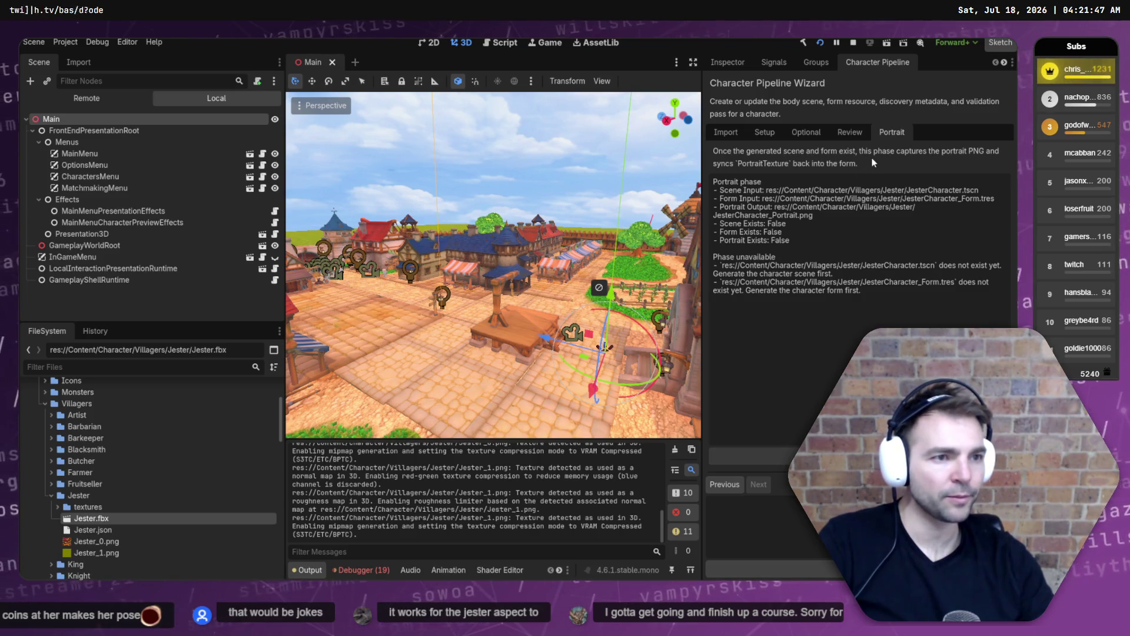
left_click(860, 130)
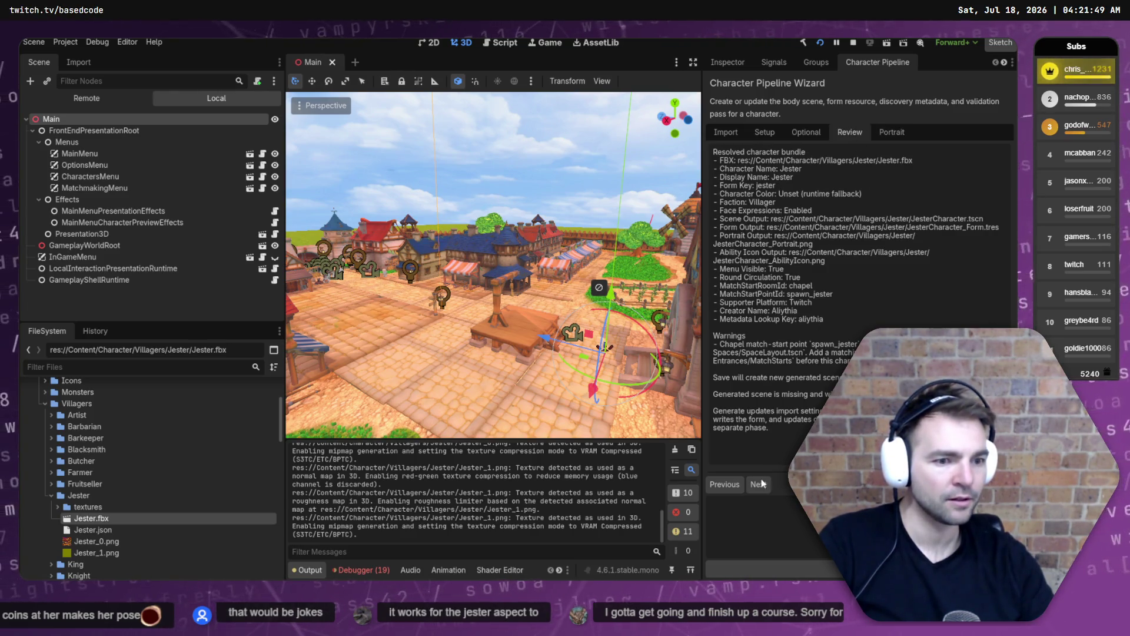
left_click(823, 135)
left_click(836, 132)
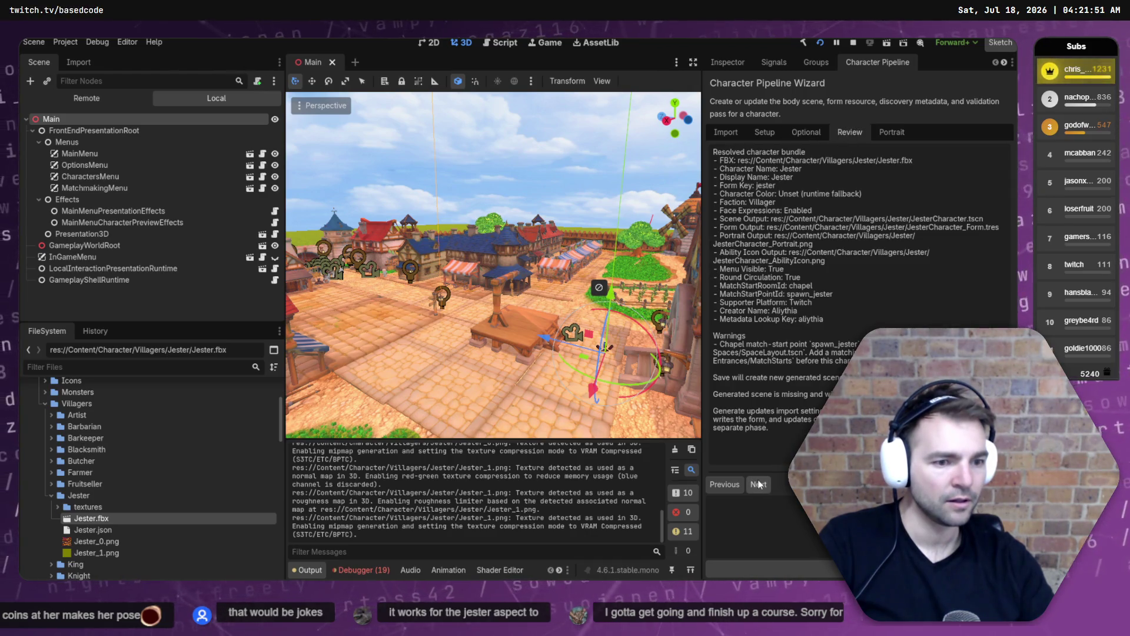
left_click(780, 568)
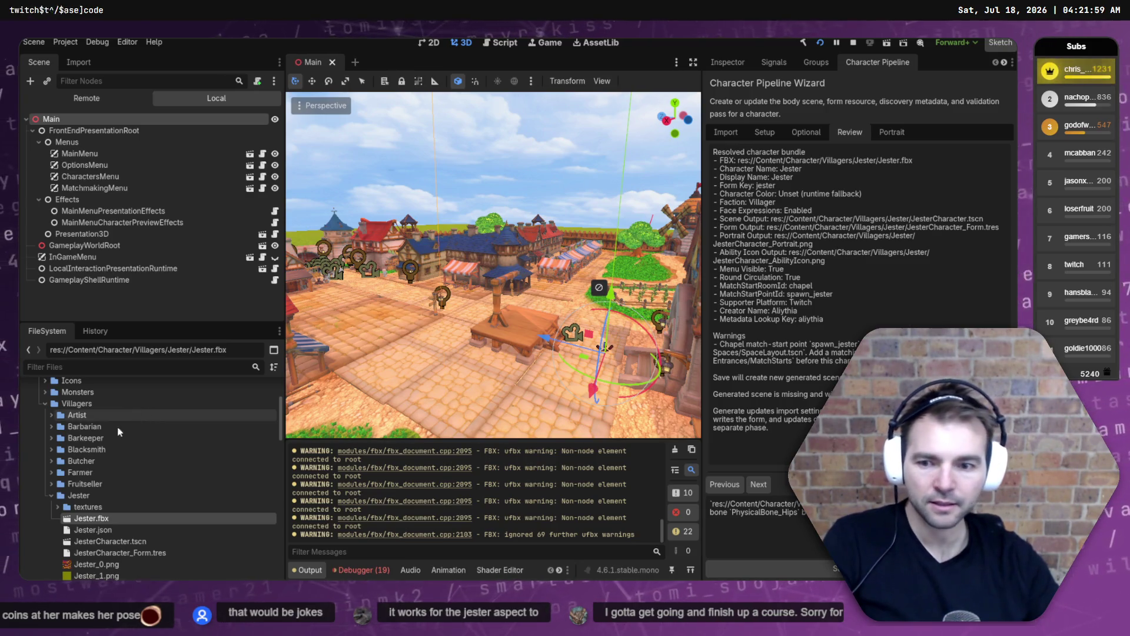
scroll(94, 522, "down", 1)
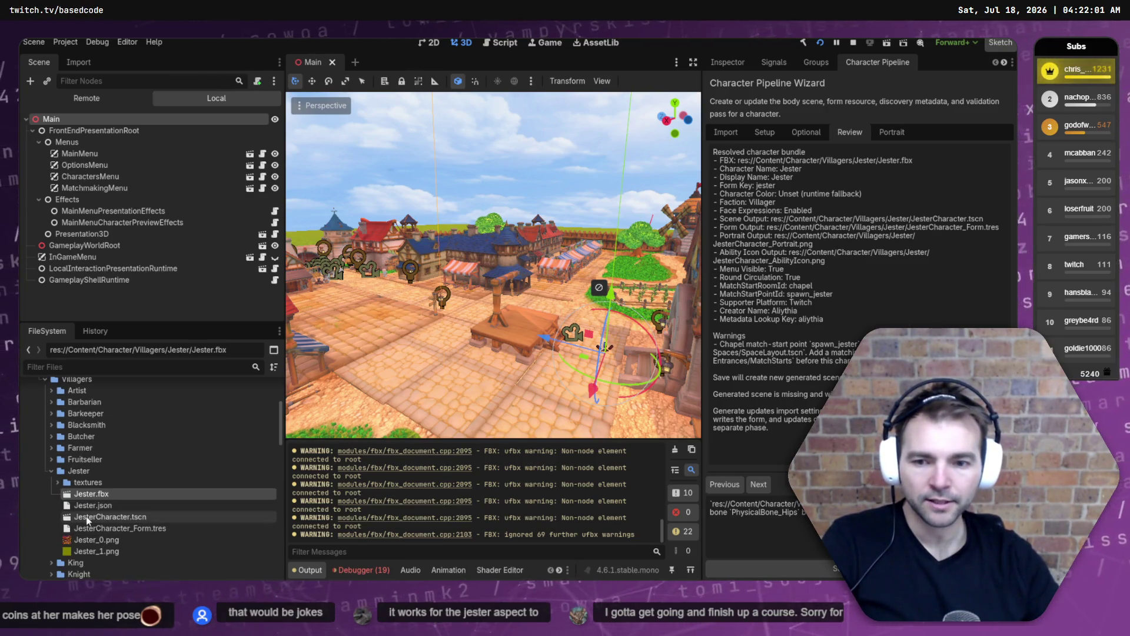
Open JesterCharacter.tscn, frame the model and inspect its Expression node.
double_click(82, 516)
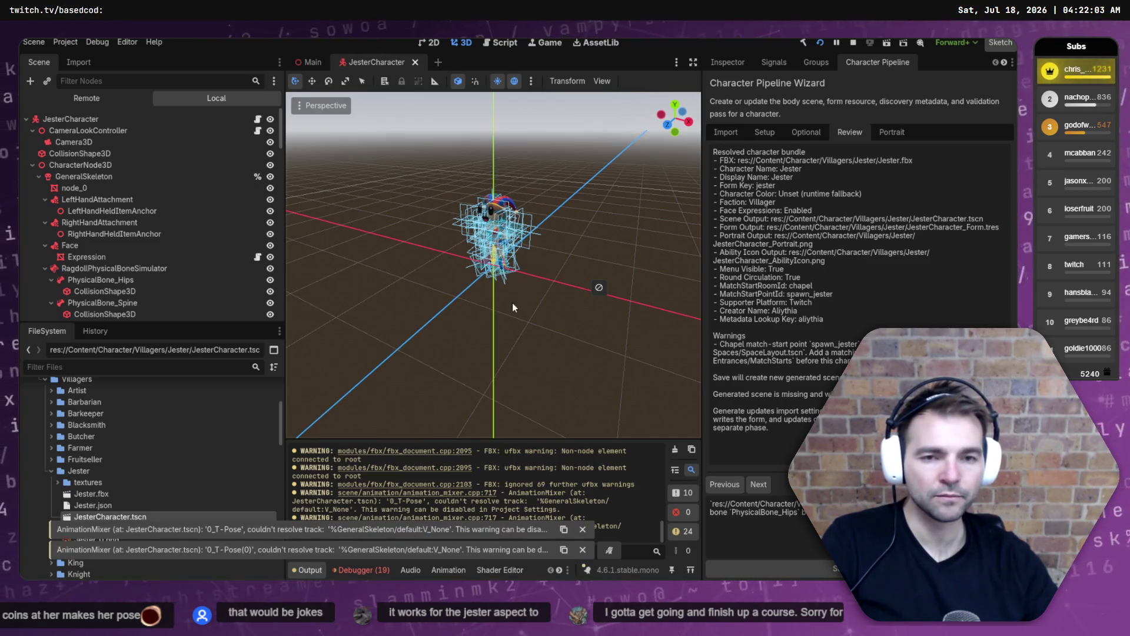
scroll(512, 302, "up", 3)
key("f")
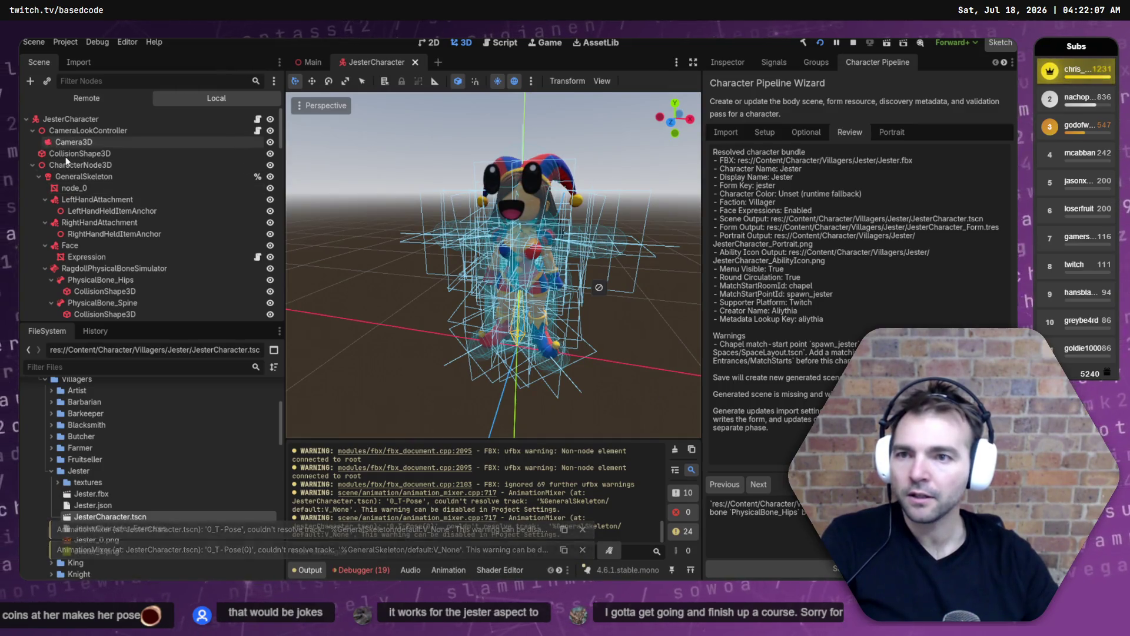
left_click(86, 256)
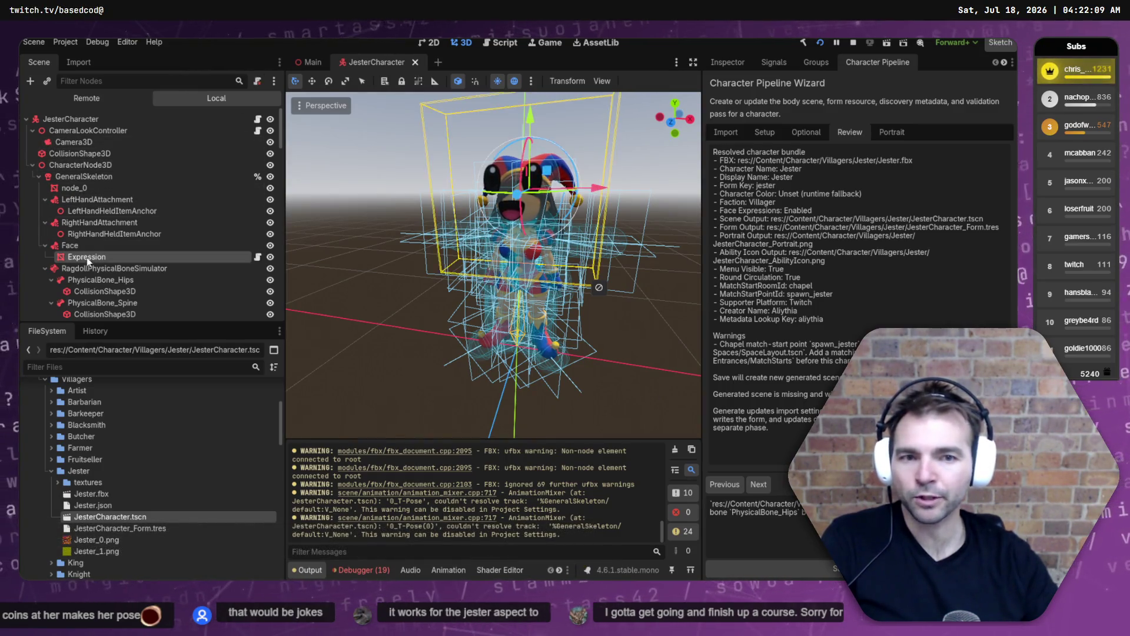
left_click_drag(529, 270, 567, 272)
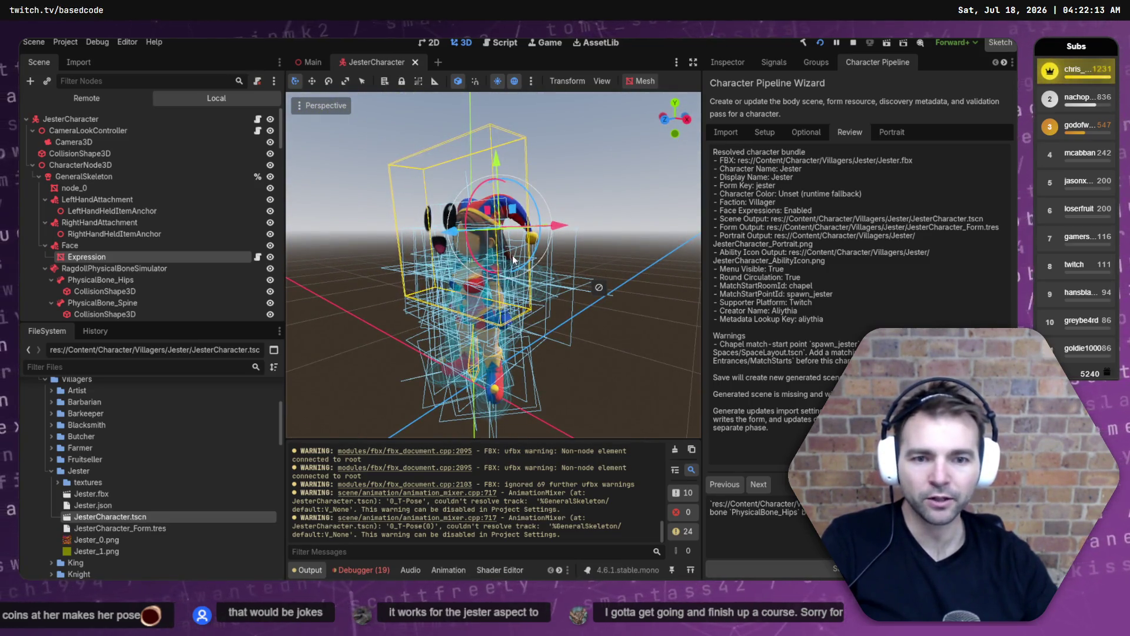
left_click(344, 81)
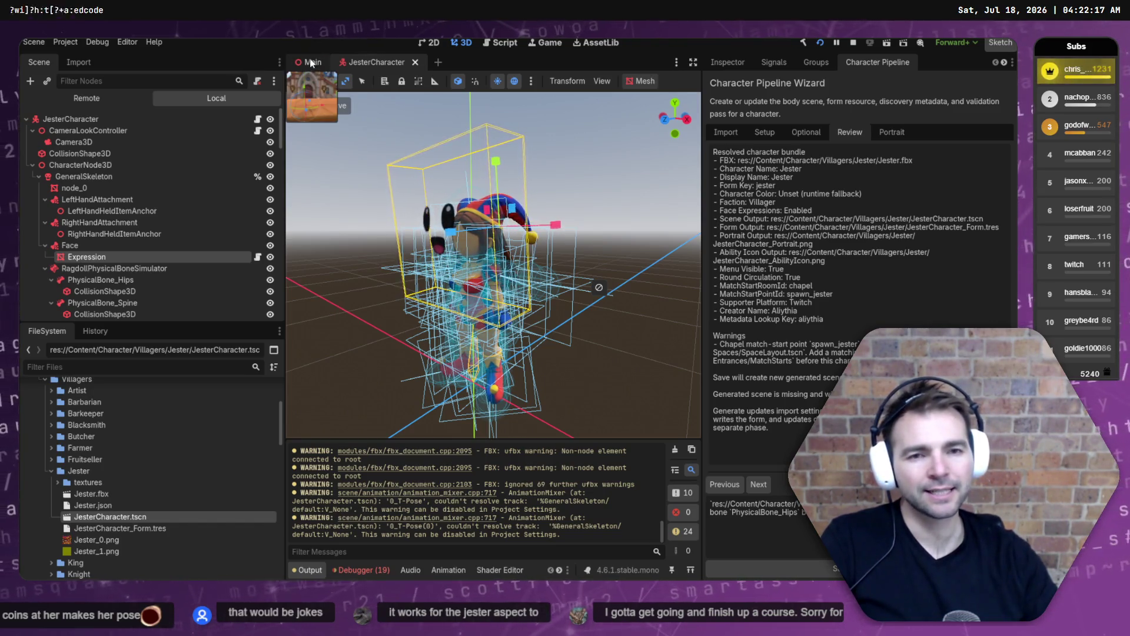
Filter the project files for 'Art Test' and open ArtTests.tscn.
left_click(117, 366)
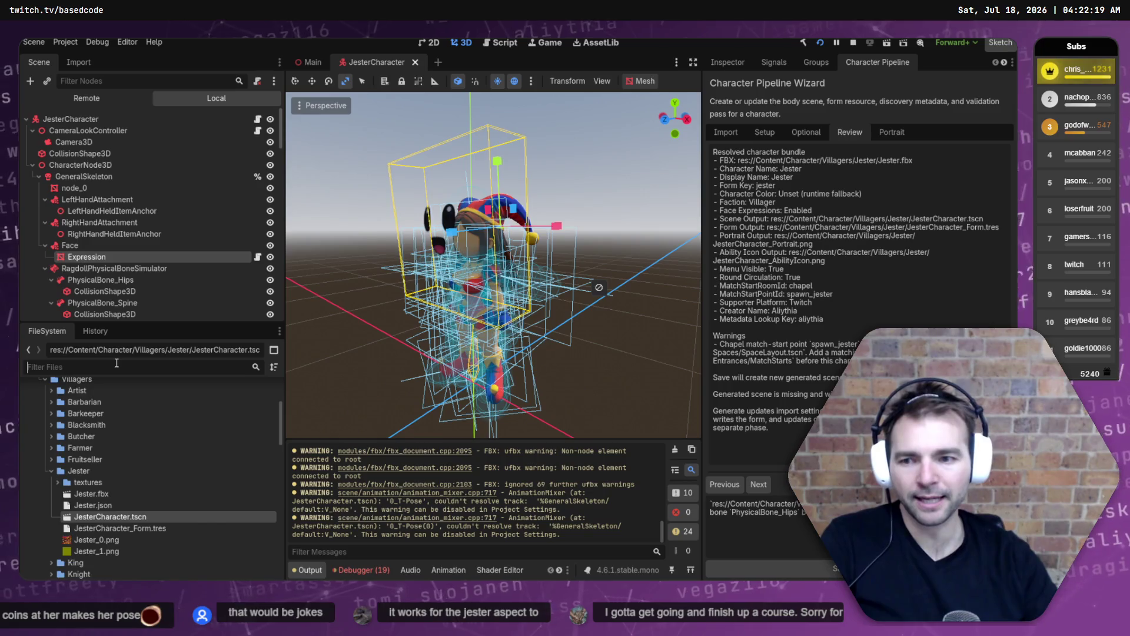
type("Art Test")
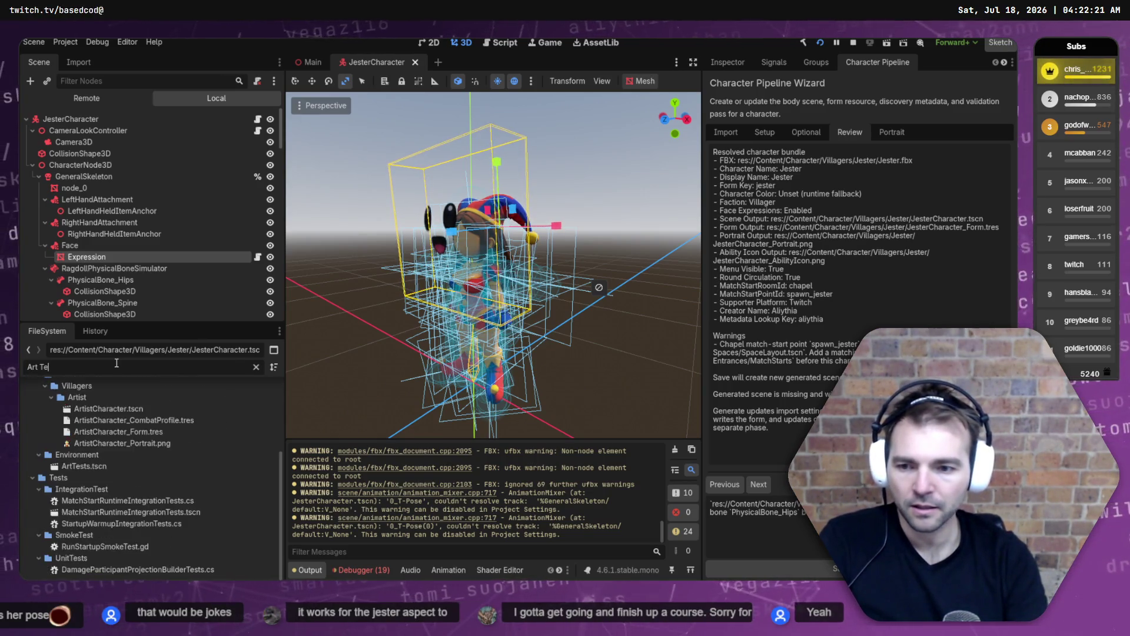
left_click(84, 433)
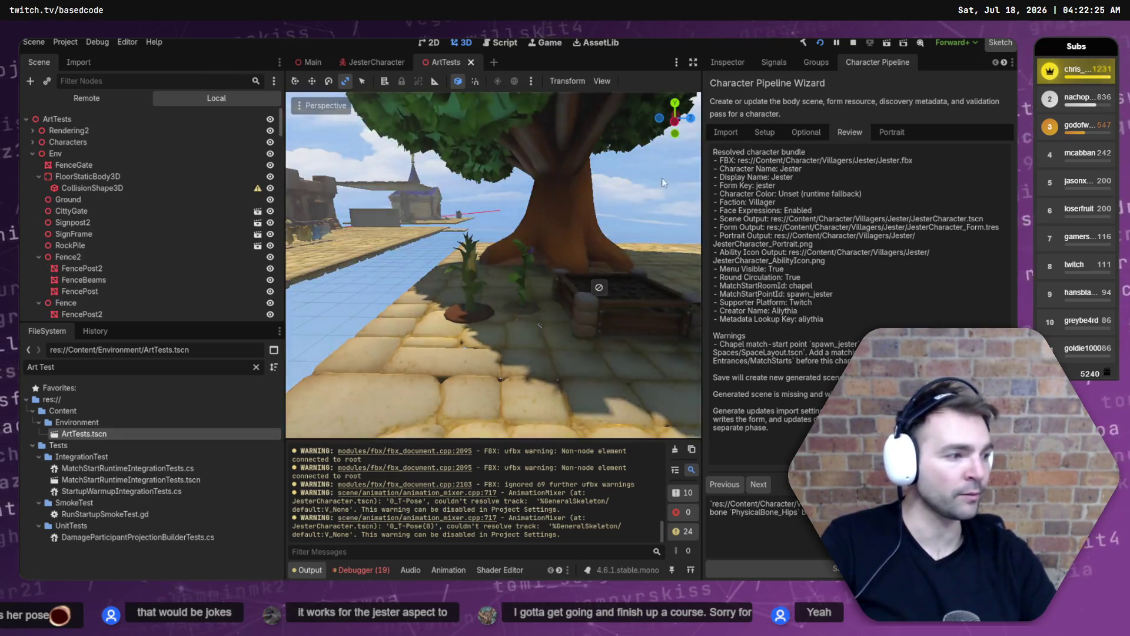
Clear the file filter and drop JesterCharacter.tscn into ArtTests beside the villager lineup.
key("w")
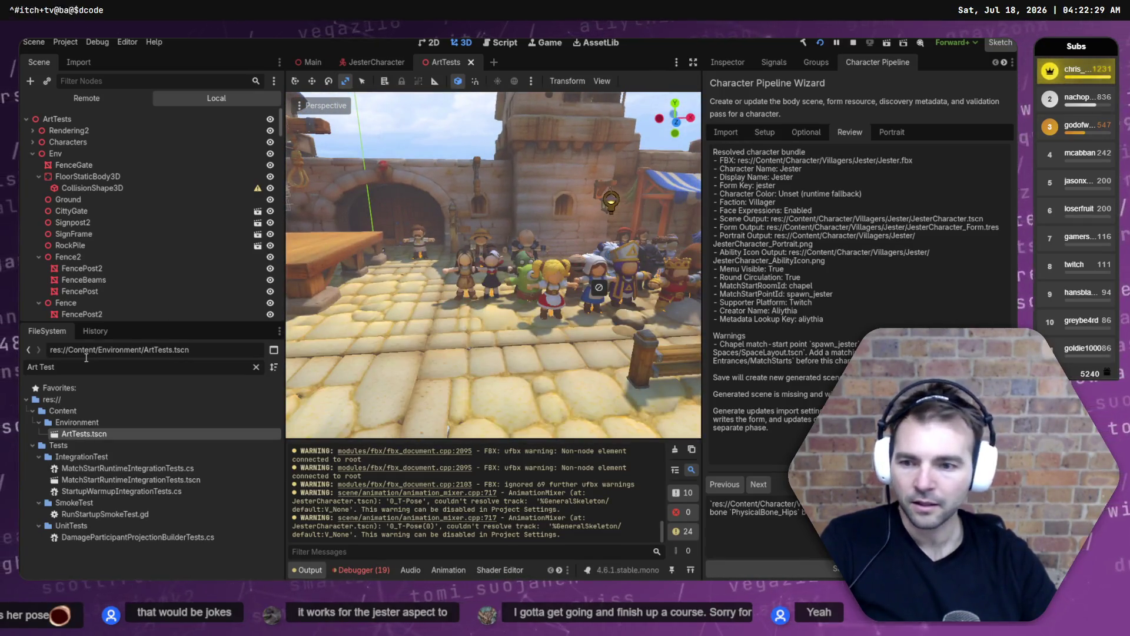
left_click(255, 367)
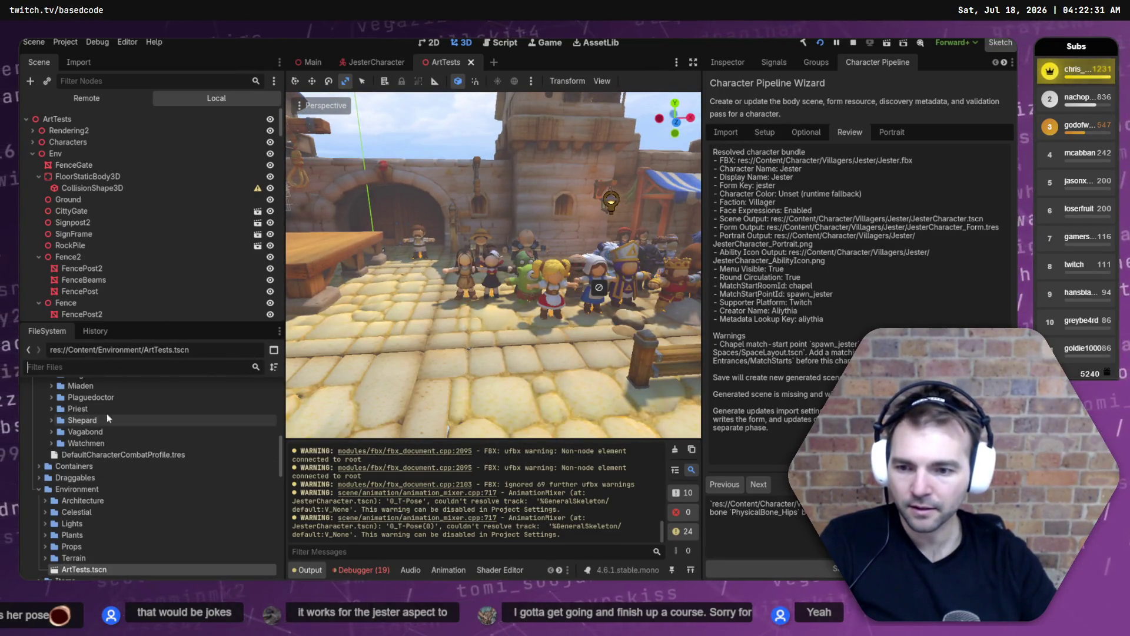
scroll(115, 439, "up", 2)
scroll(112, 463, "up", 5)
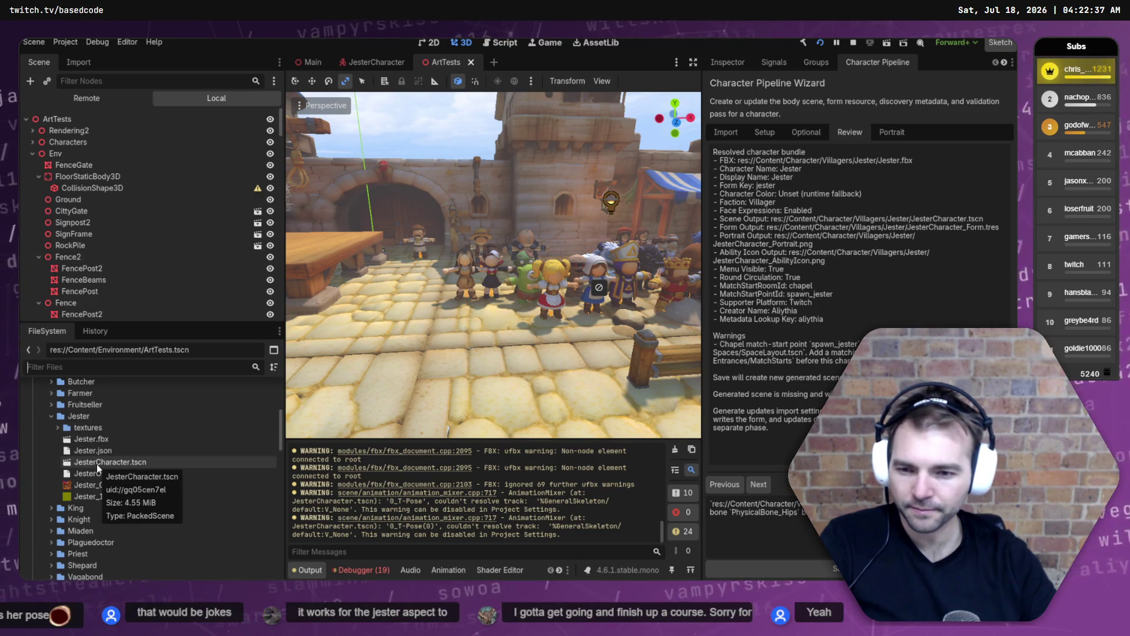
mouse_move(97, 464)
left_mouse_down()
mouse_move(406, 406)
mouse_move(512, 321)
left_mouse_up()
key("f")
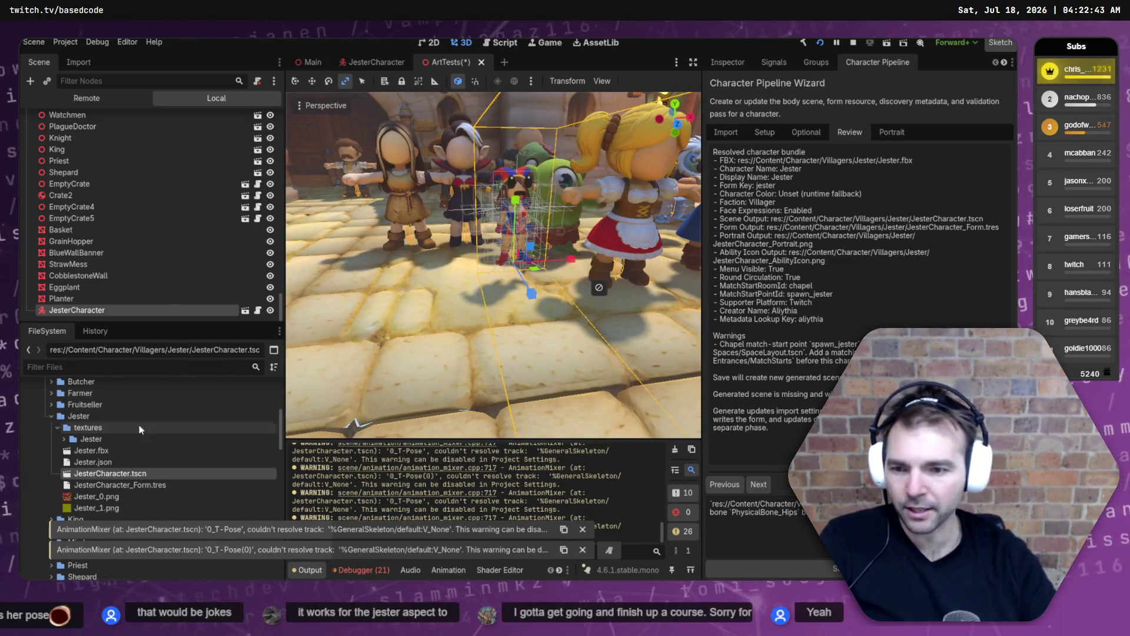
left_click(78, 62)
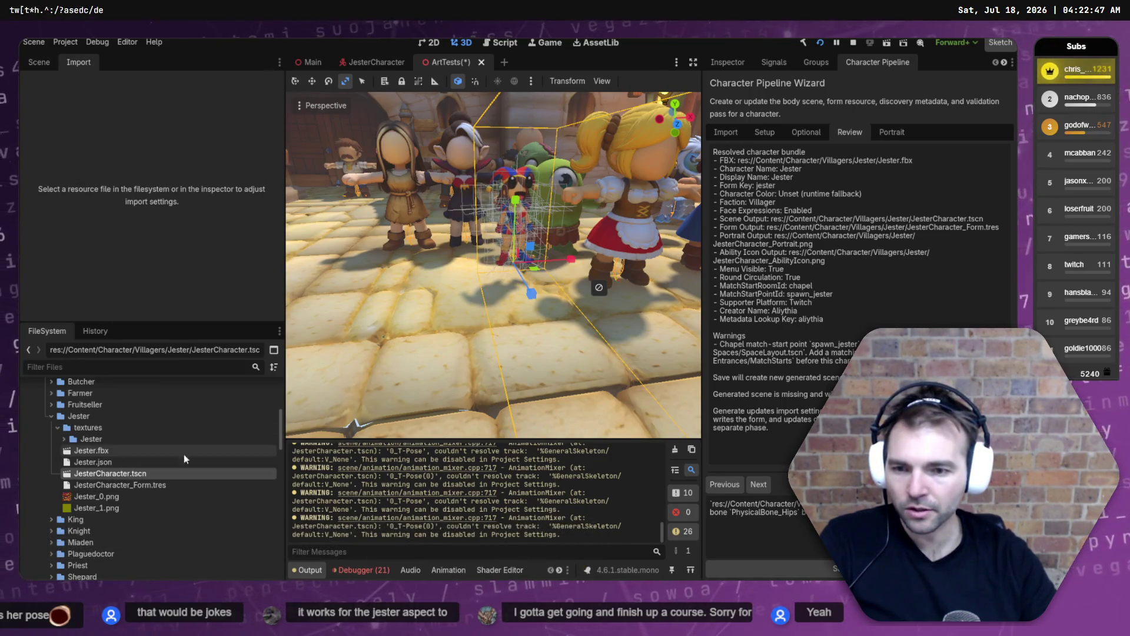
Replace the instance with Jester.fbx among the villagers and reimport it at root scale 2.0.
key("ctrl+z")
left_click(119, 450)
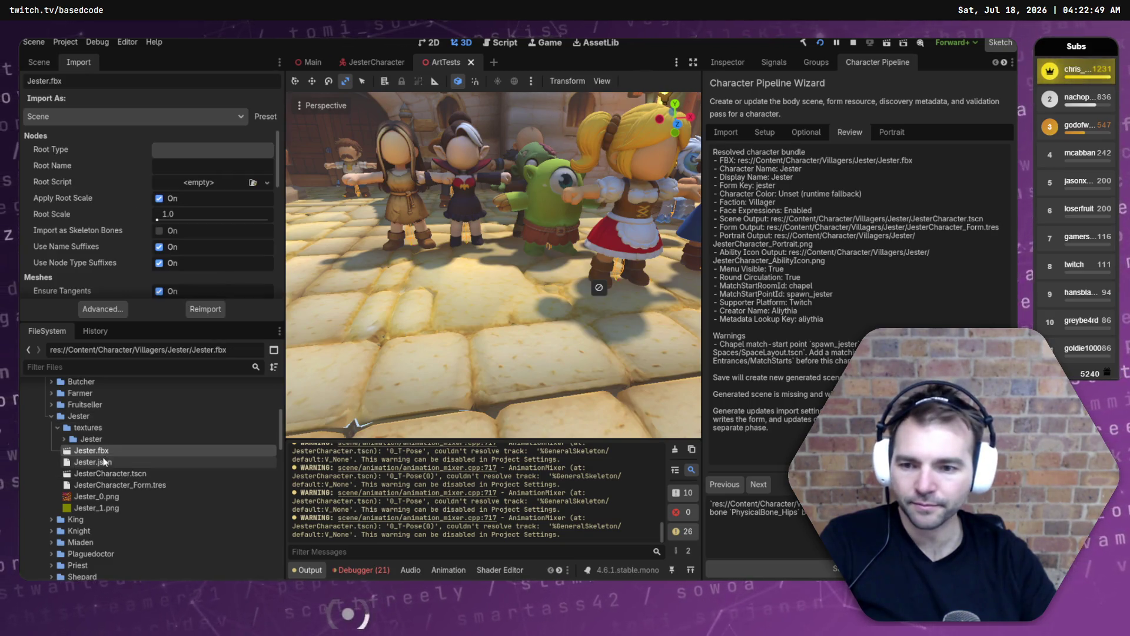
mouse_move(119, 449)
left_mouse_down()
mouse_move(307, 348)
mouse_move(546, 282)
mouse_move(525, 297)
left_mouse_up()
left_click(184, 210)
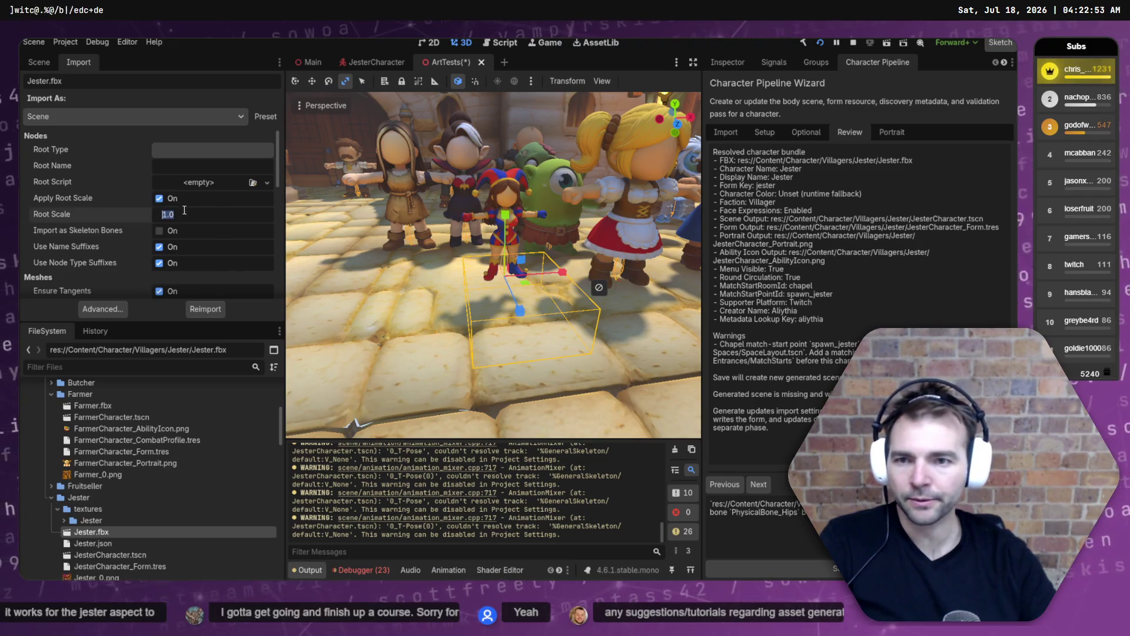
type("2")
key("Return")
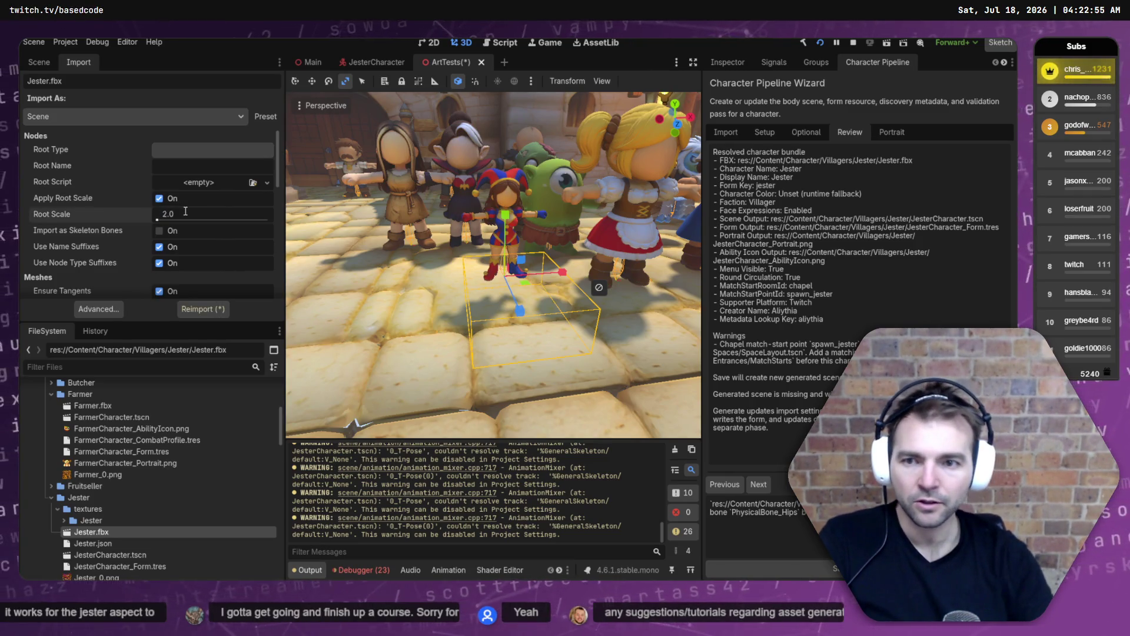
left_click(197, 312)
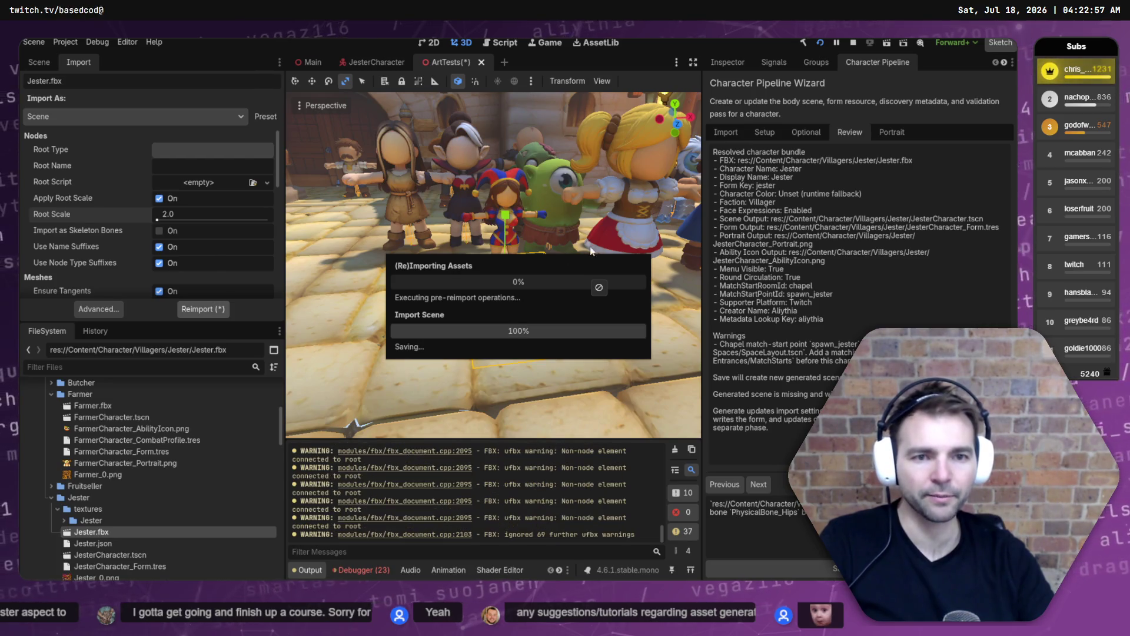
Reimport Jester.fbx at root scale 1.45, then at 1.7.
scroll(569, 246, "up", 2)
type("1.45")
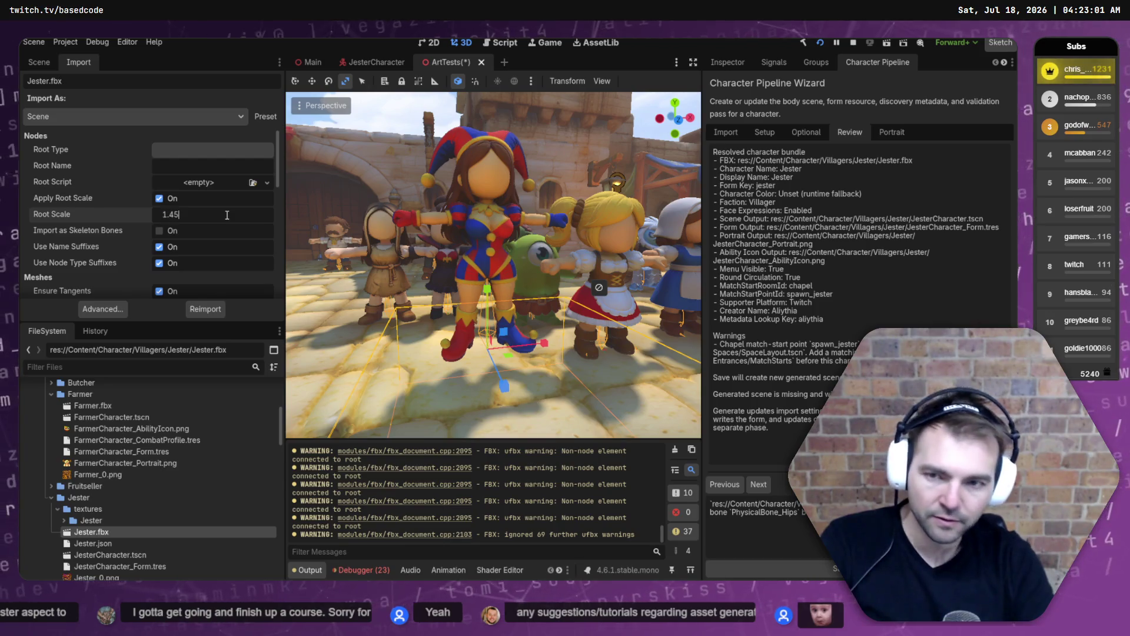
key("Return")
left_click(204, 310)
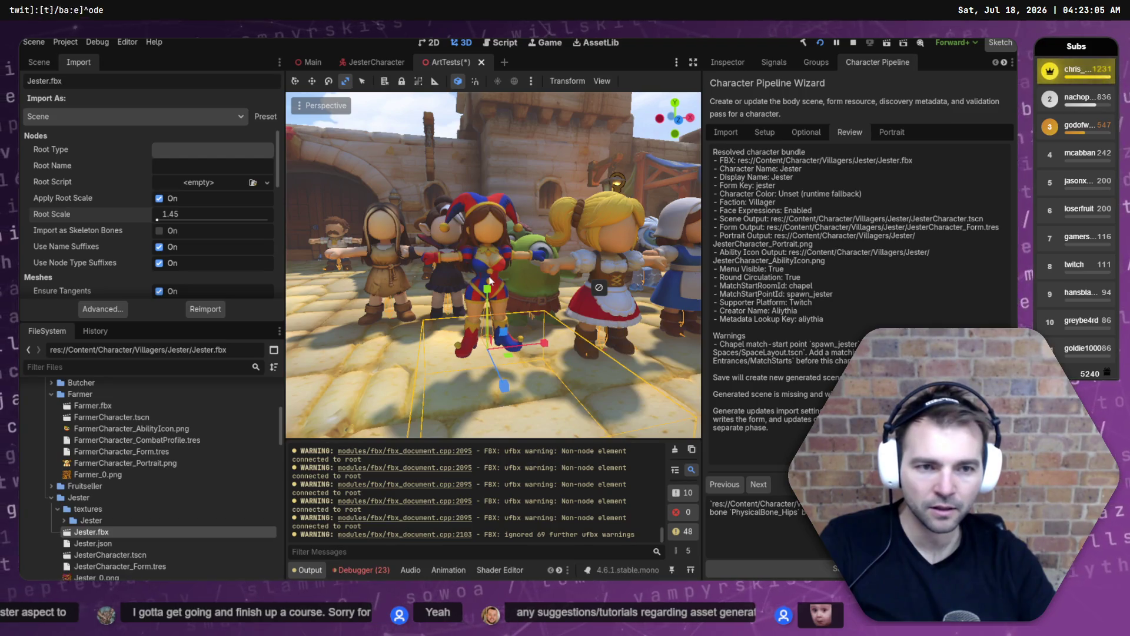
scroll(553, 290, "down", 5)
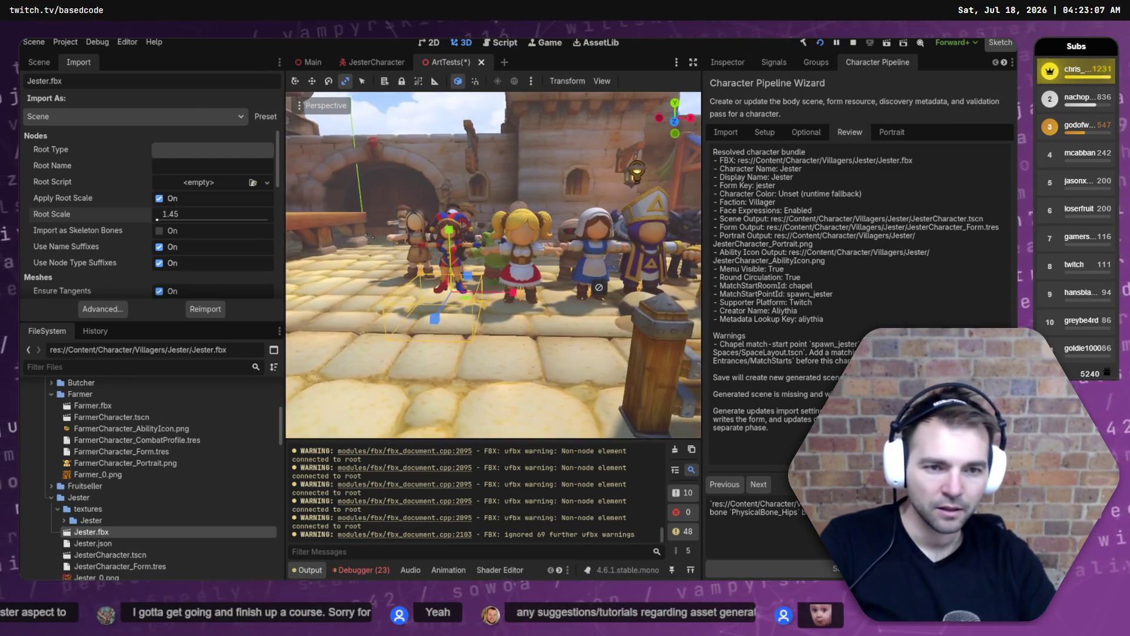
left_click(195, 215)
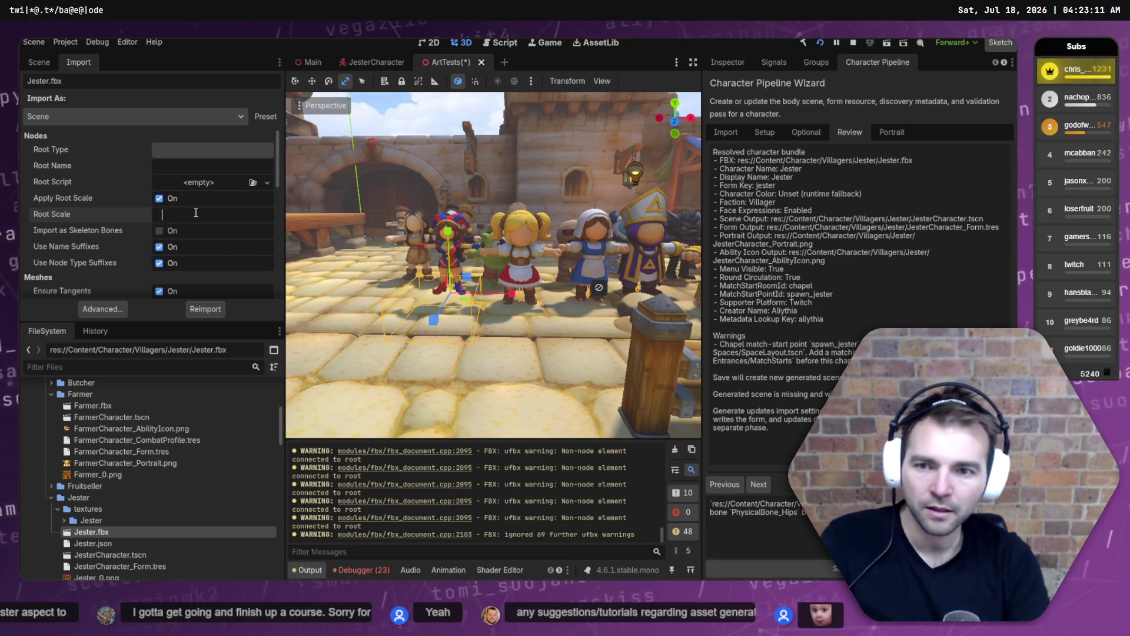
type("1.7")
key("Return")
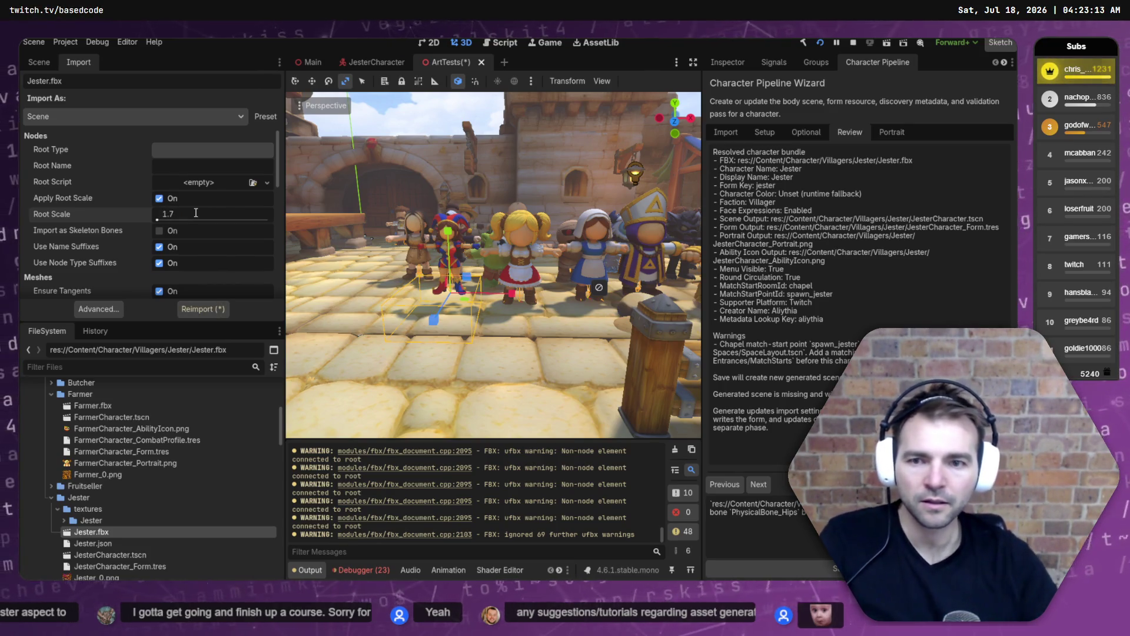
left_click(214, 311)
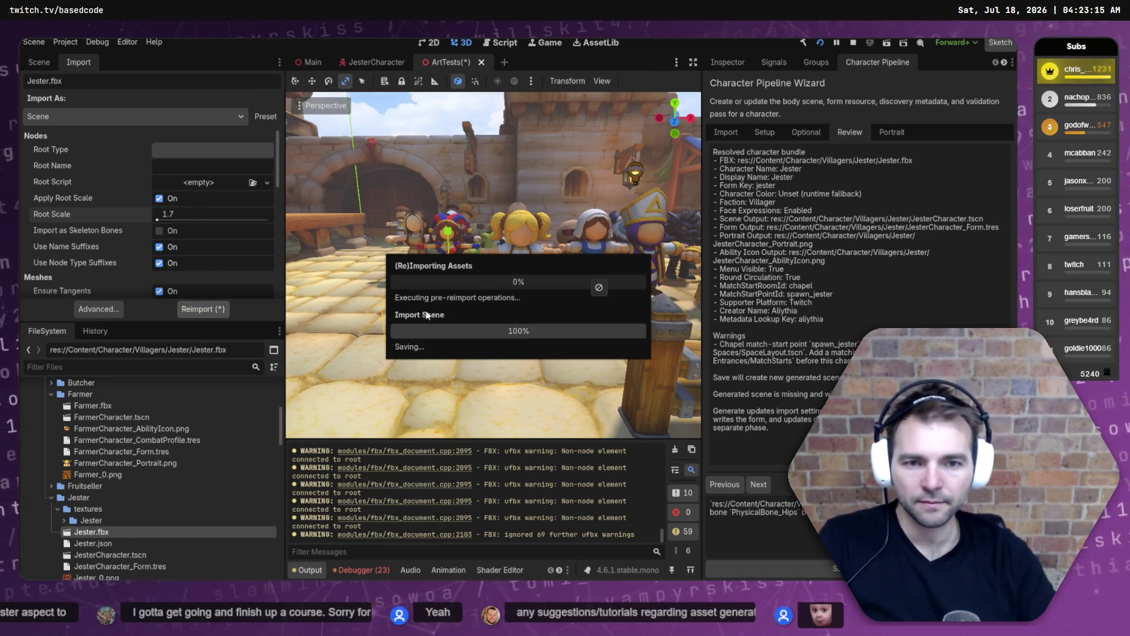
Reimport the Jester again and lower it slightly onto the courtyard floor.
mouse_move(439, 304)
left_mouse_down()
mouse_move(447, 267)
mouse_move(511, 284)
mouse_move(503, 300)
mouse_move(474, 291)
left_mouse_up()
key("w")
scroll(493, 265, "up", 3)
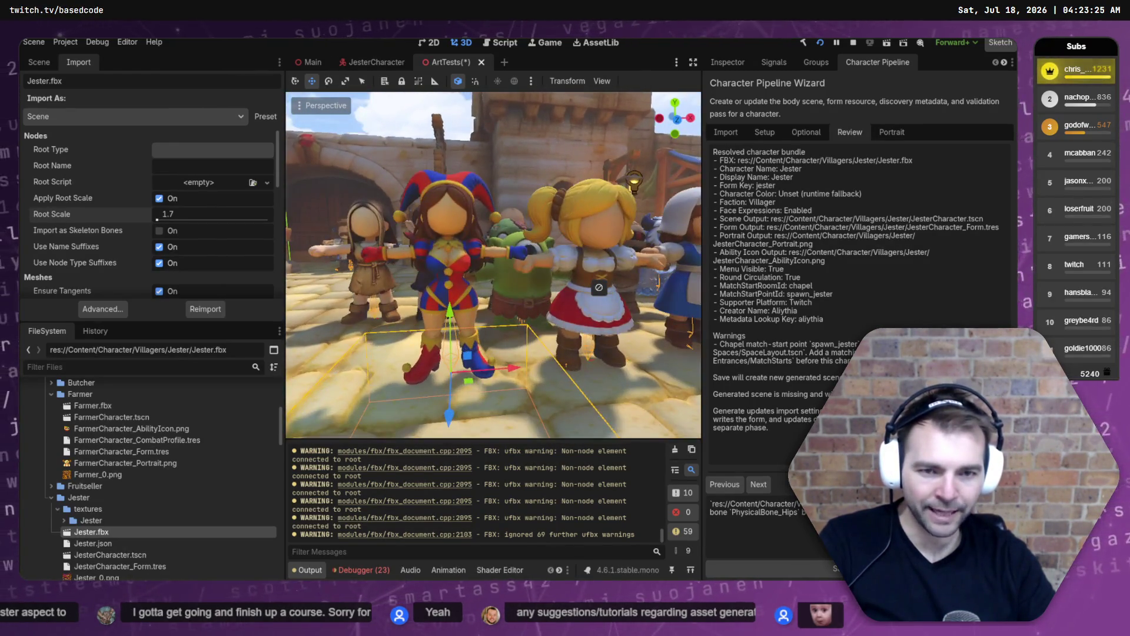
key("d")
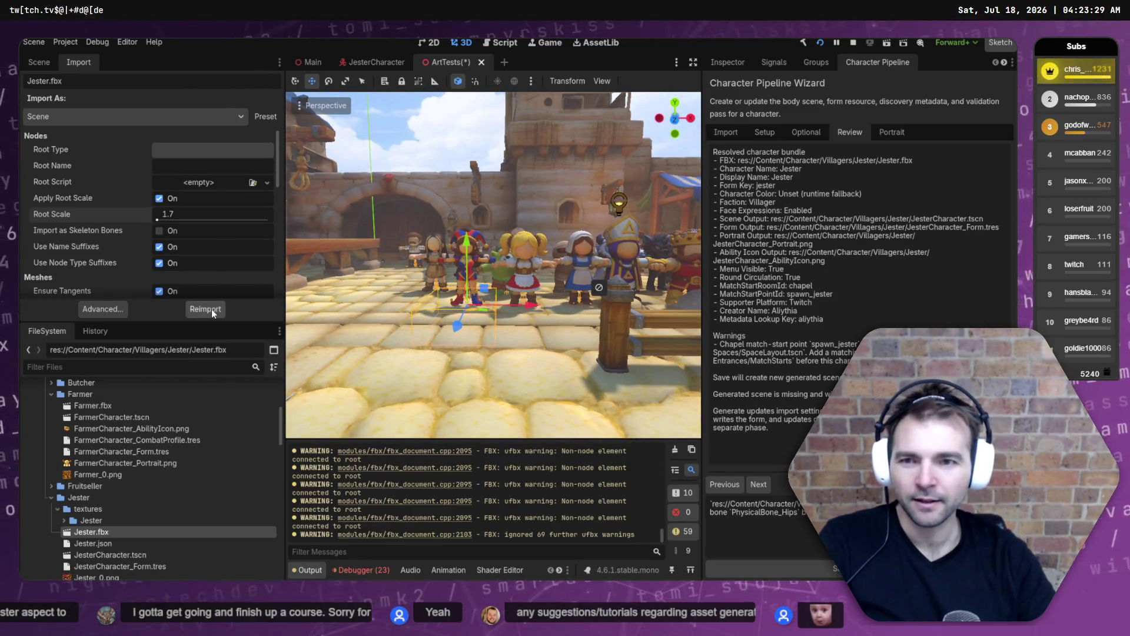
left_click(211, 309)
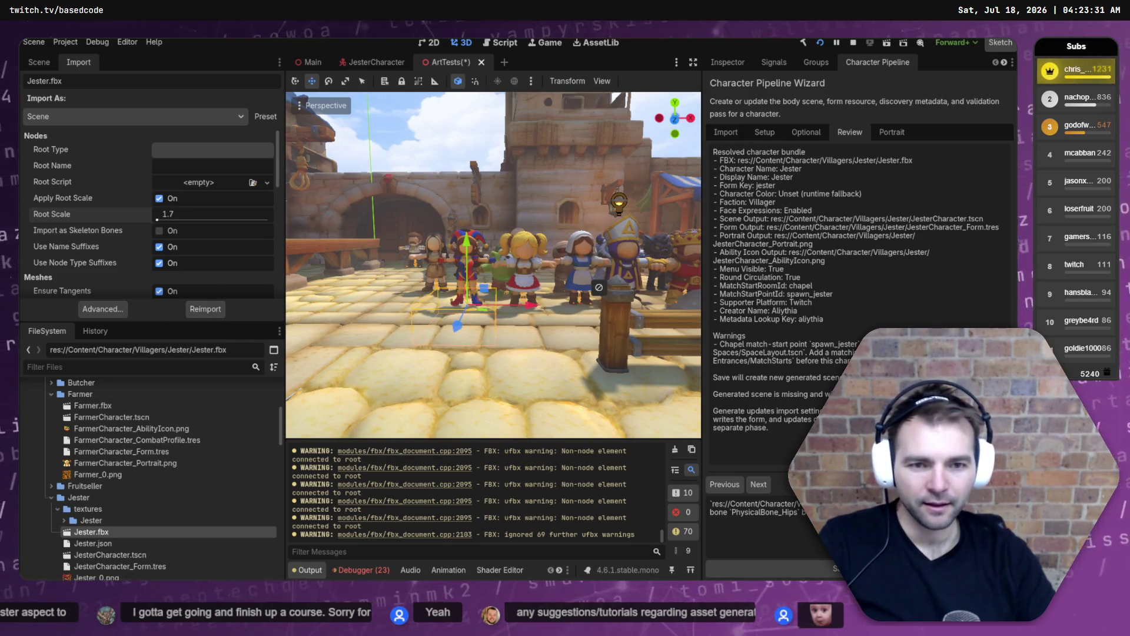
key("w")
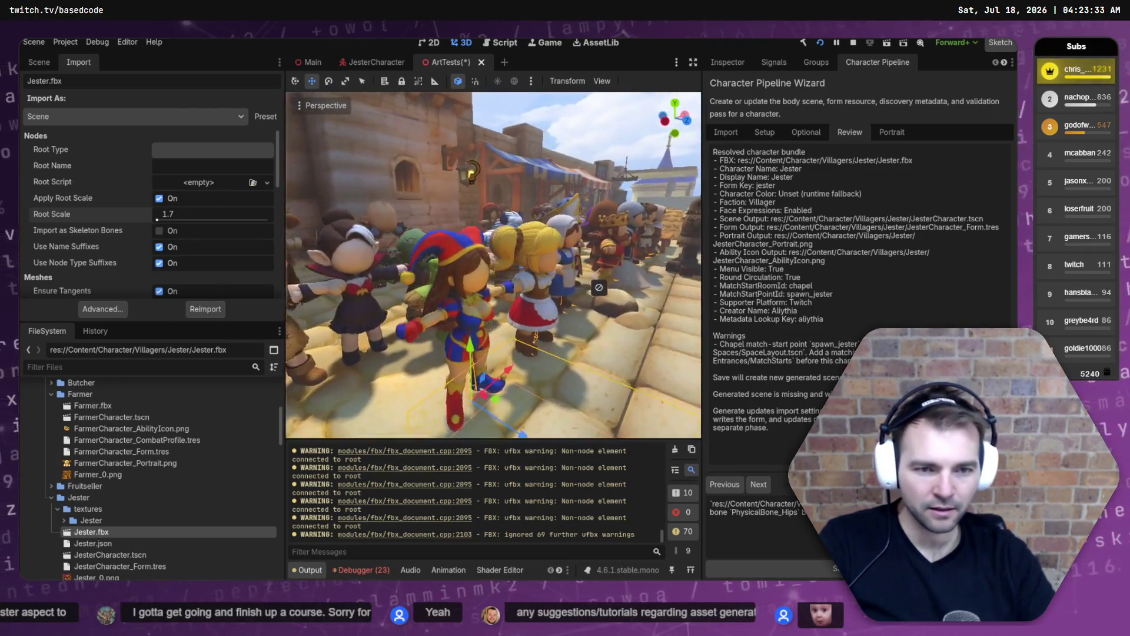
key("s")
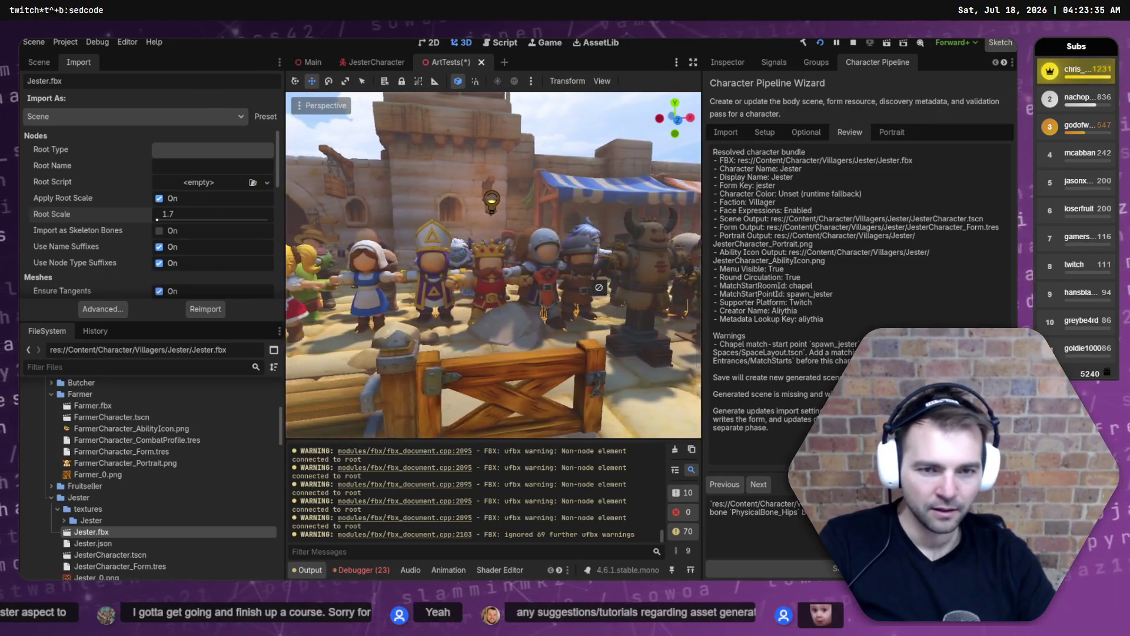
key("a")
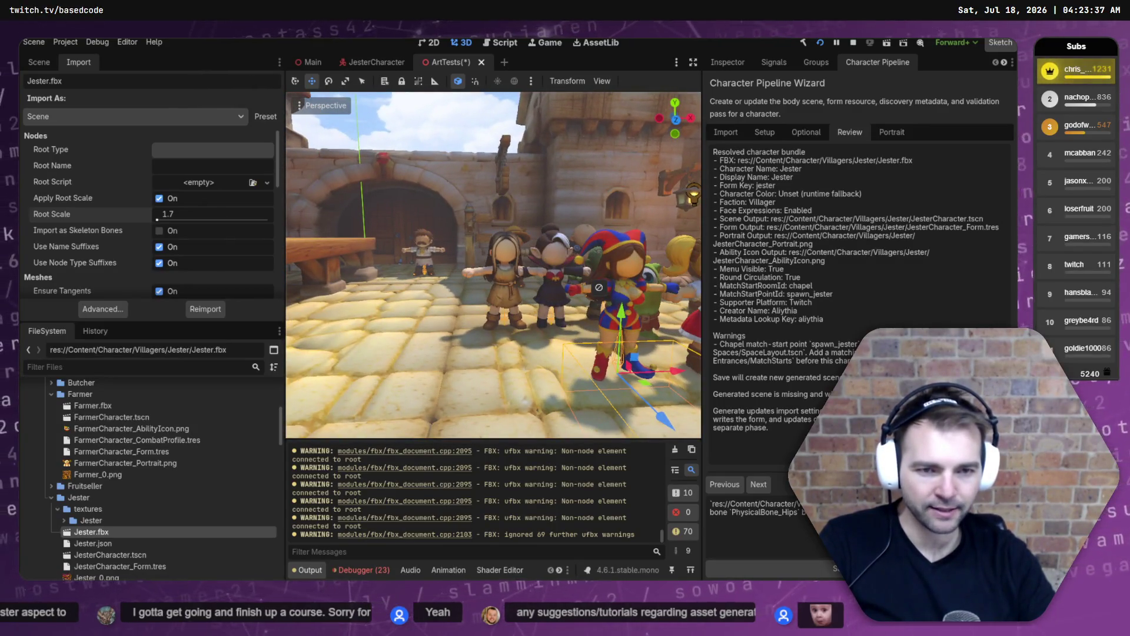
key("d")
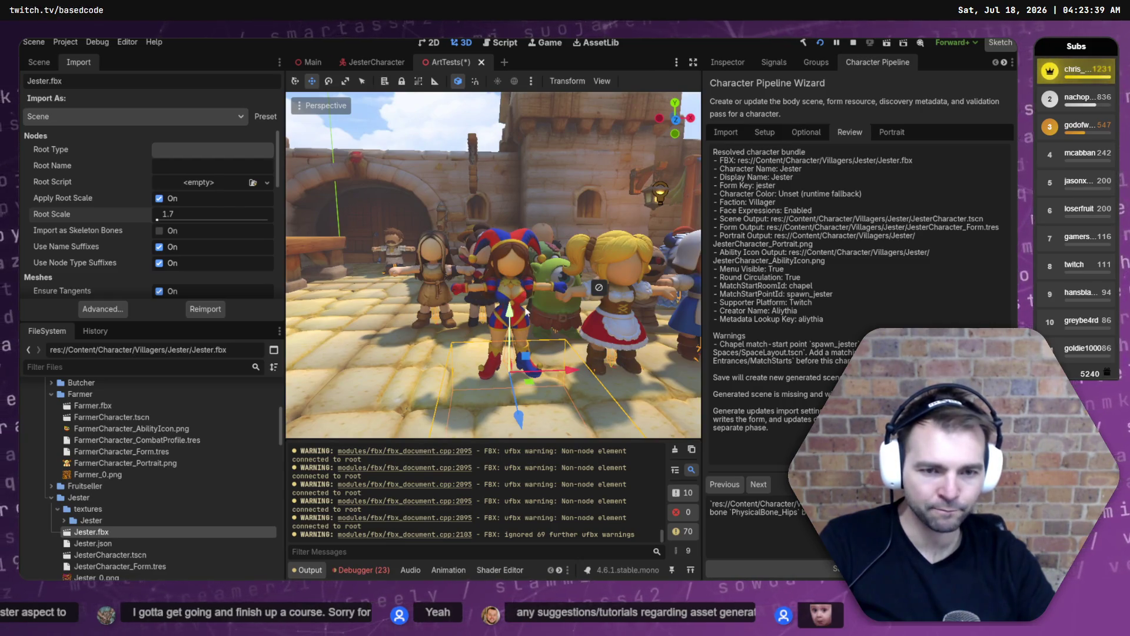
left_click_drag(509, 310, 510, 311)
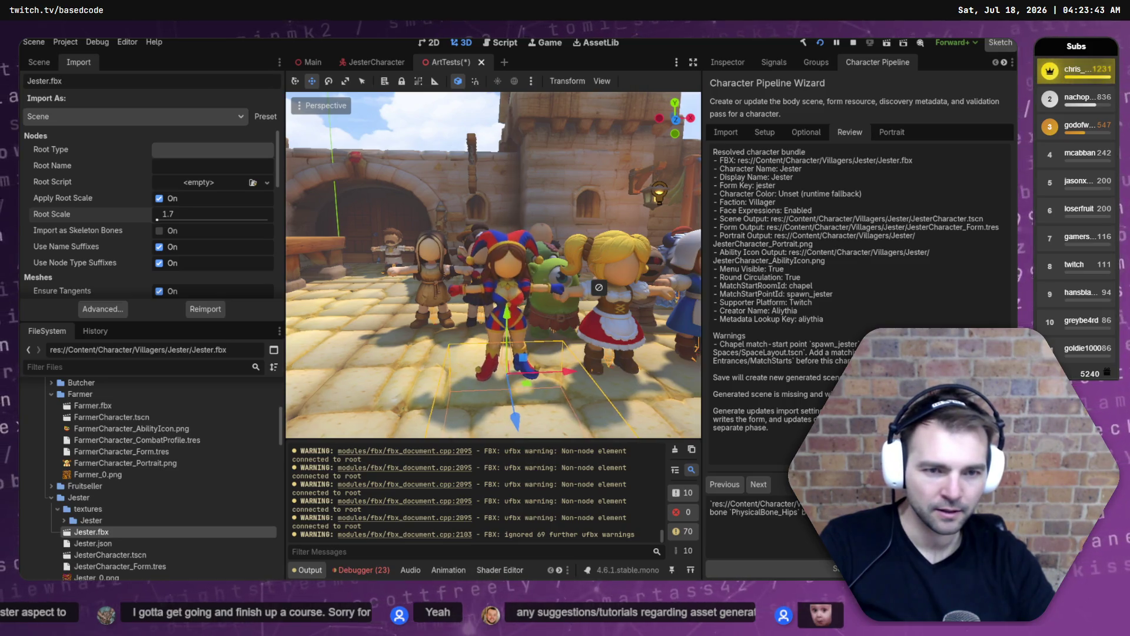
key("s")
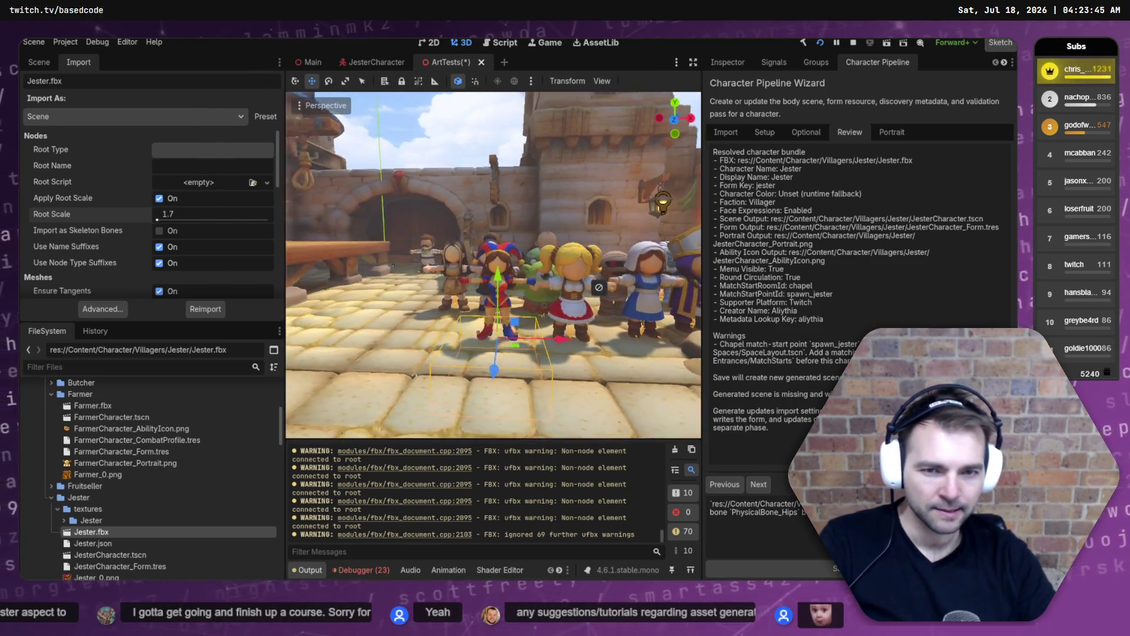
key("d")
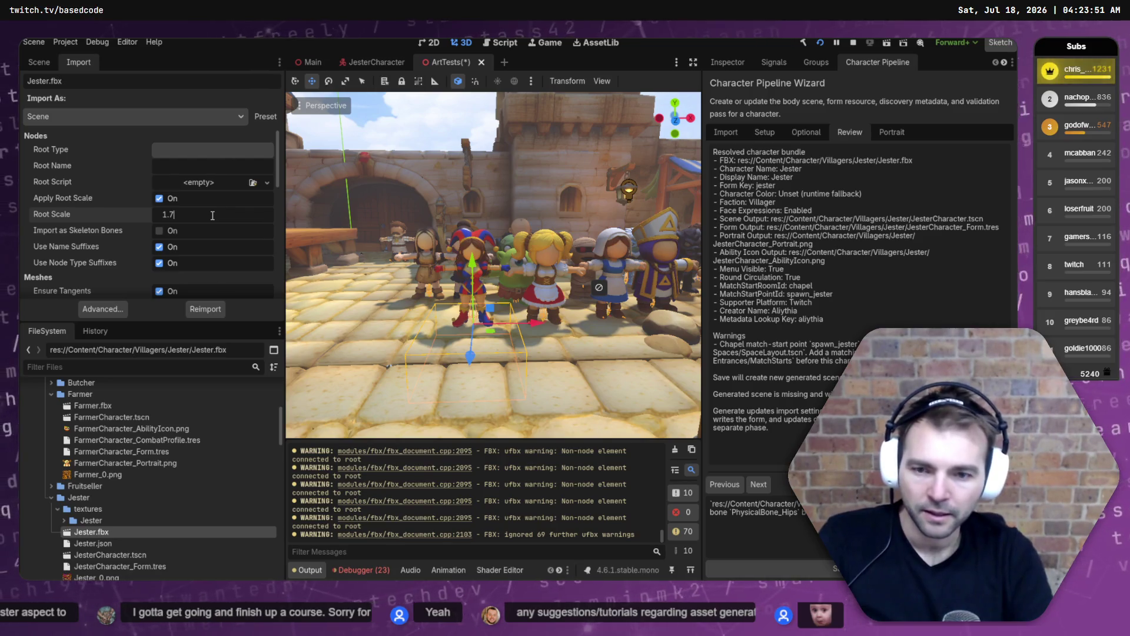
type("1.8")
Reimport Jester.fbx at root scale 1.8, then settle on 1.9.
key("Return")
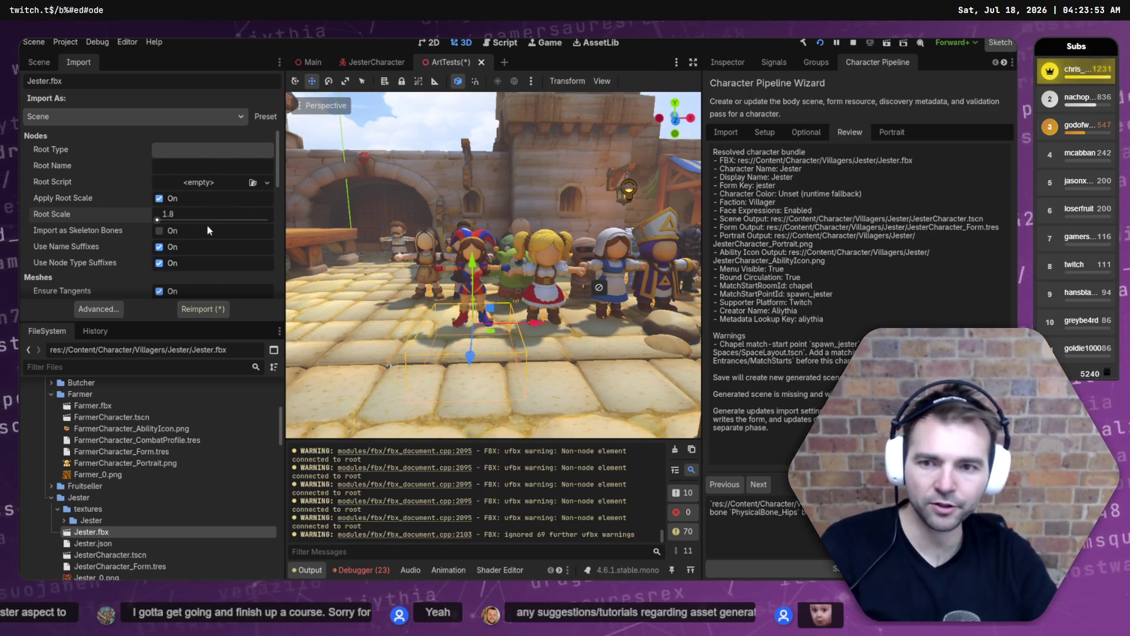
left_click(203, 309)
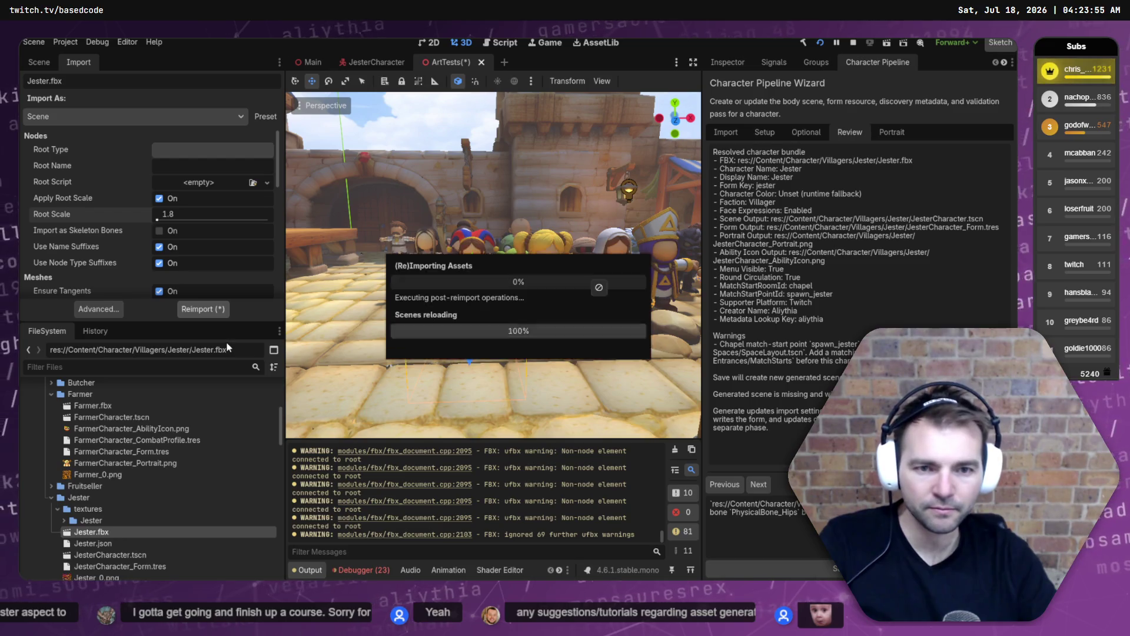
left_click_drag(333, 341, 318, 336)
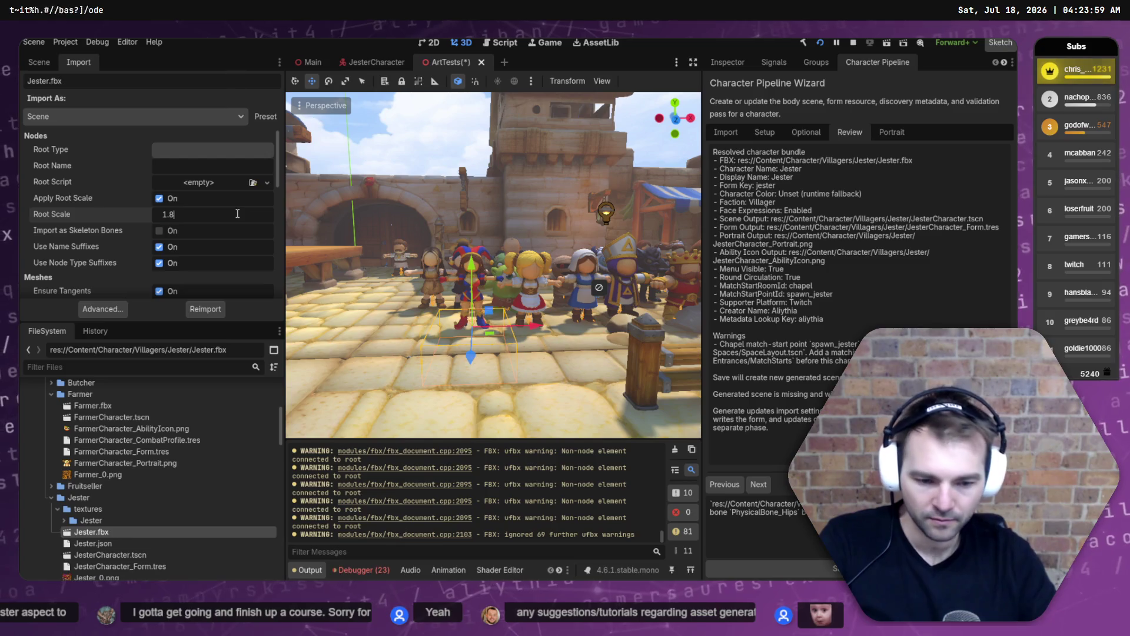
type("1.9")
key("Return")
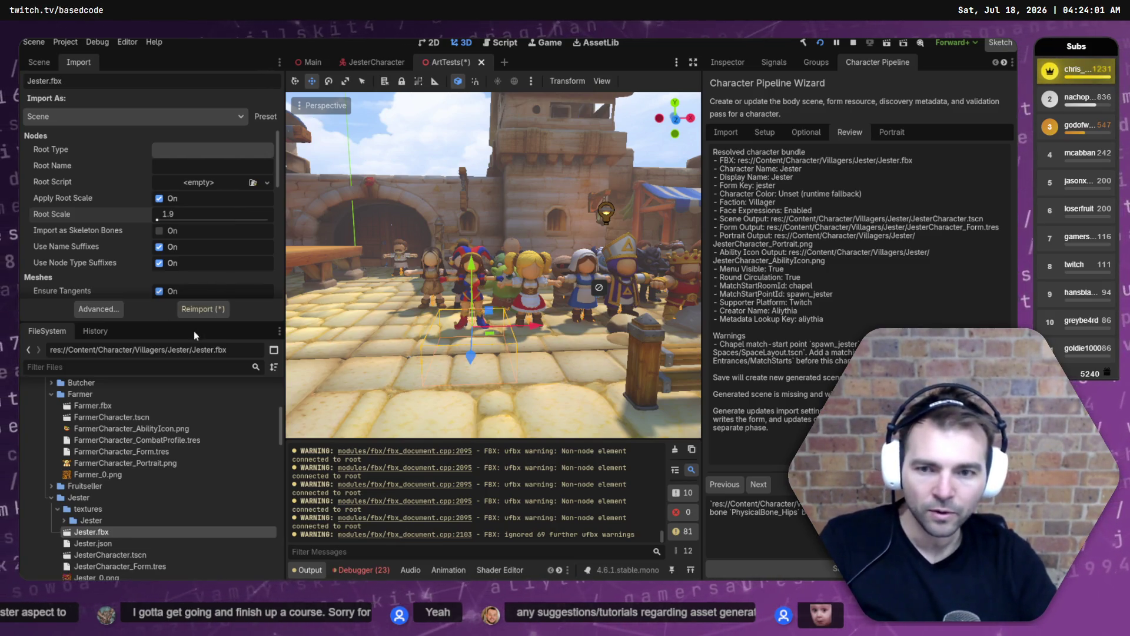
left_click(202, 313)
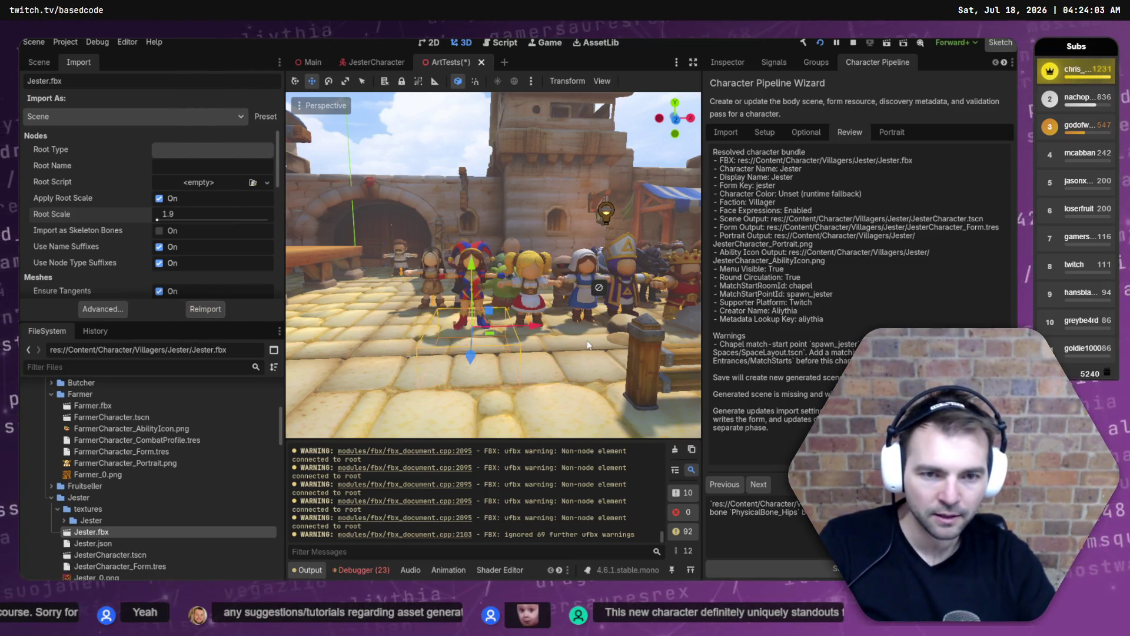
left_click_drag(588, 324, 583, 333)
Slide the Jester sideways along X into the villager crowd and frame it.
key("w")
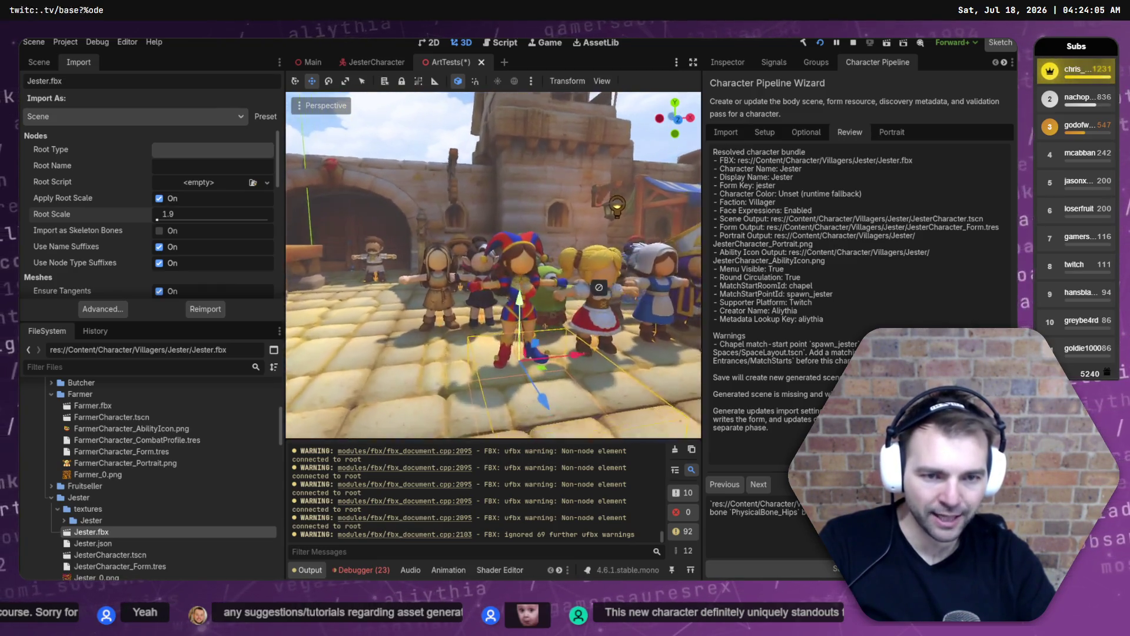
key("s")
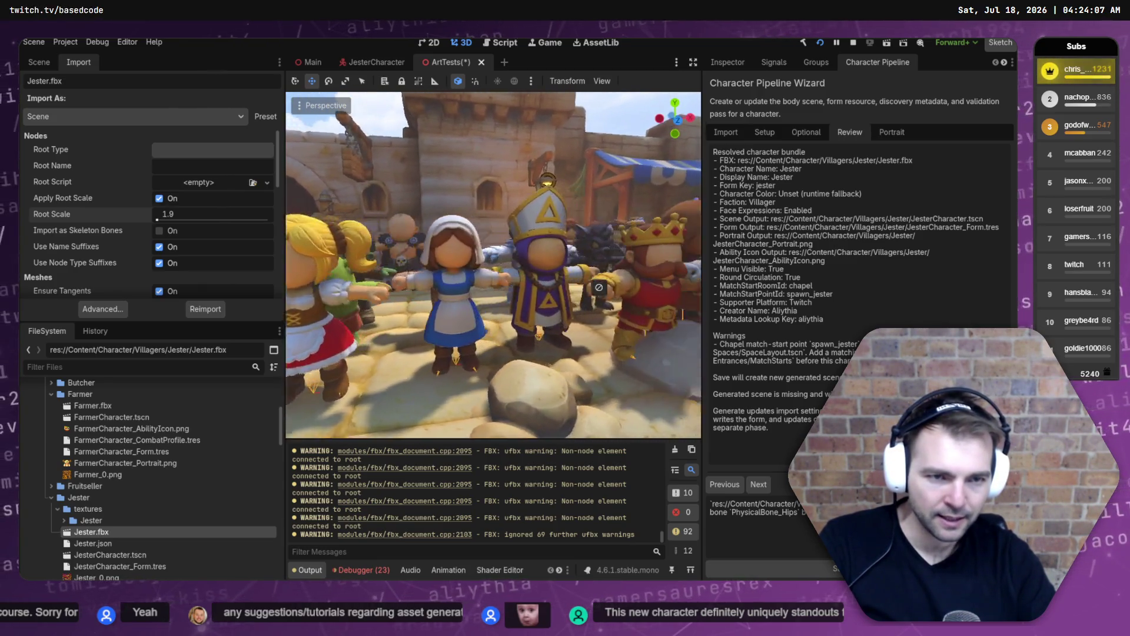
key("w")
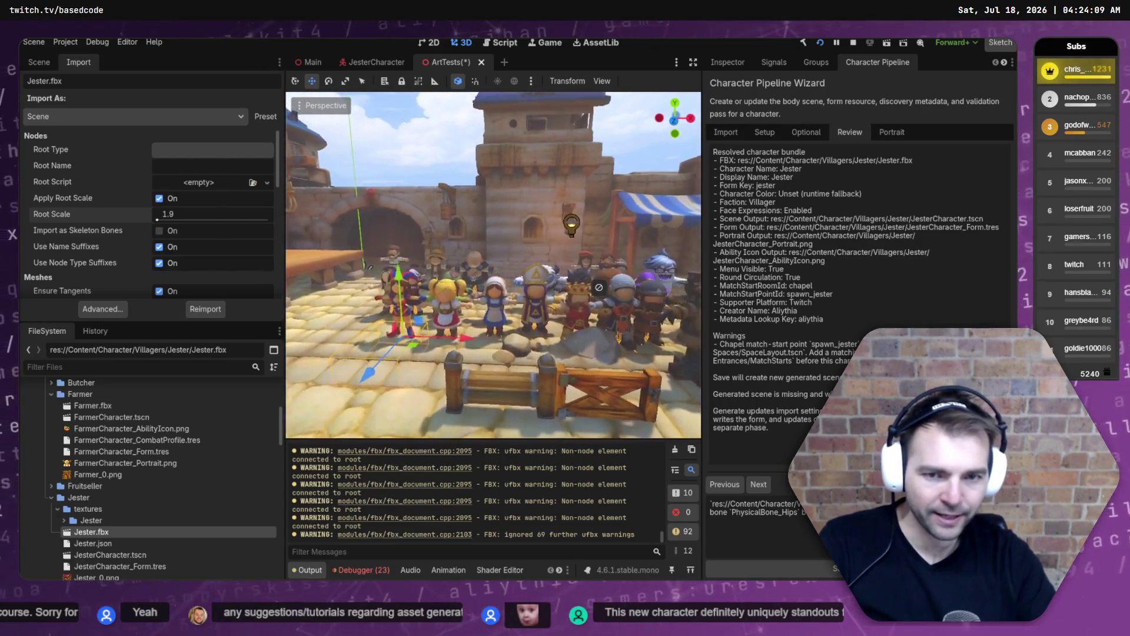
mouse_move(464, 316)
left_mouse_down()
mouse_move(654, 340)
mouse_move(613, 337)
left_mouse_up()
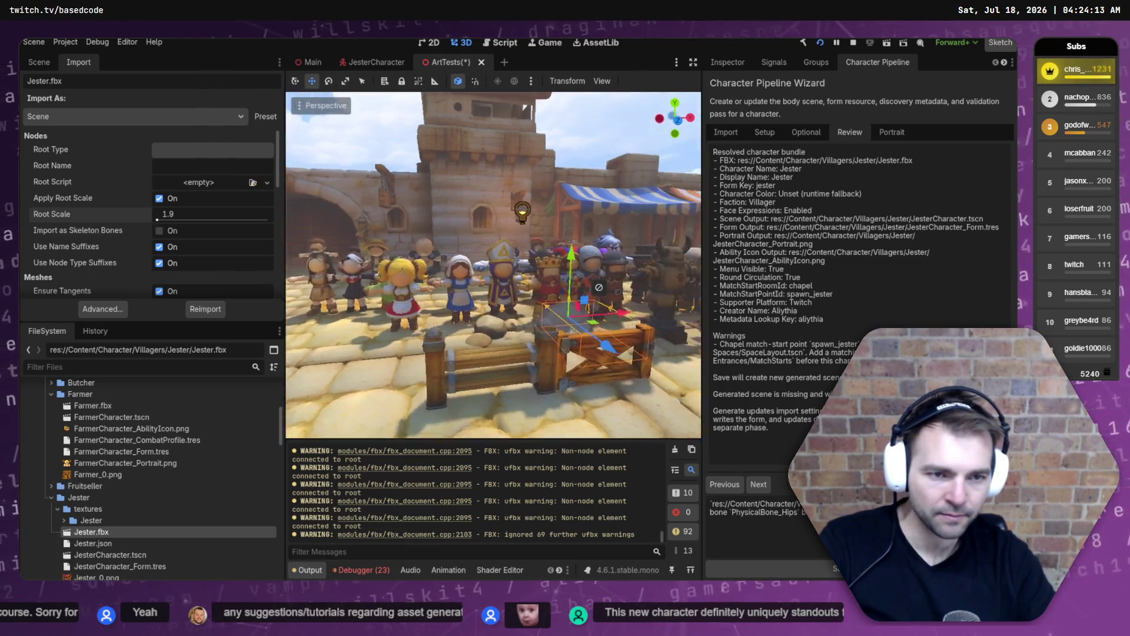
key("w")
key("w")
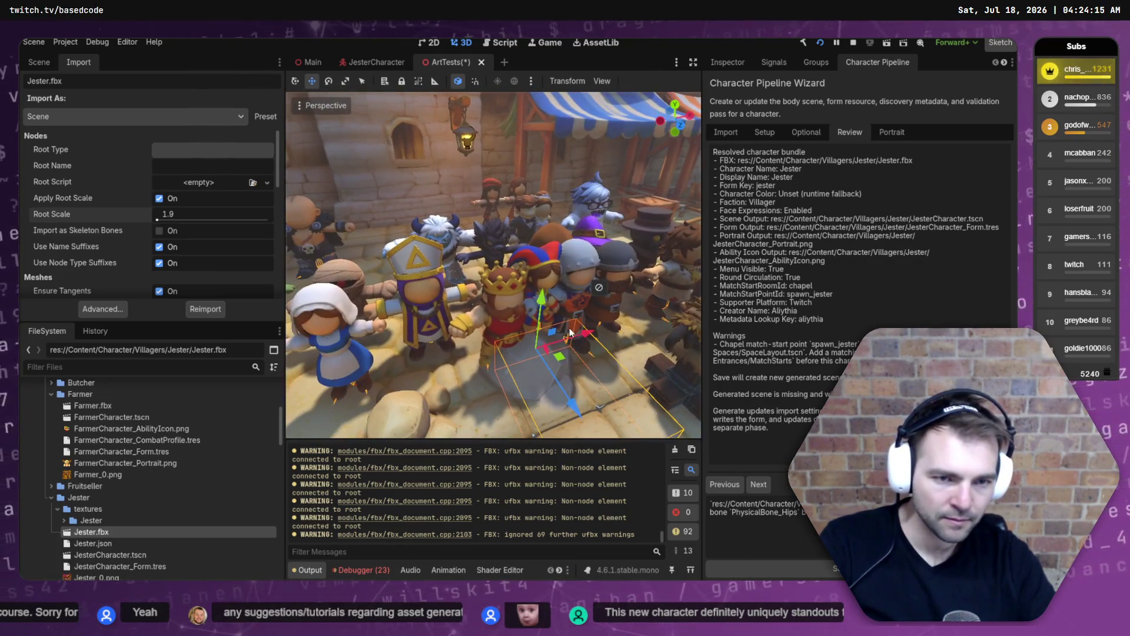
mouse_move(586, 337)
left_mouse_down()
mouse_move(574, 338)
mouse_move(658, 325)
mouse_move(585, 329)
mouse_move(676, 311)
left_mouse_up()
key("w")
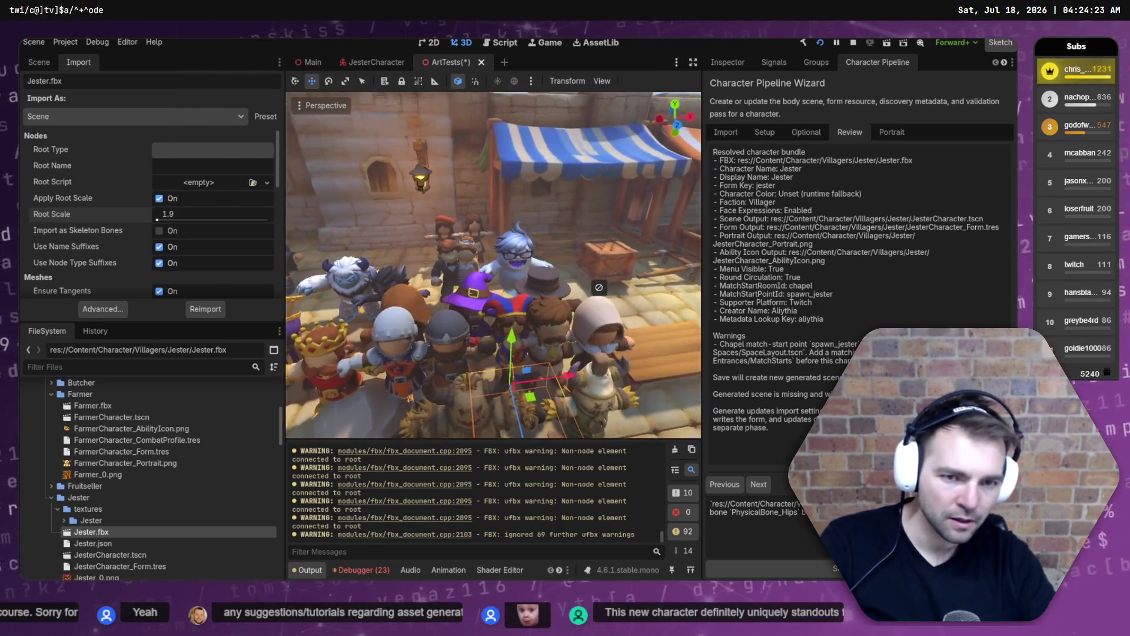
key("w")
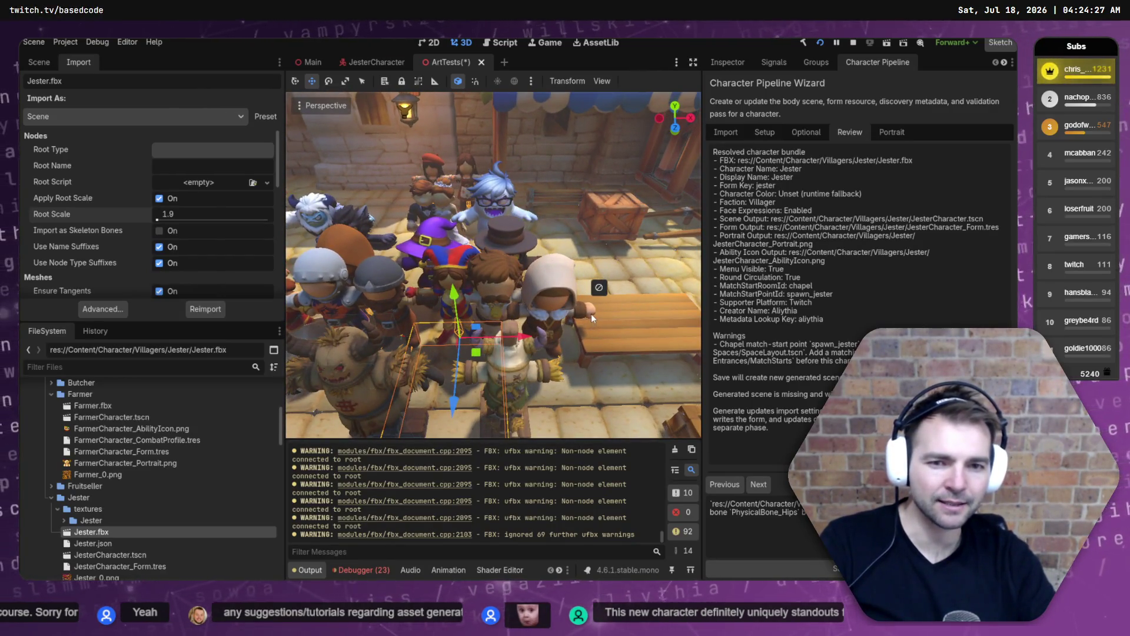
key("w")
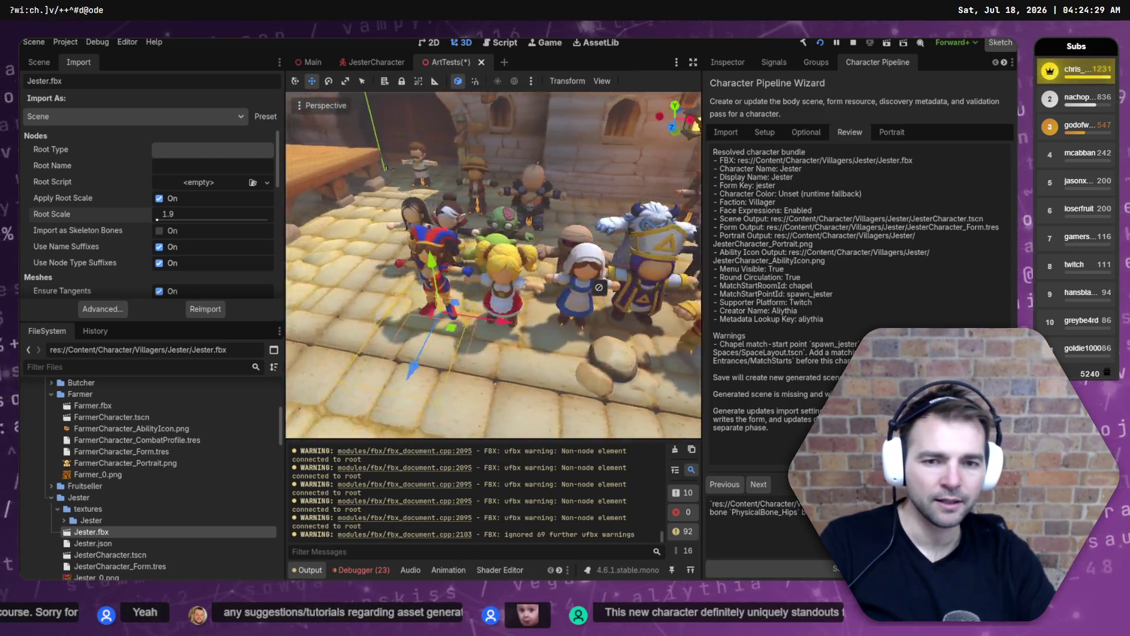
key("w")
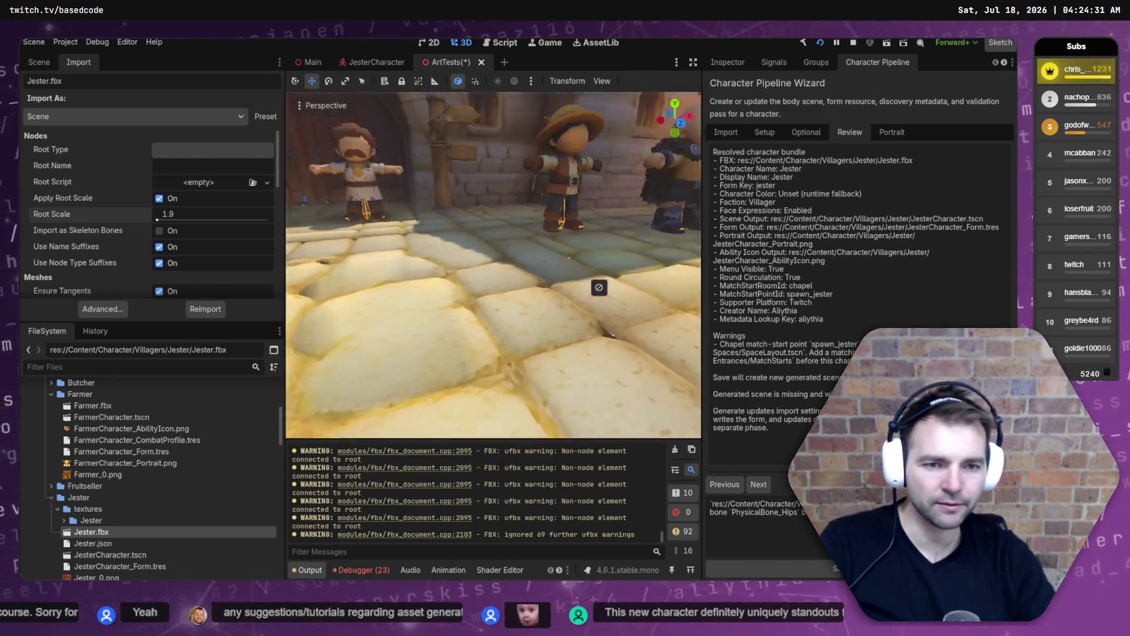
key("s")
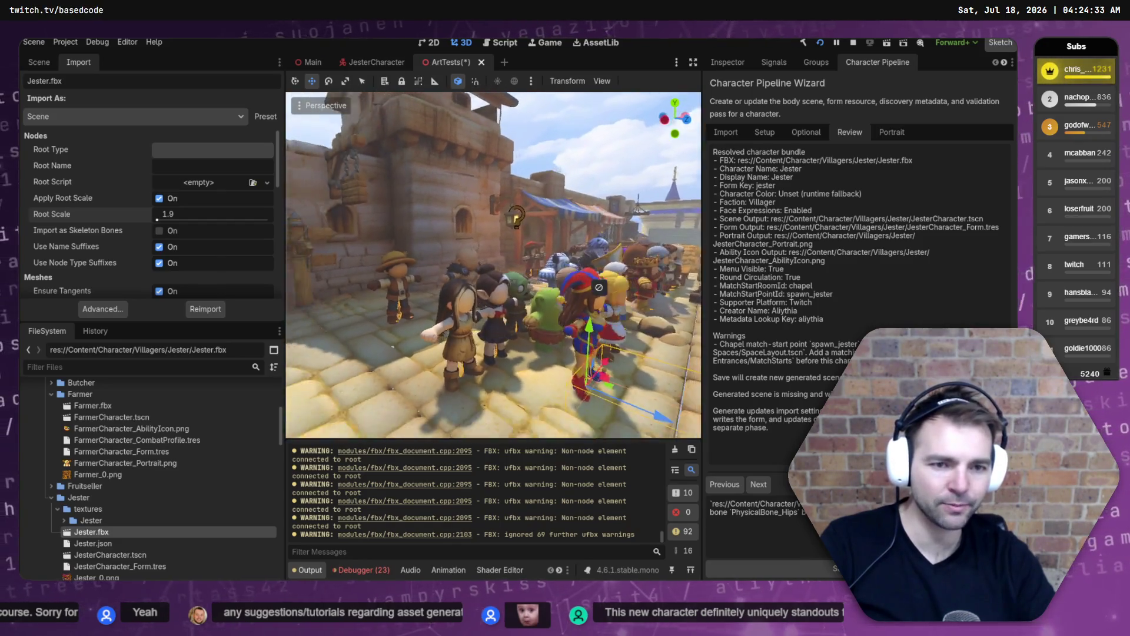
key("f")
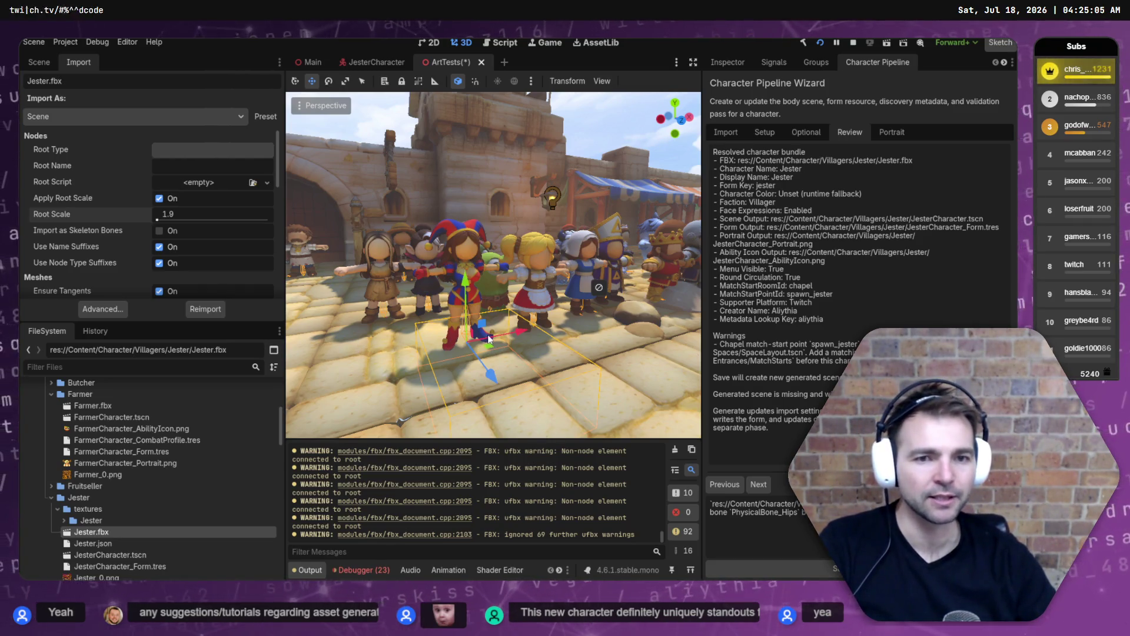
Lower the Jester slightly, save ArtTests, and switch to the JesterCharacter scene.
left_click_drag(472, 279, 472, 277)
key("ctrl+s")
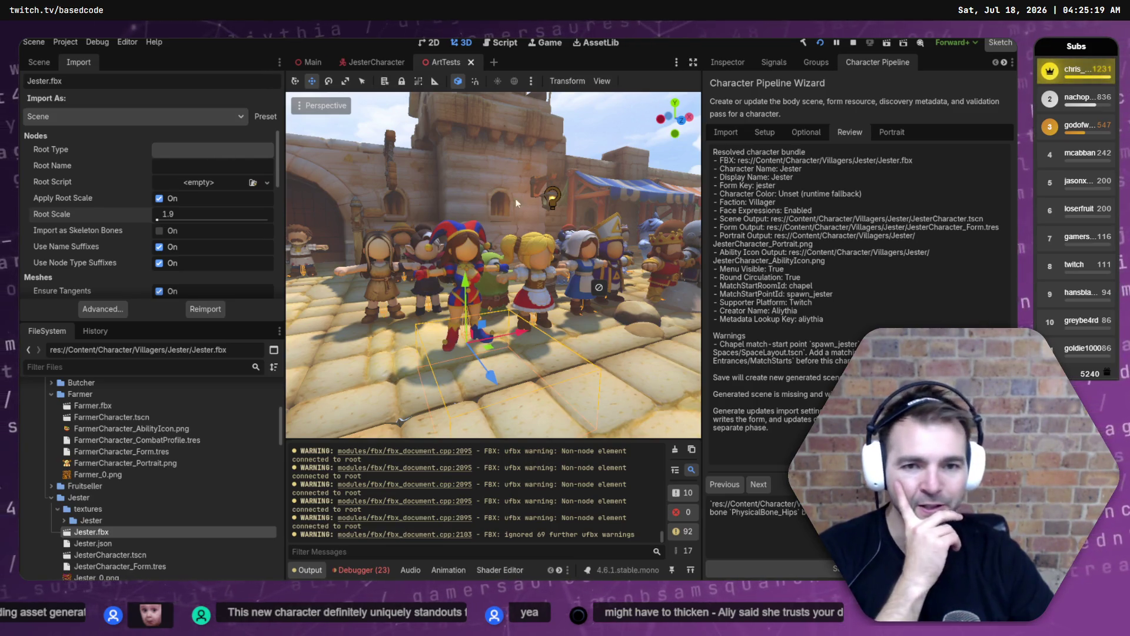
mouse_move(516, 202)
left_mouse_down()
mouse_move(459, 212)
mouse_move(542, 205)
left_mouse_up()
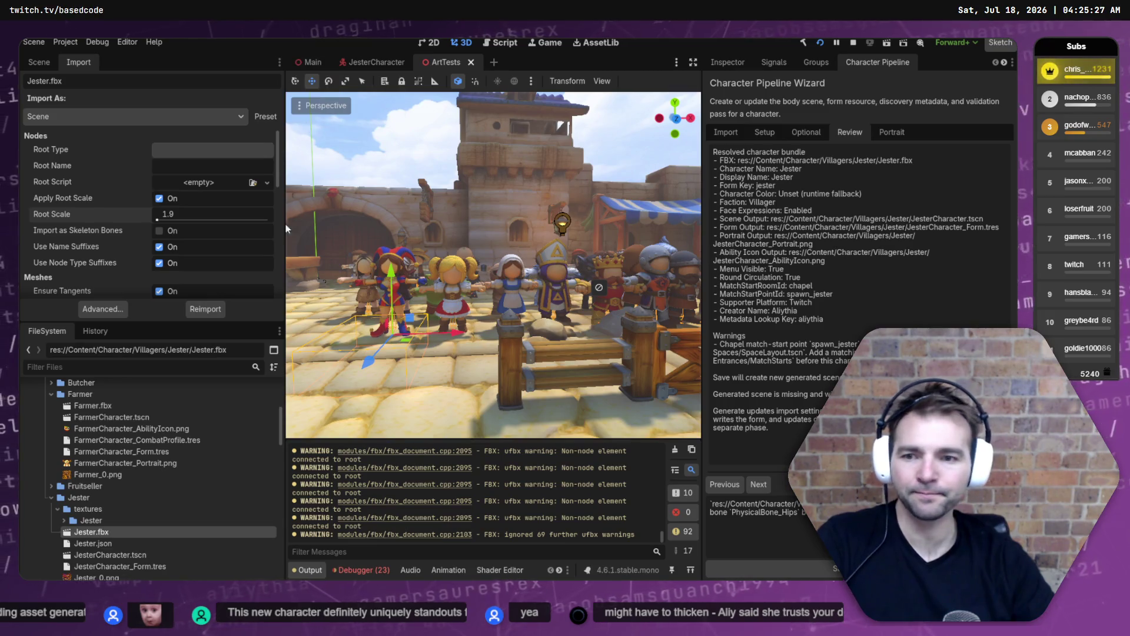
left_click(366, 64)
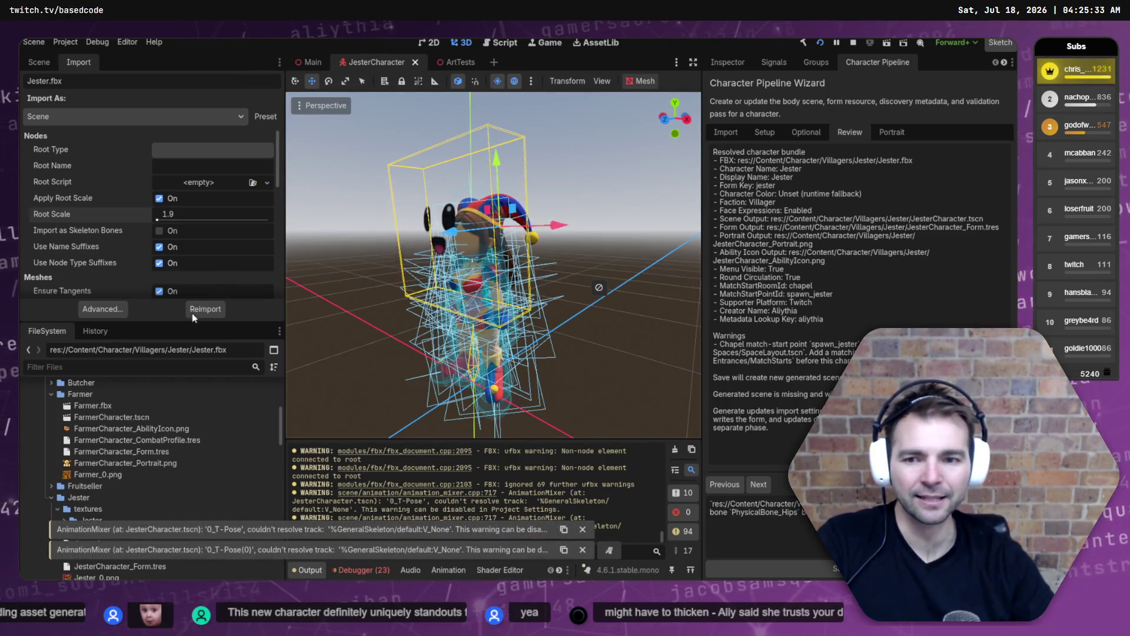
Return to the wizard's Import phase and reload Jester.fbx as the character FBX.
left_click(758, 484)
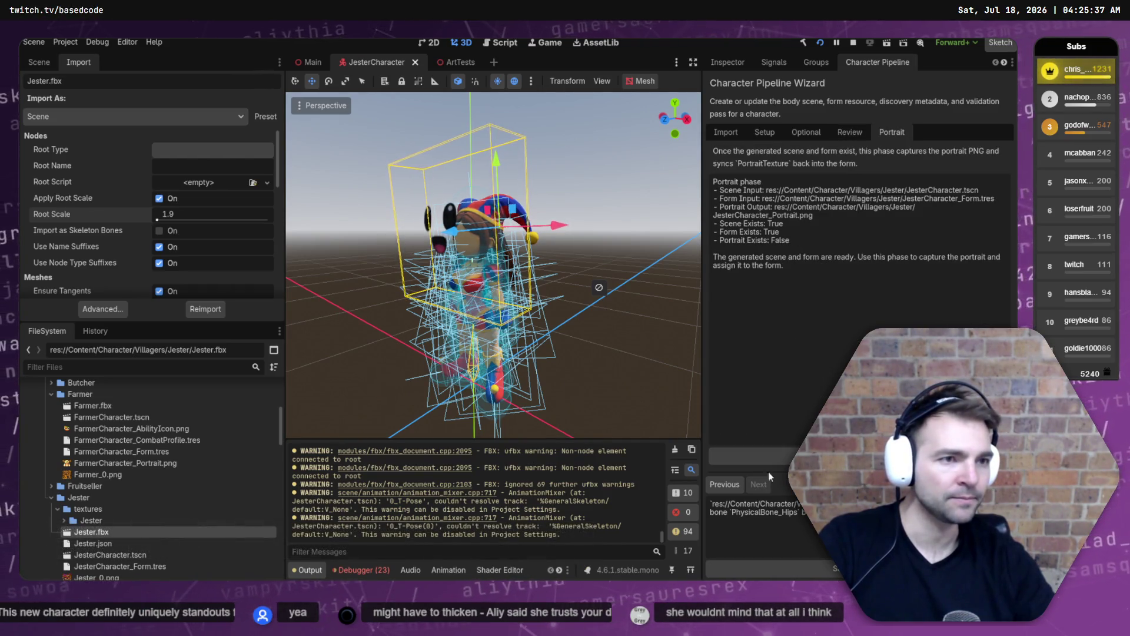
left_click(848, 133)
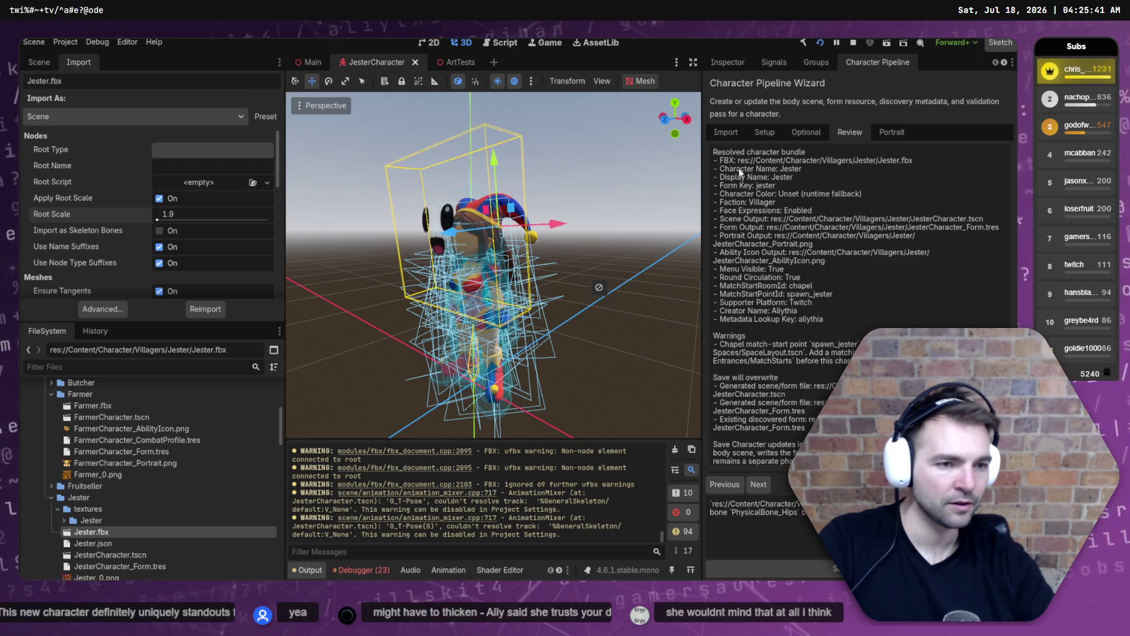
left_click(725, 131)
left_click(984, 169)
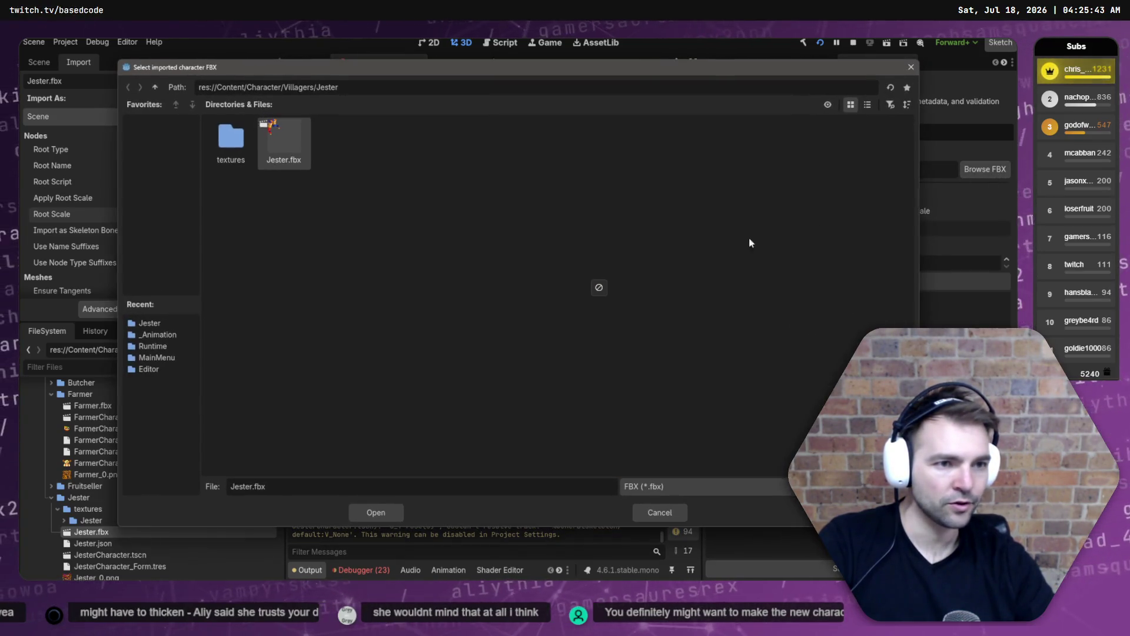
double_click(274, 141)
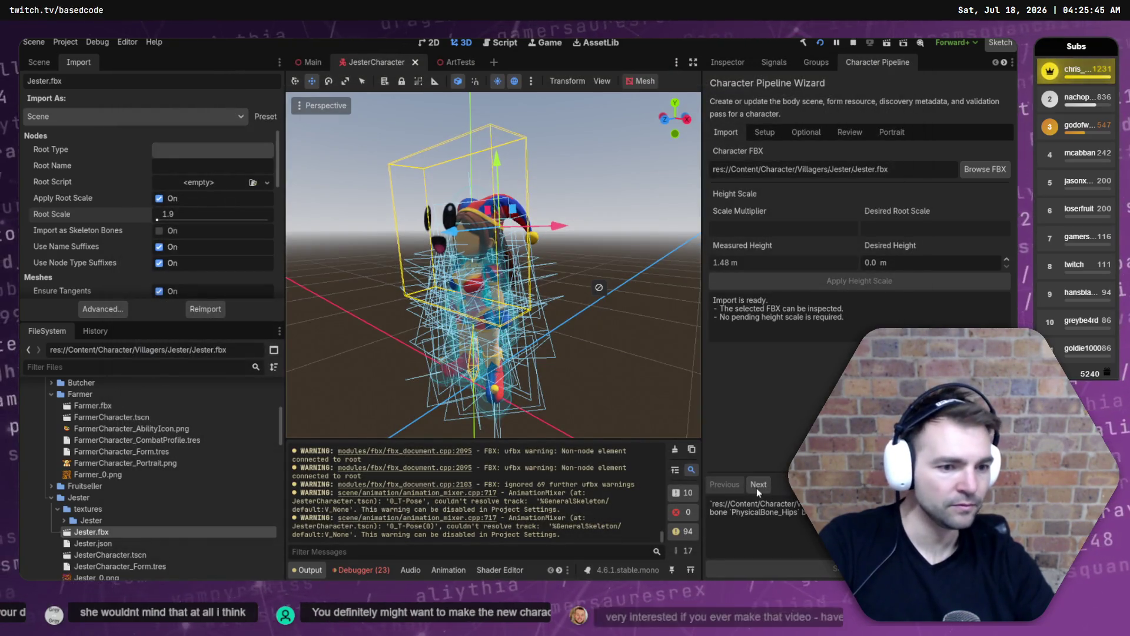
Step through Setup, Optional, Review and Portrait back to Review, then close the Character Pipeline panel.
left_click(757, 486)
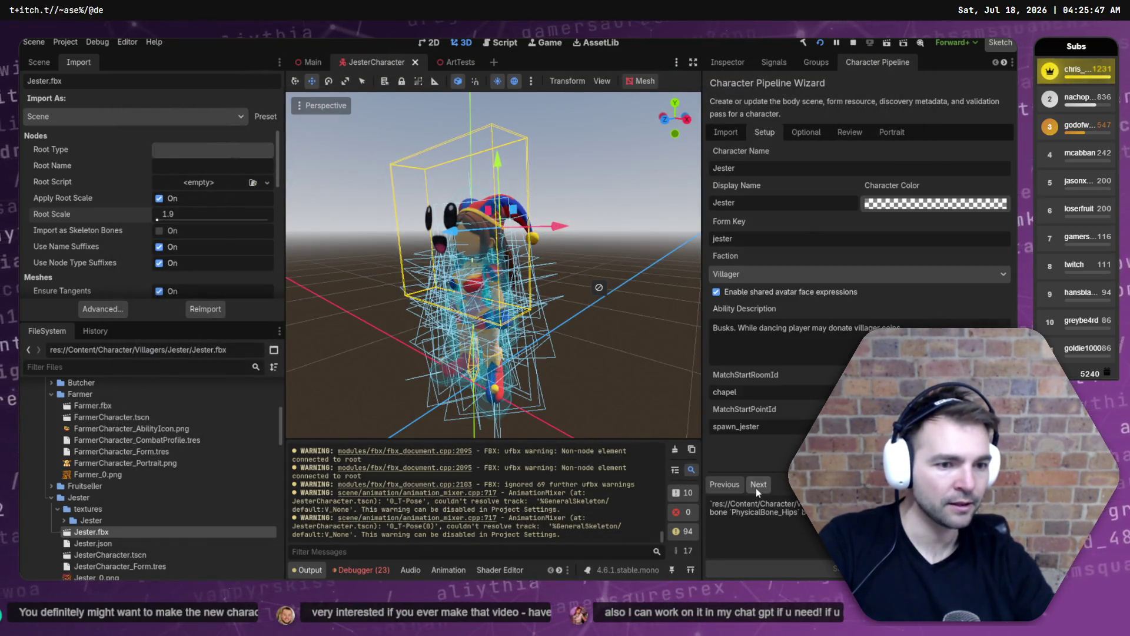
left_click(757, 486)
left_click(761, 485)
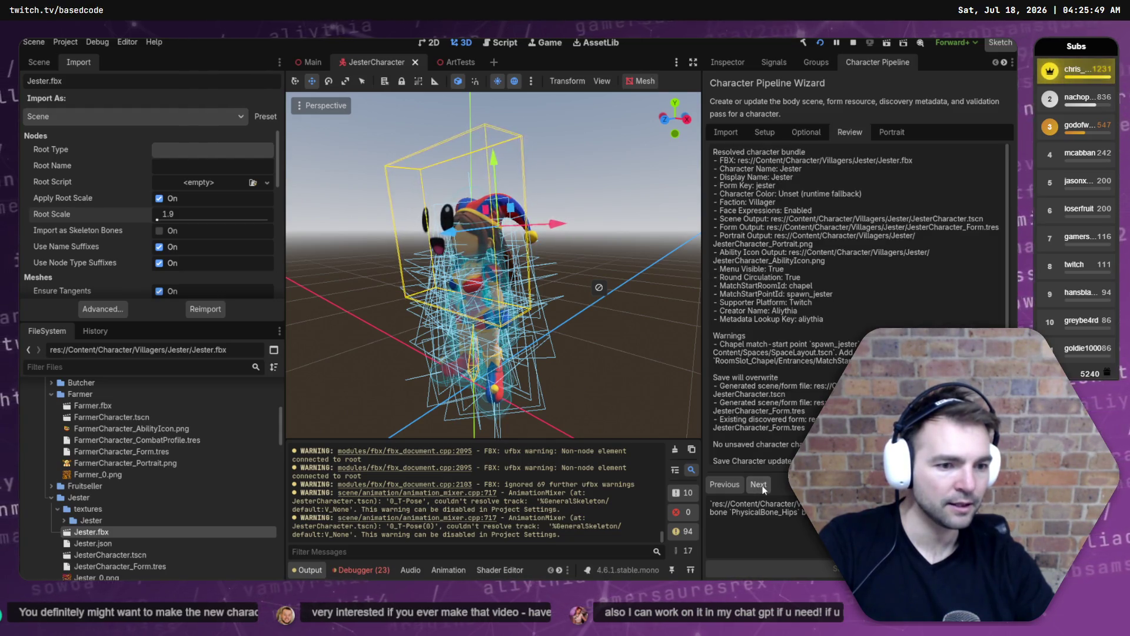
left_click(761, 486)
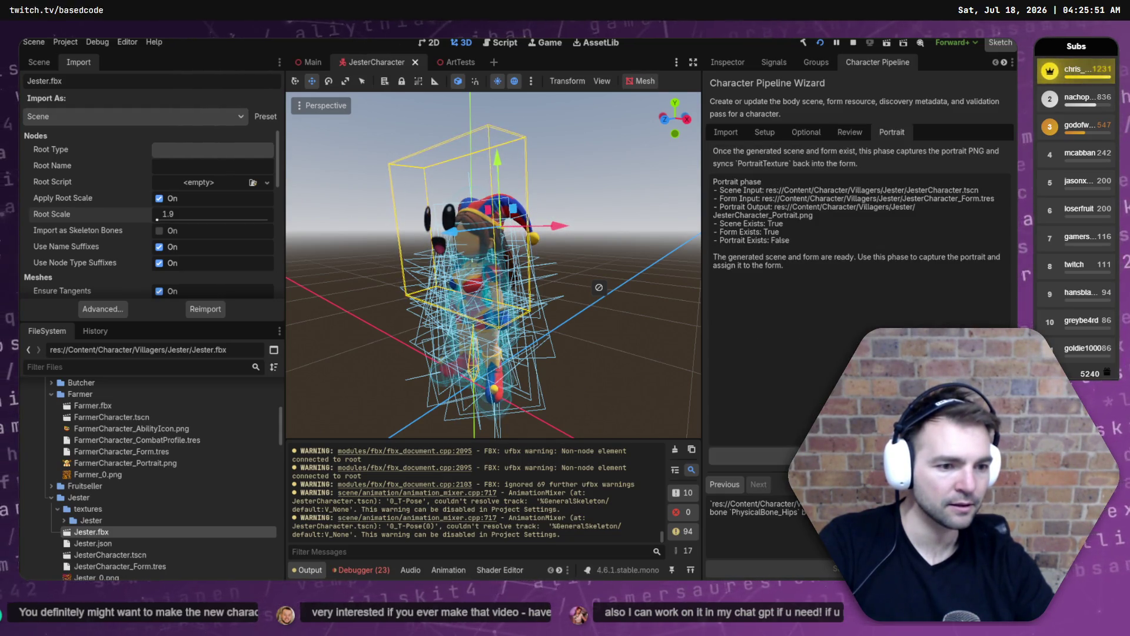
left_click(737, 481)
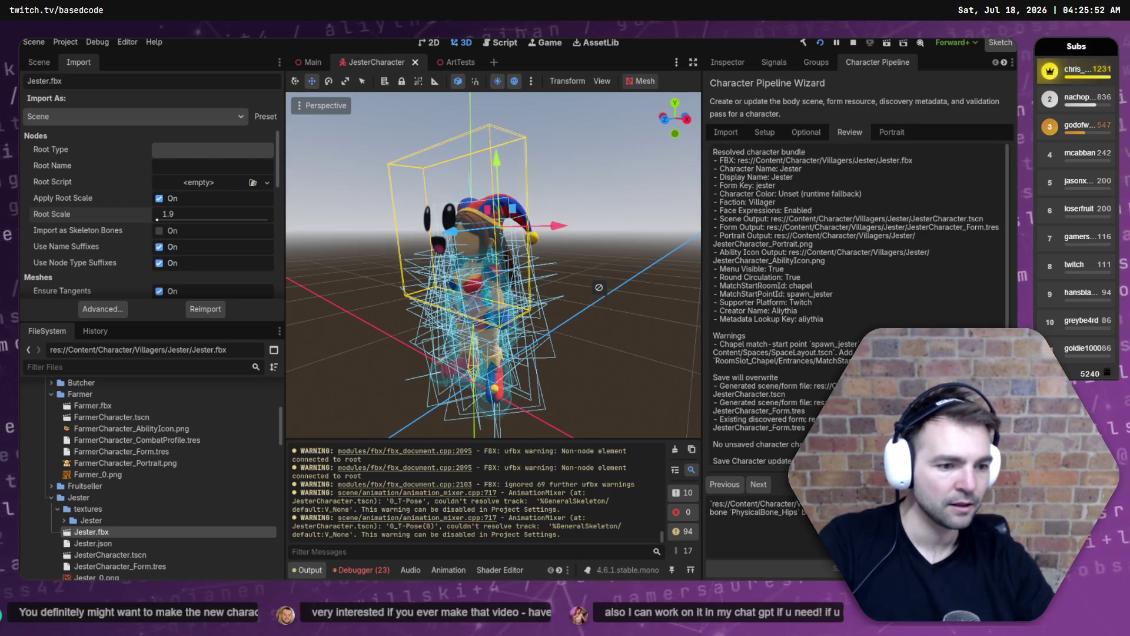
right_click(877, 63)
left_click(910, 150)
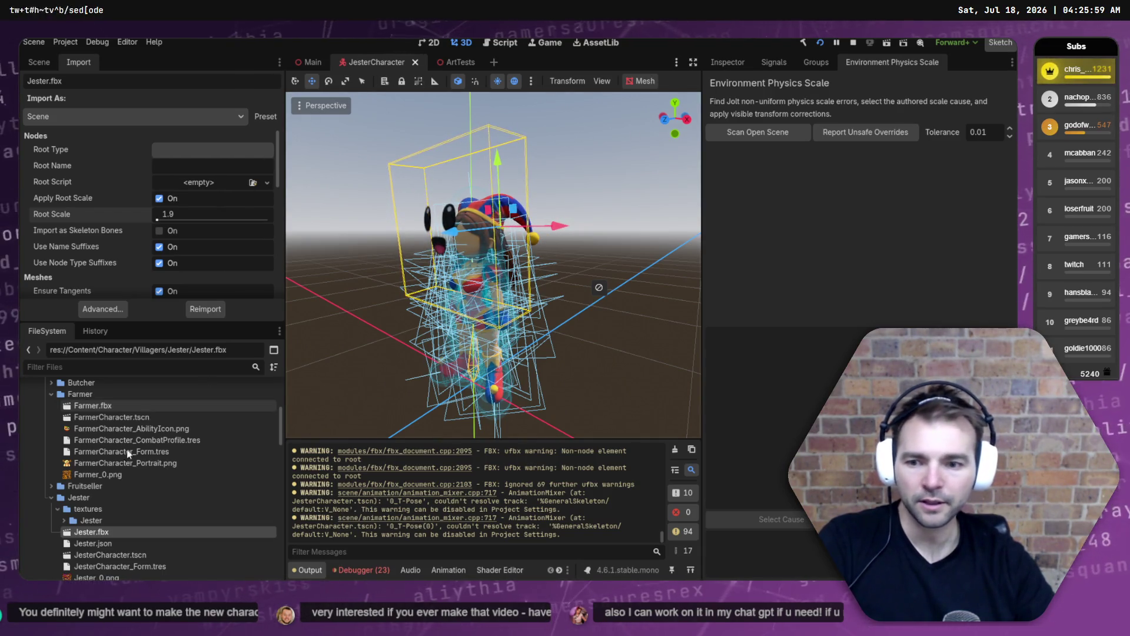
Delete JesterCharacter.tscn from the Jester folder and return to the ArtTests scene.
left_click(136, 556)
key("Delete")
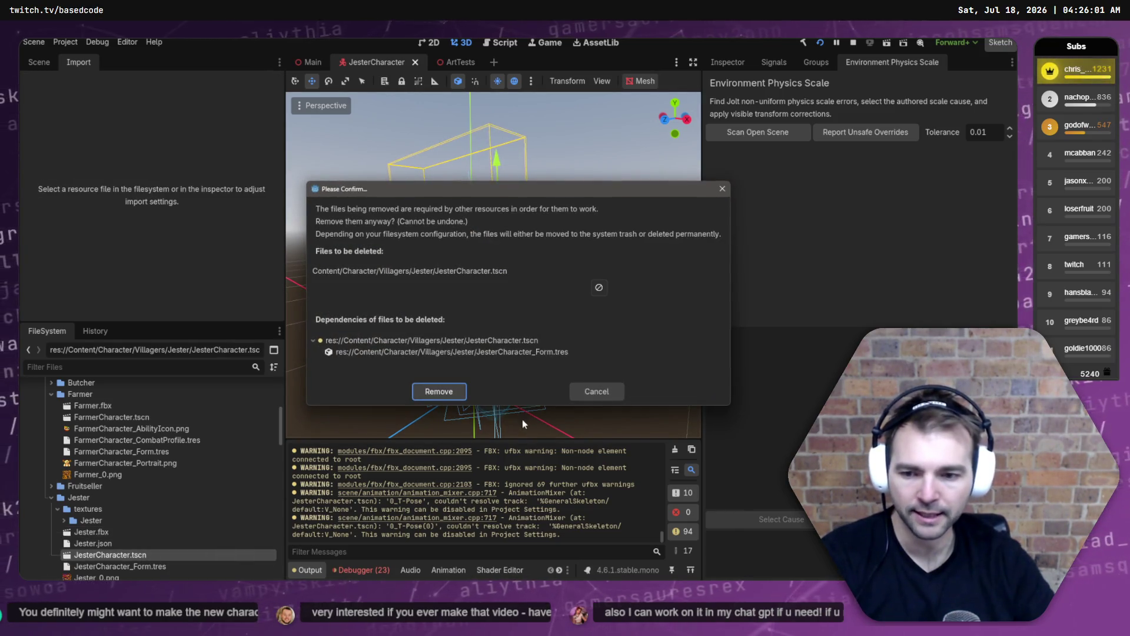
left_click(440, 393)
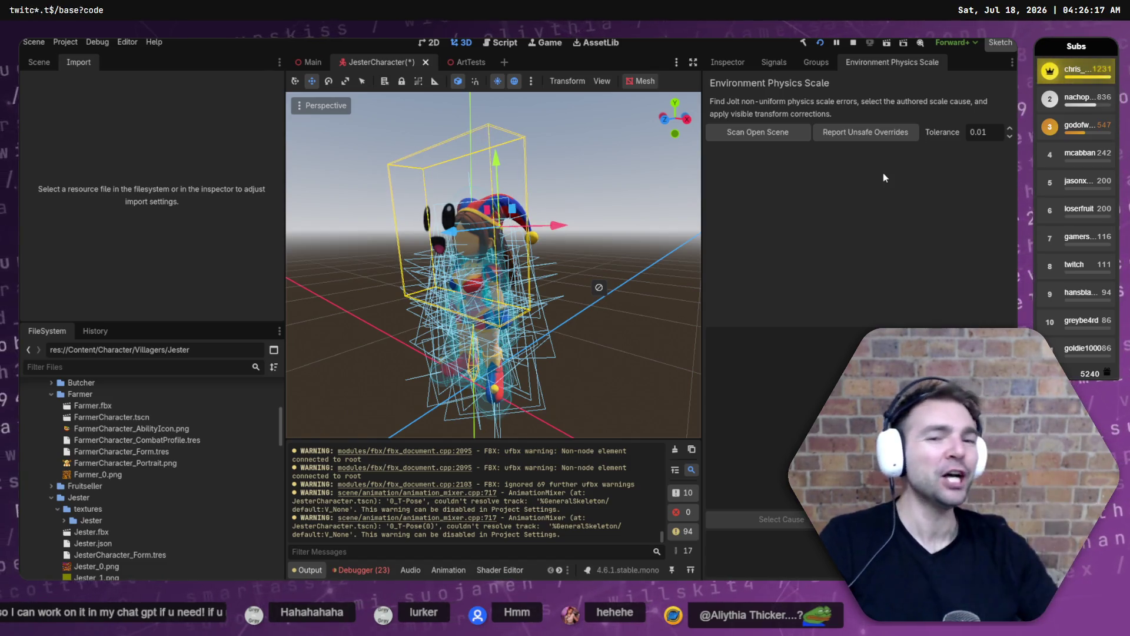
left_click(455, 62)
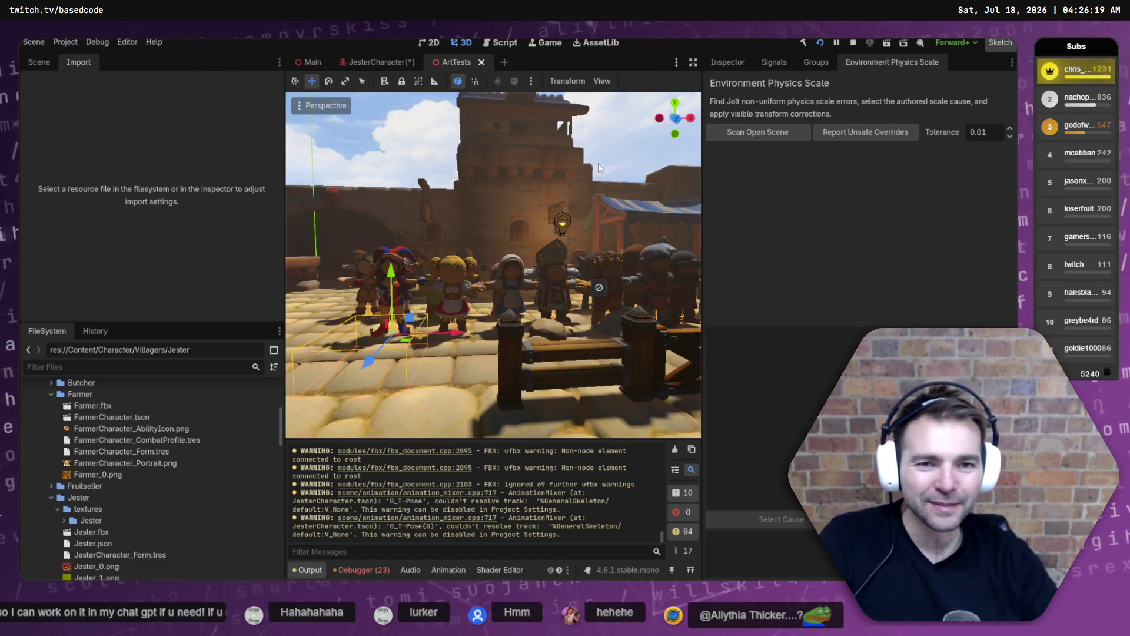
Frame the Jester in a full-width 3D view and look over the character group.
key("f")
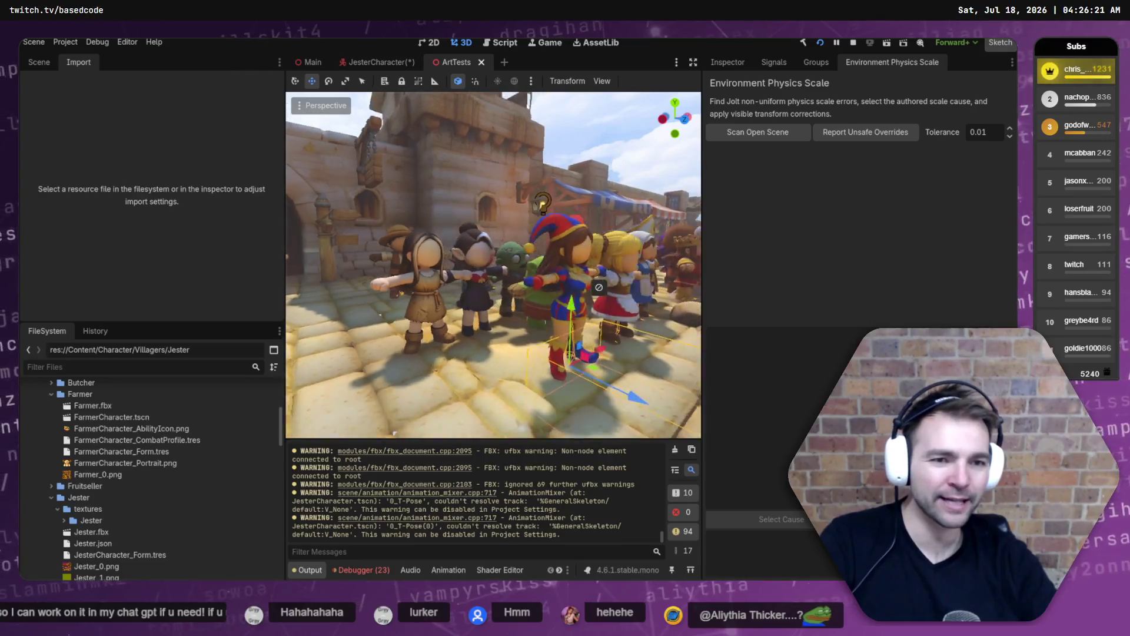
left_click(693, 62)
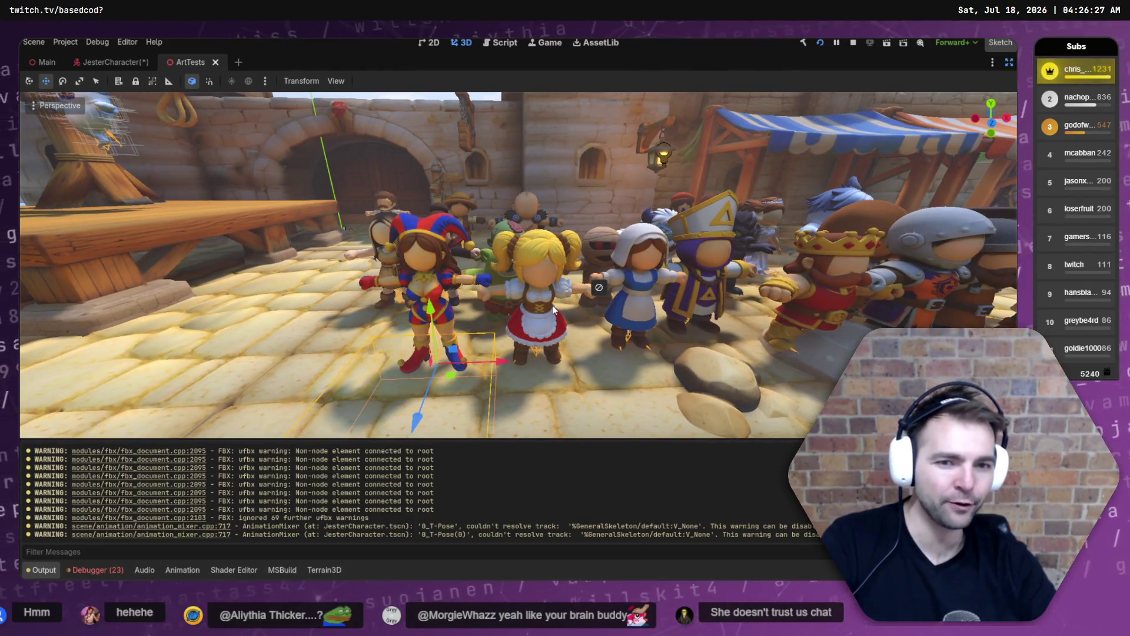
left_click(546, 311)
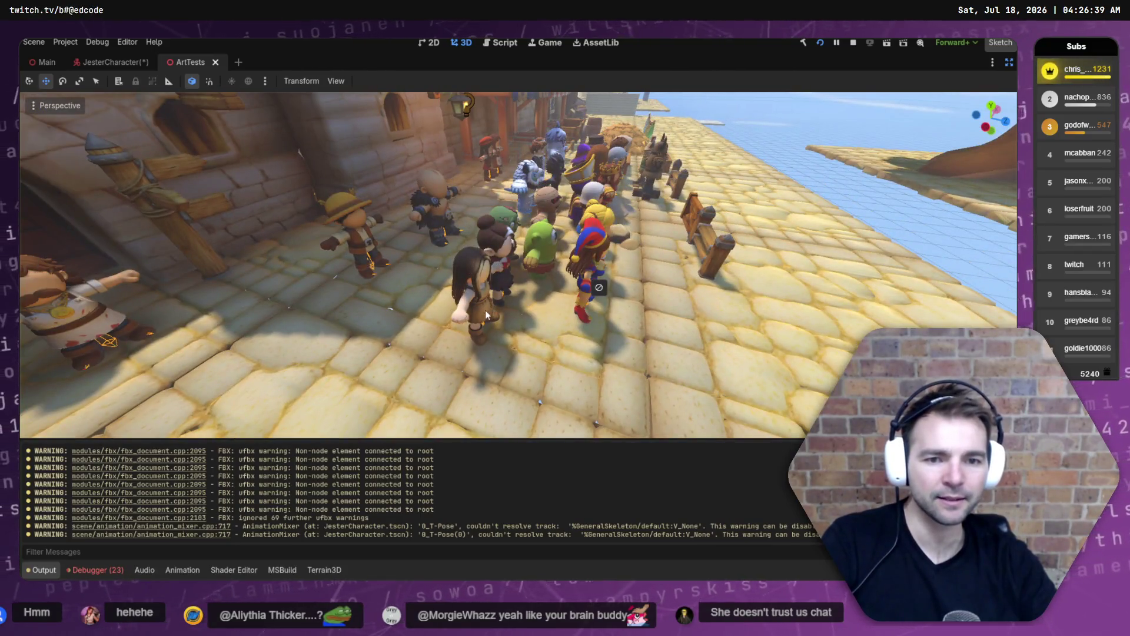
left_click(485, 310)
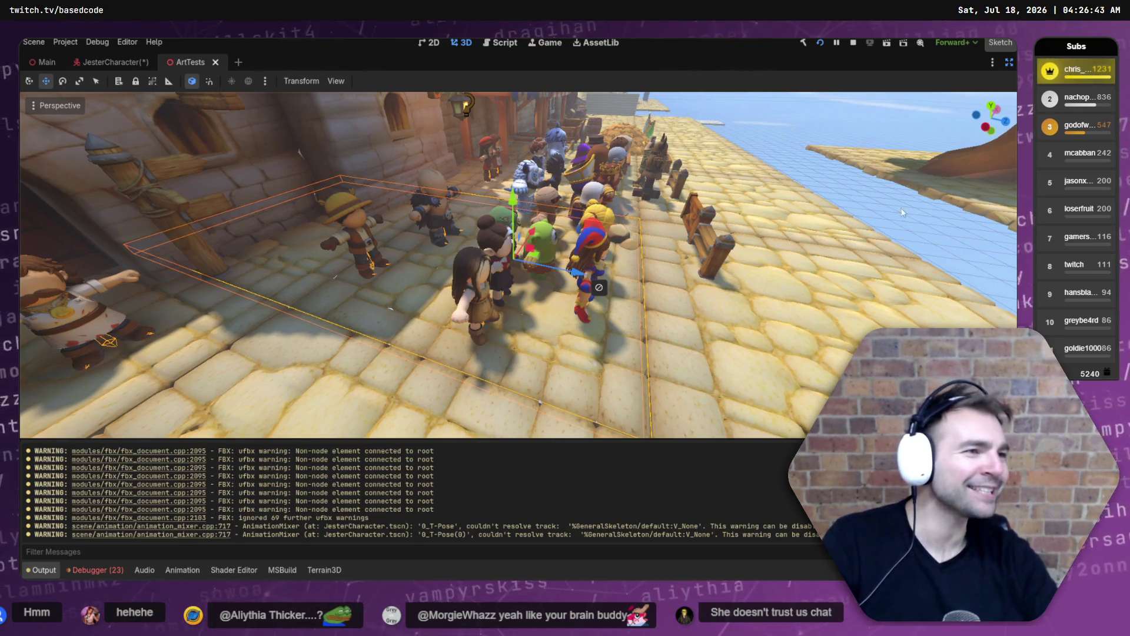
left_click(891, 165)
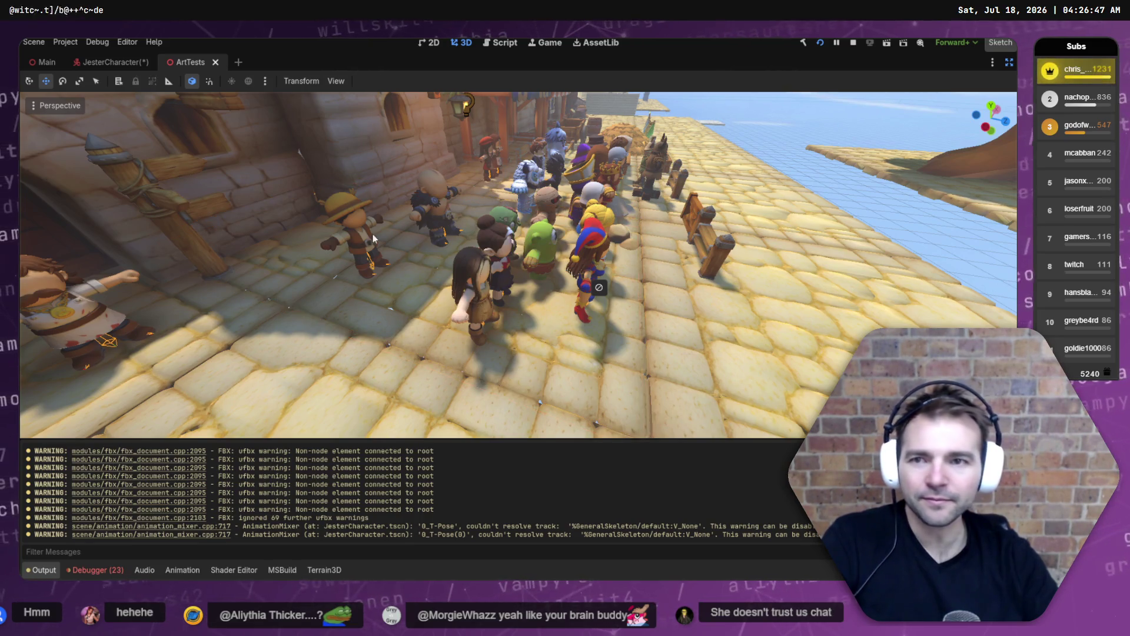
left_click(1009, 63)
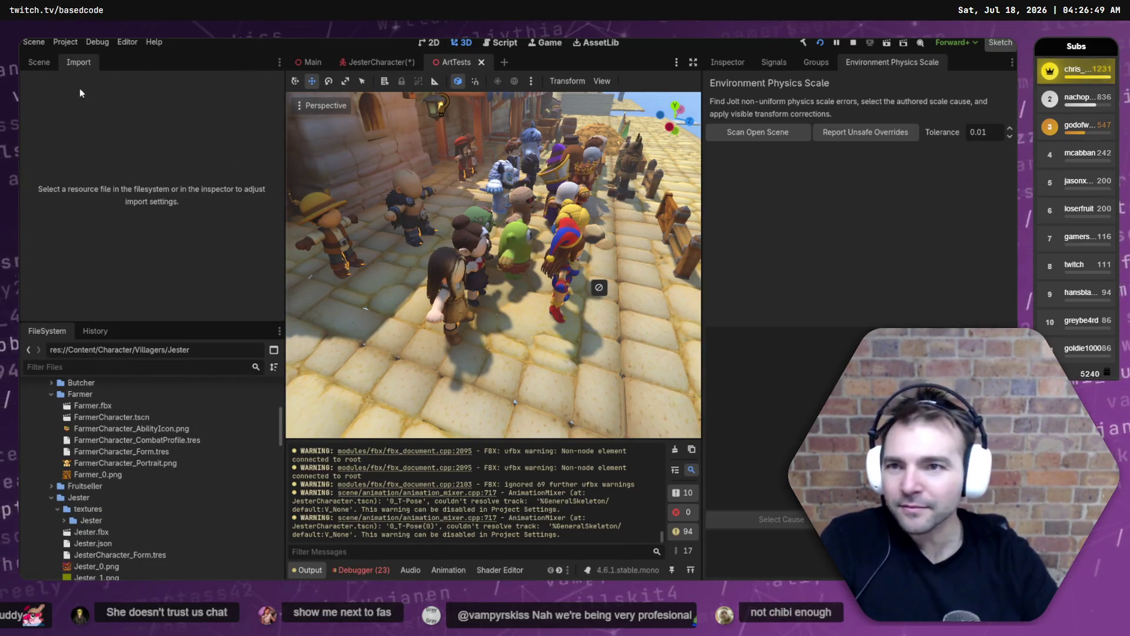
left_click(39, 62)
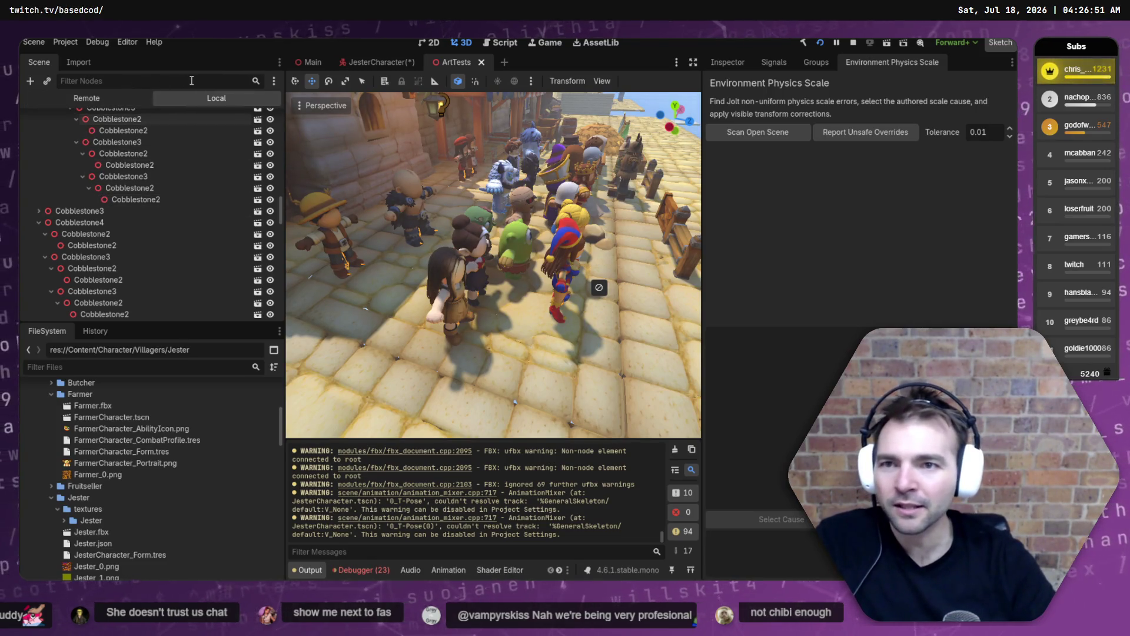
Find the Vagabond node and move it beside the Jester, lowering it slightly.
type("Vaga")
left_click(469, 306)
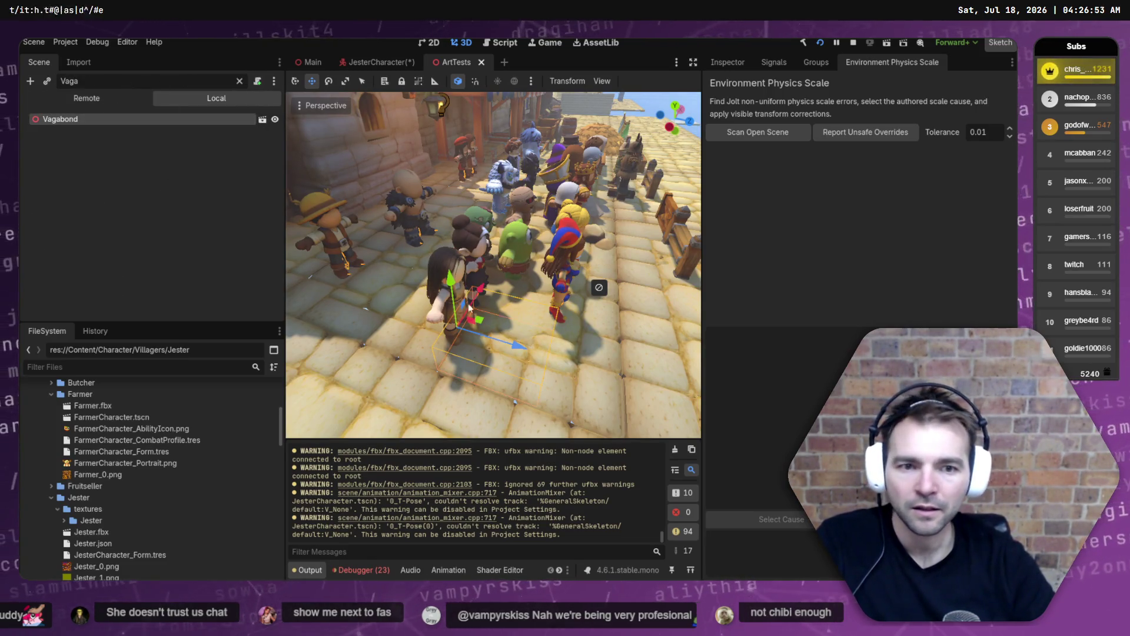
mouse_move(512, 351)
left_mouse_down()
mouse_move(605, 372)
mouse_move(589, 389)
mouse_move(637, 280)
left_mouse_up()
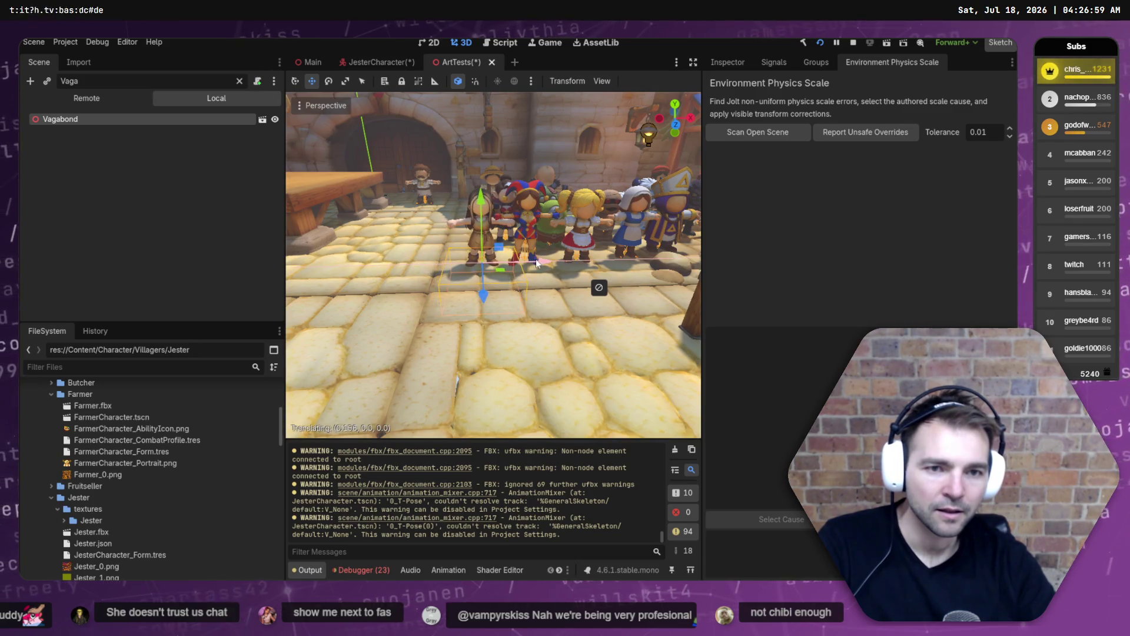
scroll(536, 259, "up", 5)
scroll(598, 287, "down", 3)
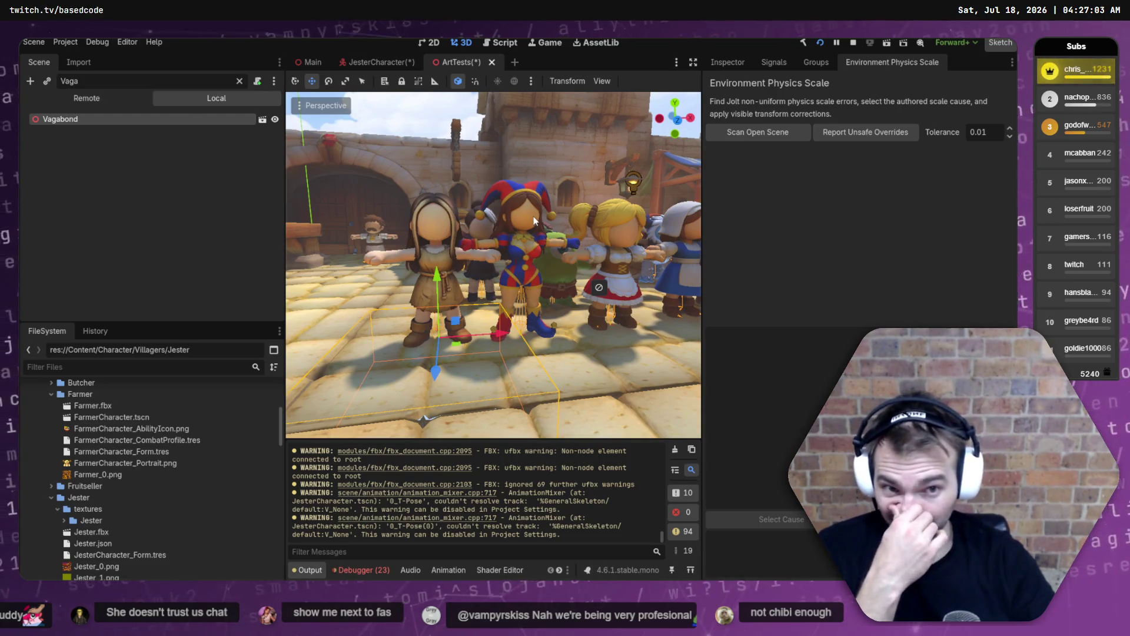
left_click_drag(436, 274, 443, 262)
mouse_move(510, 327)
left_mouse_down()
mouse_move(575, 333)
mouse_move(539, 359)
left_mouse_up()
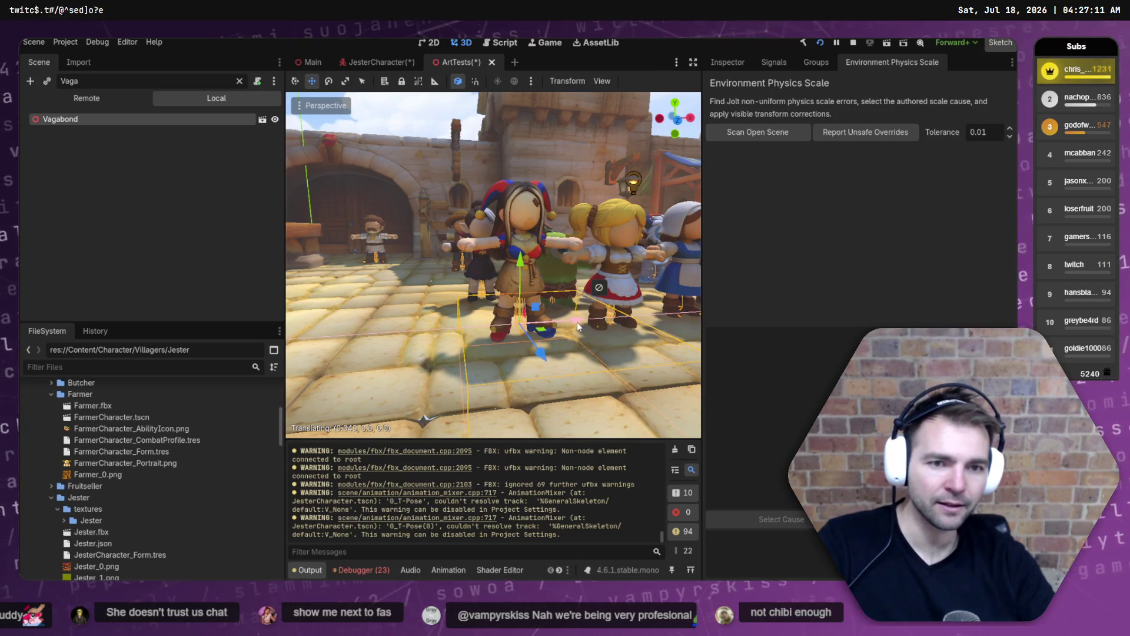
left_click_drag(575, 323, 483, 327)
left_click_drag(430, 276, 430, 285)
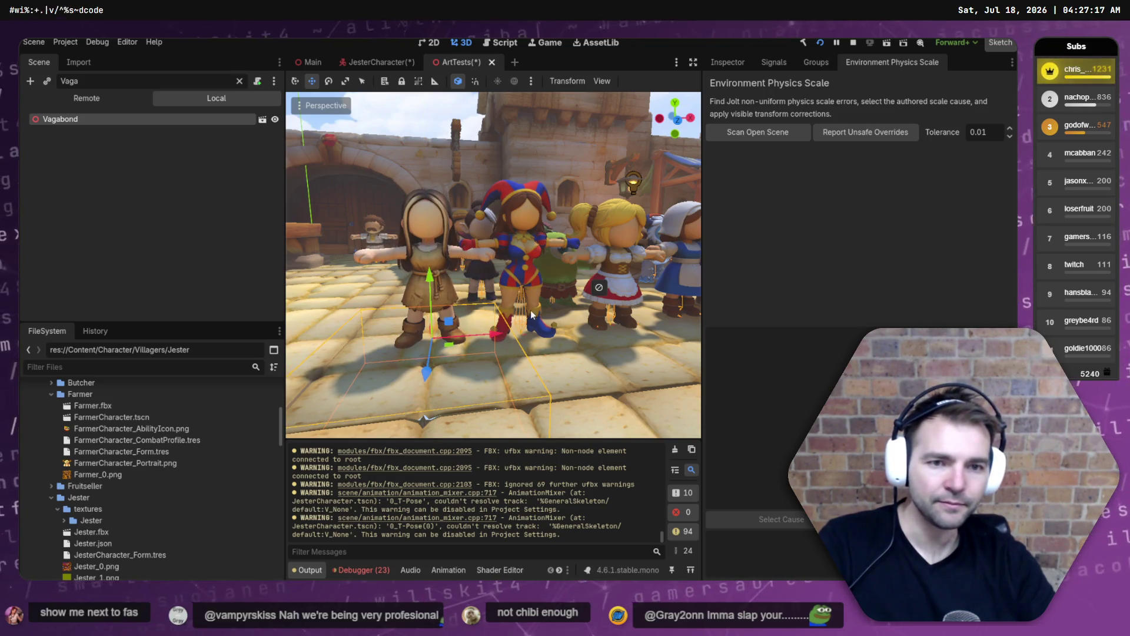
left_click(240, 82)
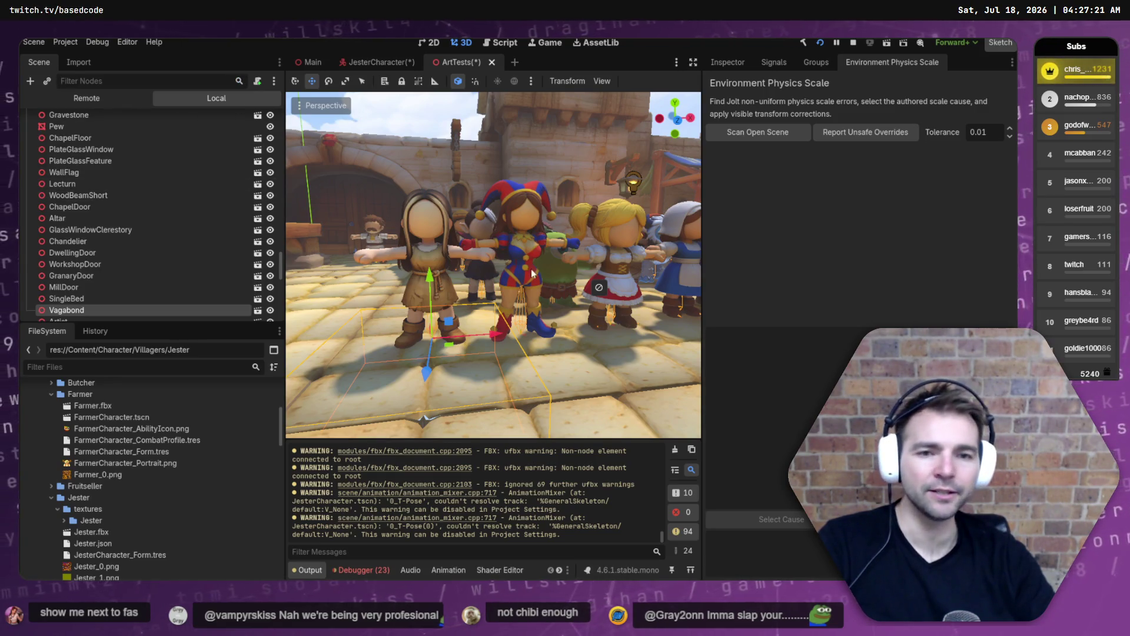
left_click_drag(478, 338, 467, 340)
Pull the camera back to show the Jester within the whole villager lineup.
key("d")
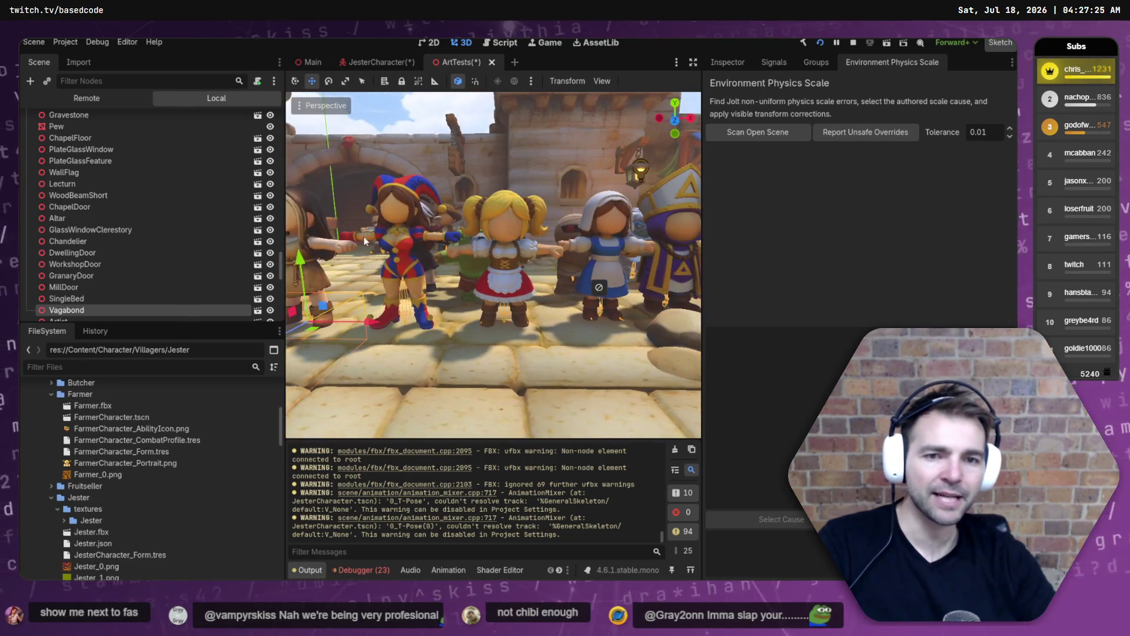
key("w")
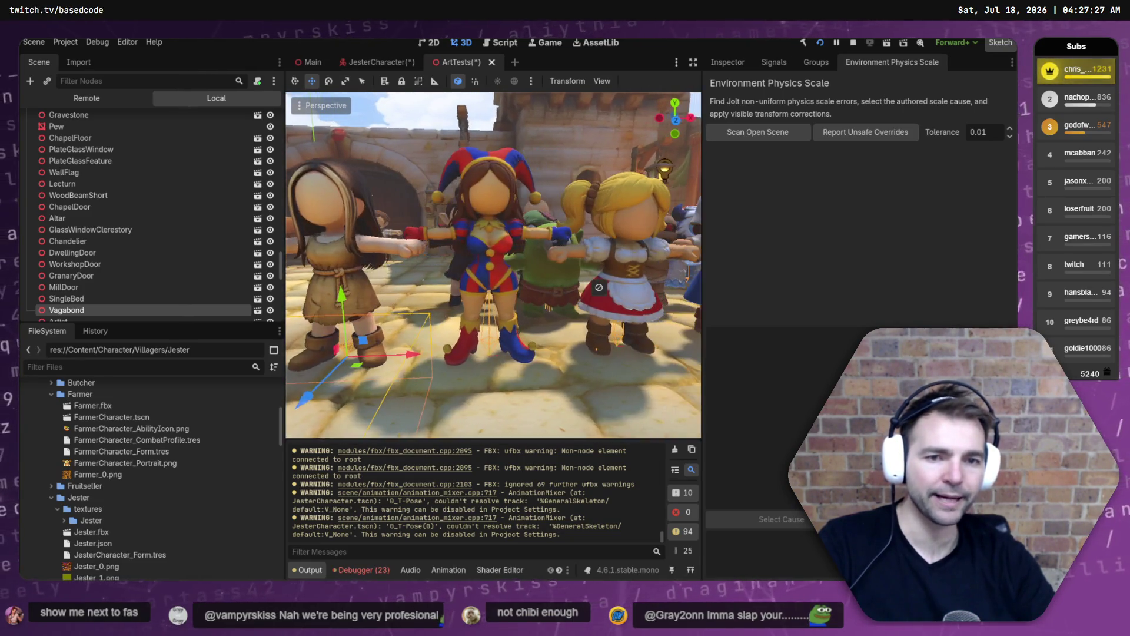
key("d")
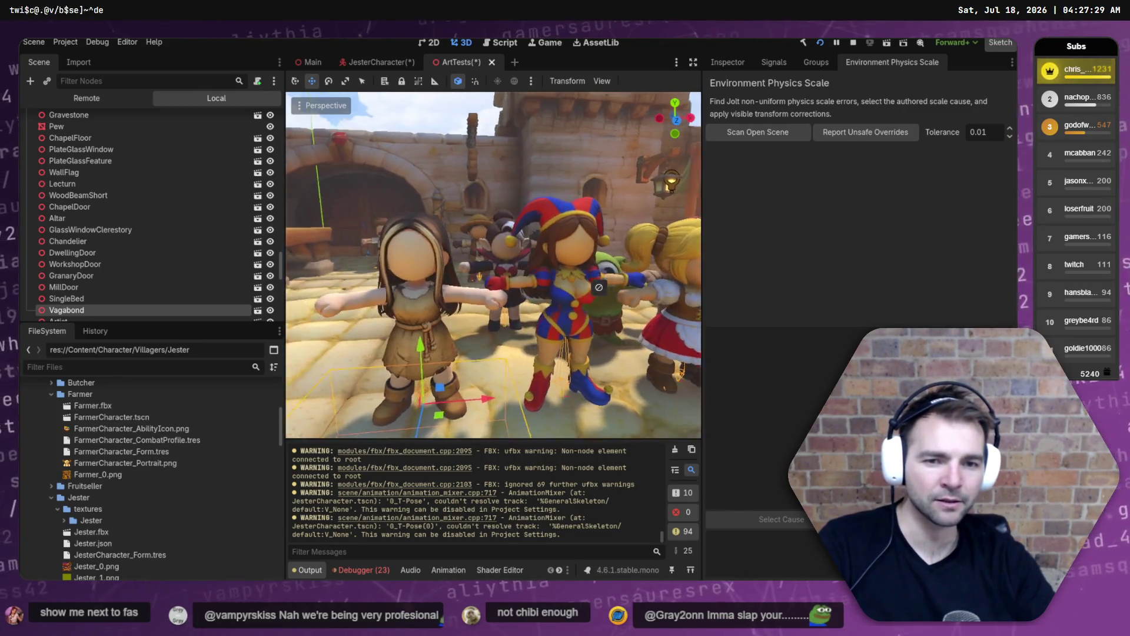
key("a")
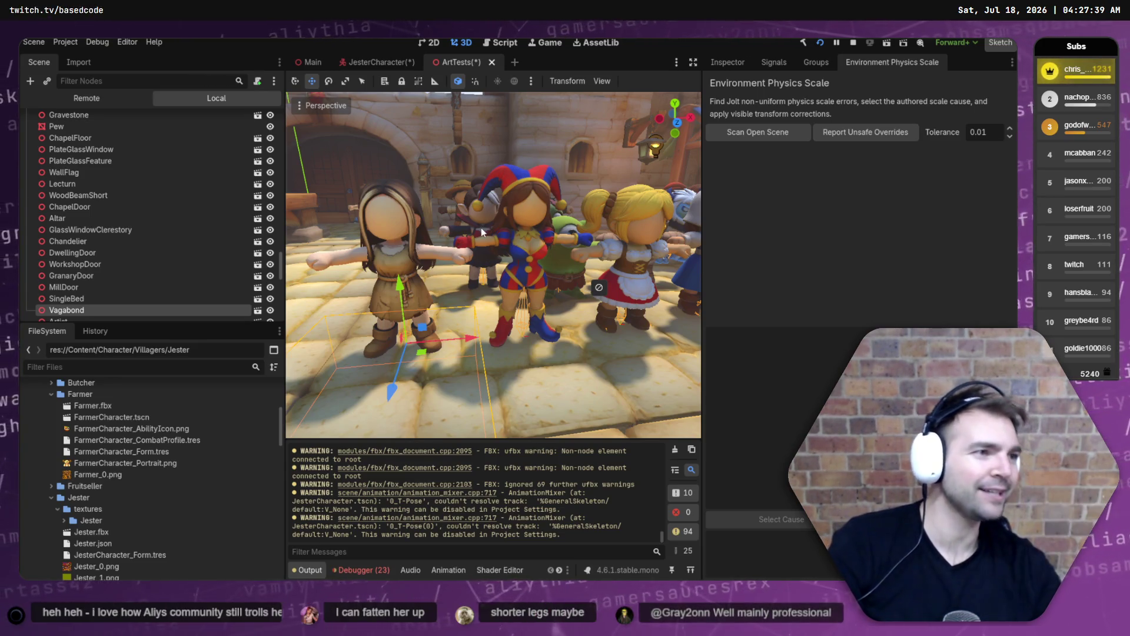
key("s")
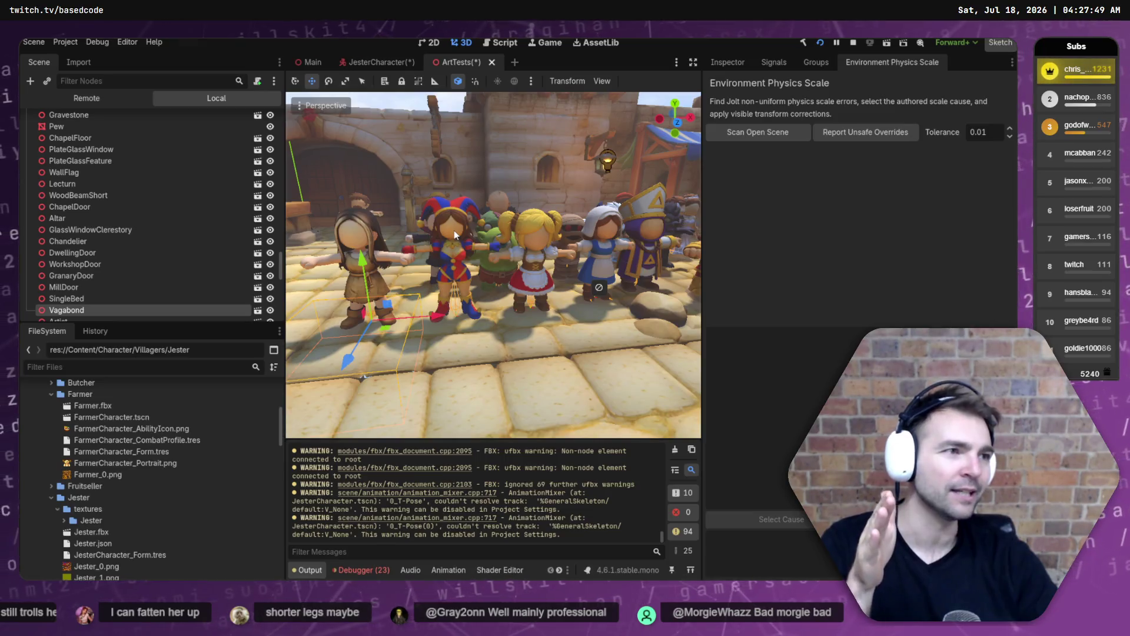
Switch to the JesterCharacter scene, select its Face node and close the Environment Physics Scale dock.
left_click(383, 63)
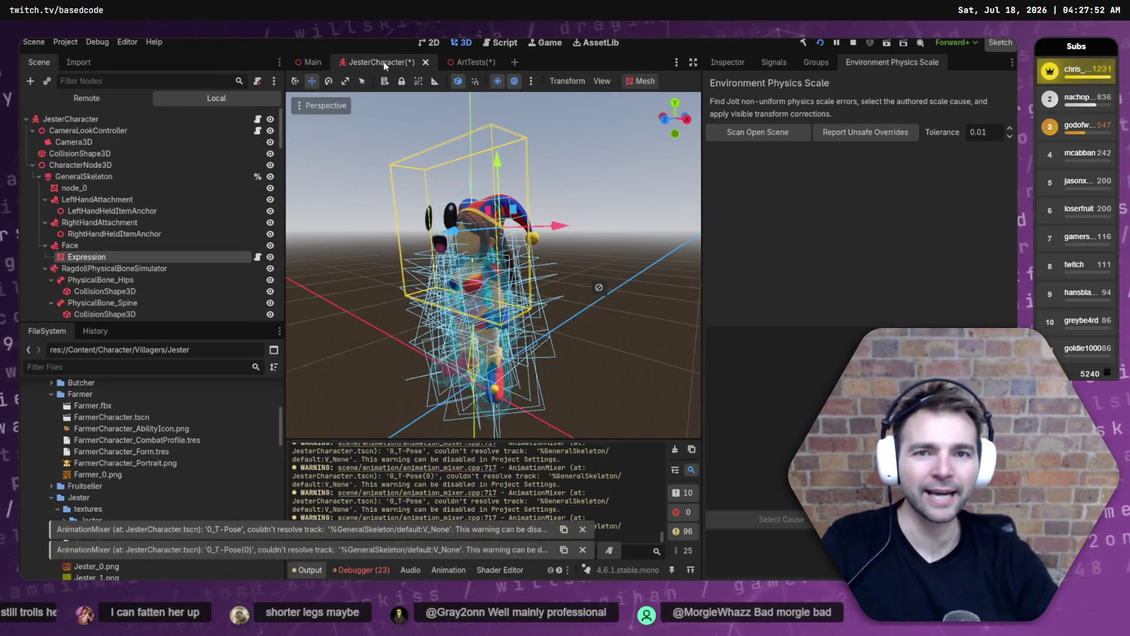
left_click(104, 246)
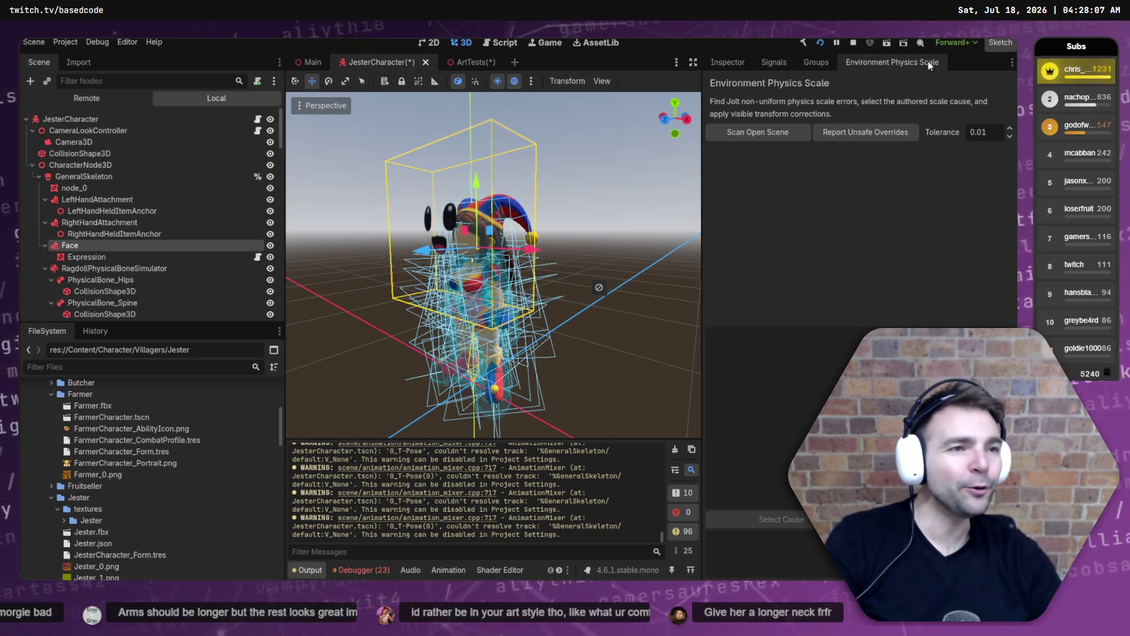
right_click(927, 62)
left_click(938, 149)
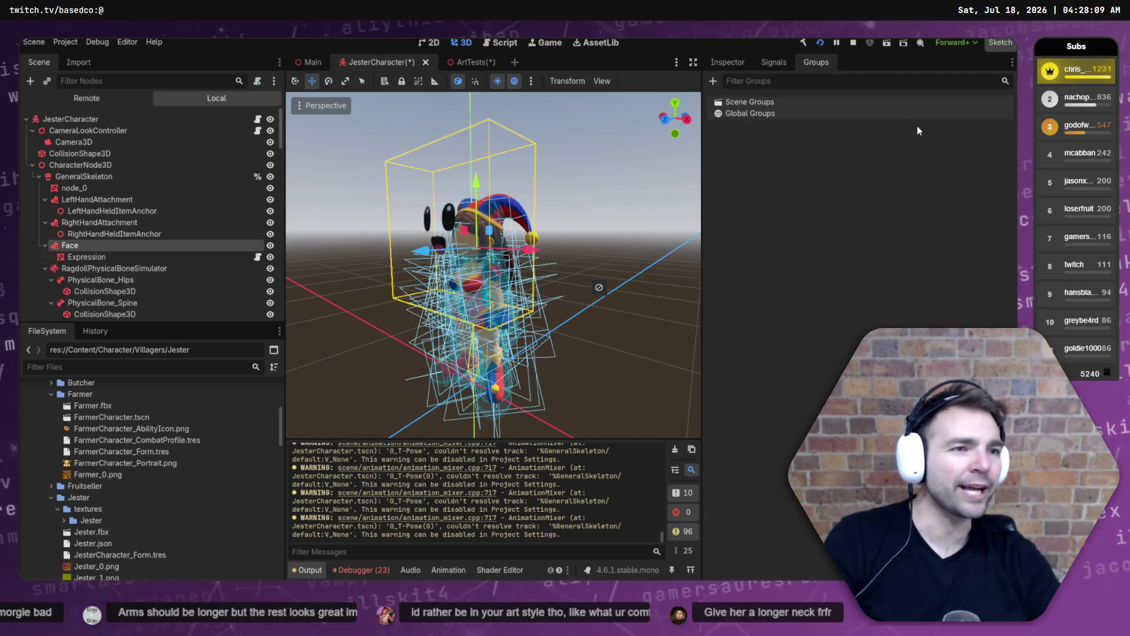
Open the Editor menu, dismissing it once and reopening it.
left_click(136, 43)
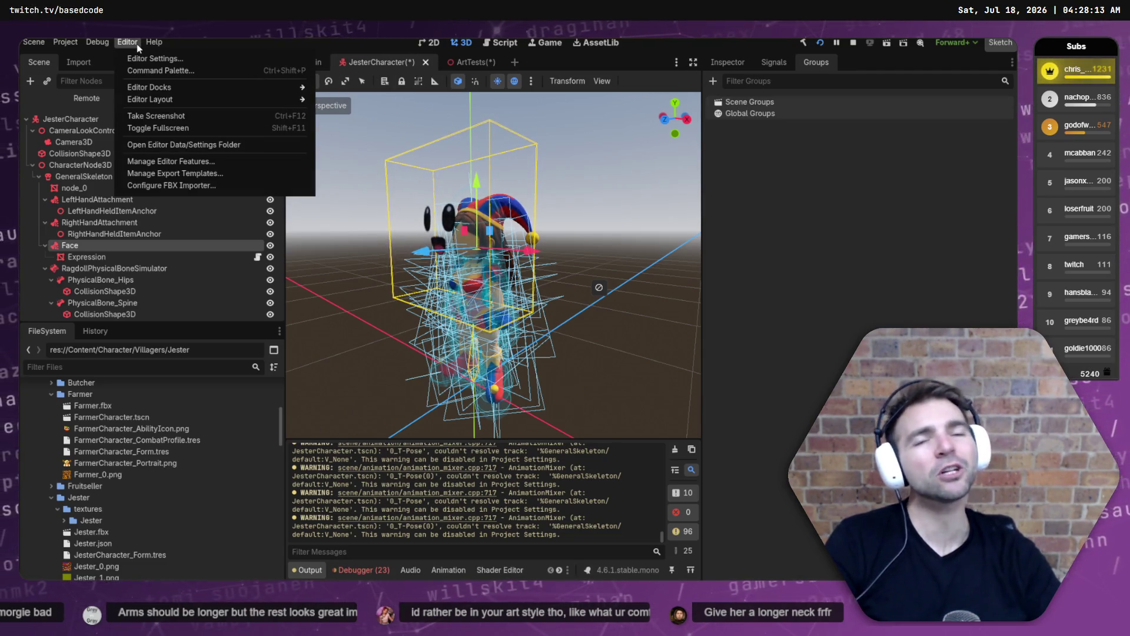
left_click(815, 200)
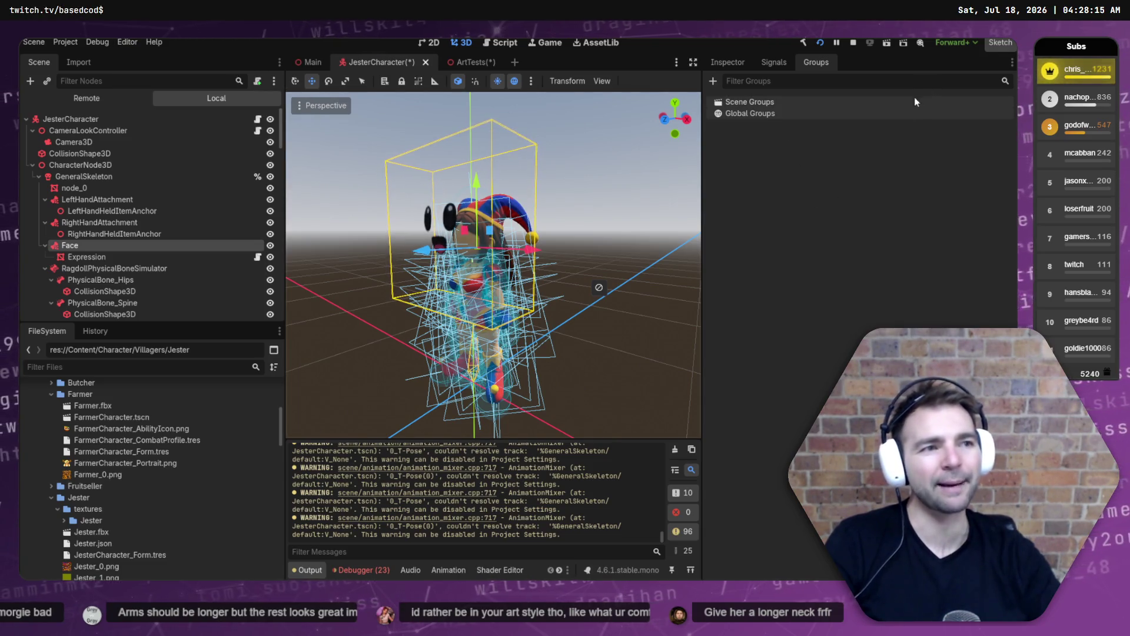
left_click(128, 43)
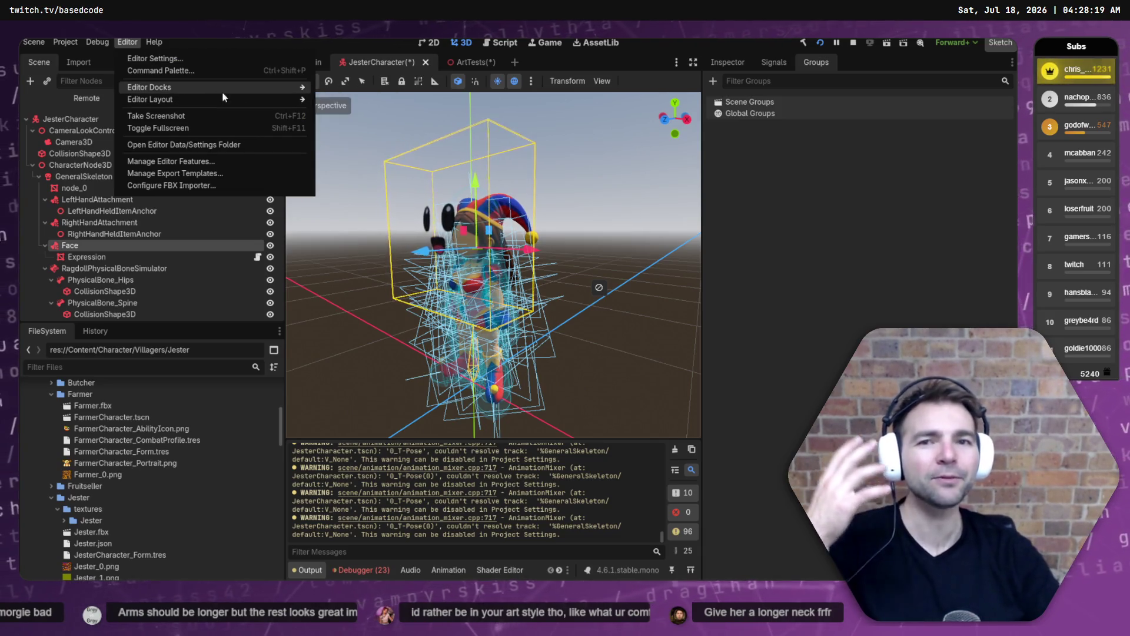
Open the Character Pipeline Wizard from the Editor menu's docks.
mouse_move(224, 87)
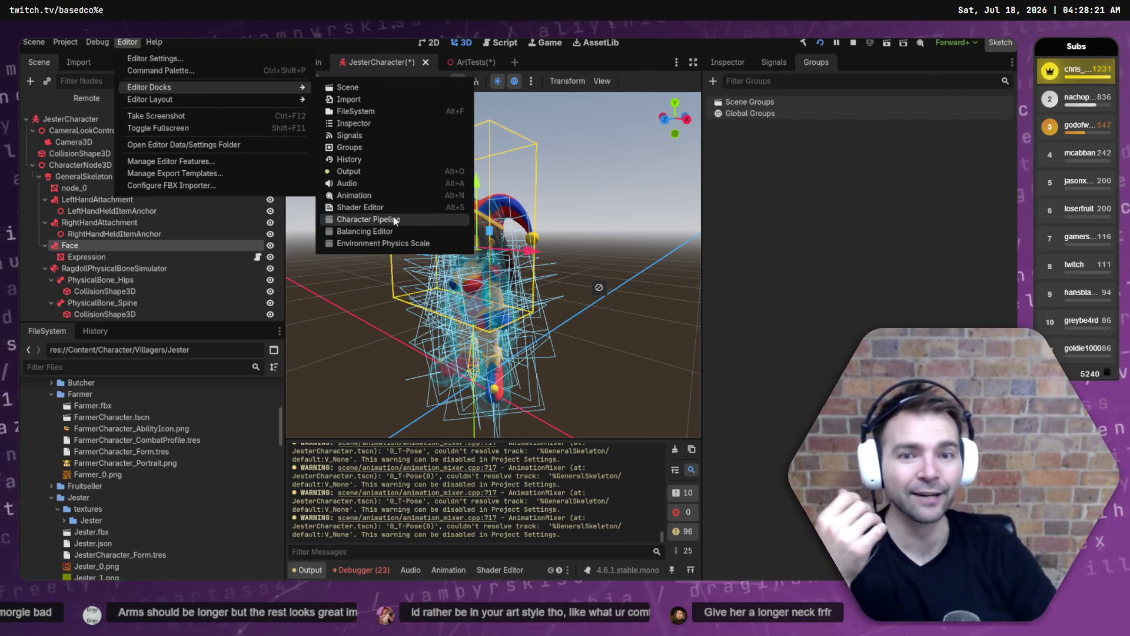
left_click(368, 218)
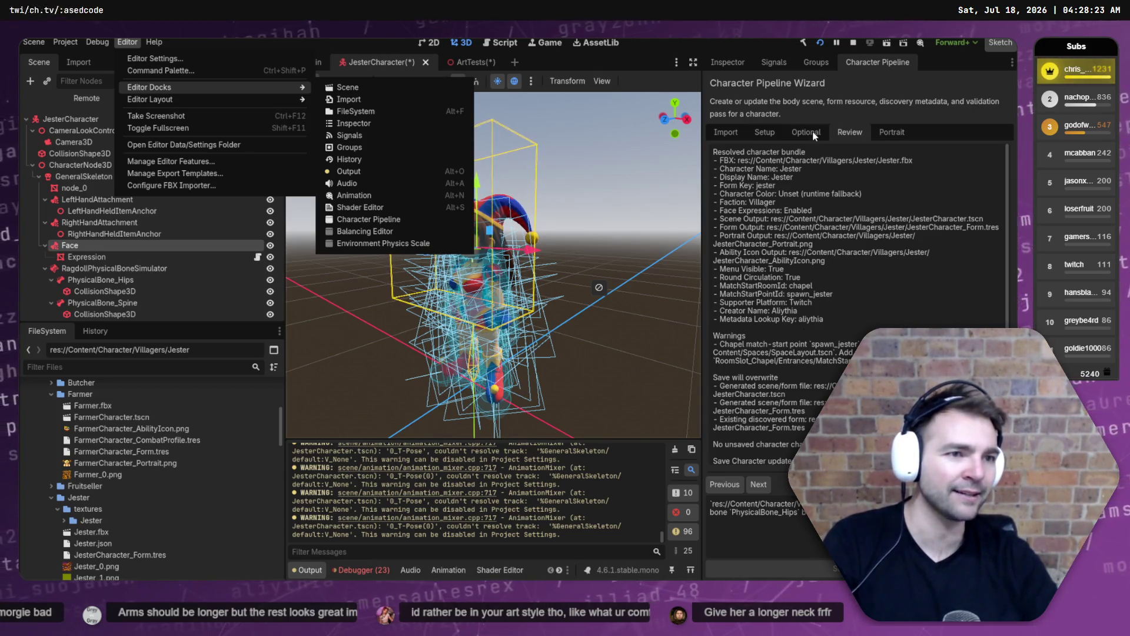
left_click(814, 136)
Browse the wizard's Optional, Setup and Import tabs, ending on the Review bundle summary.
left_click(812, 133)
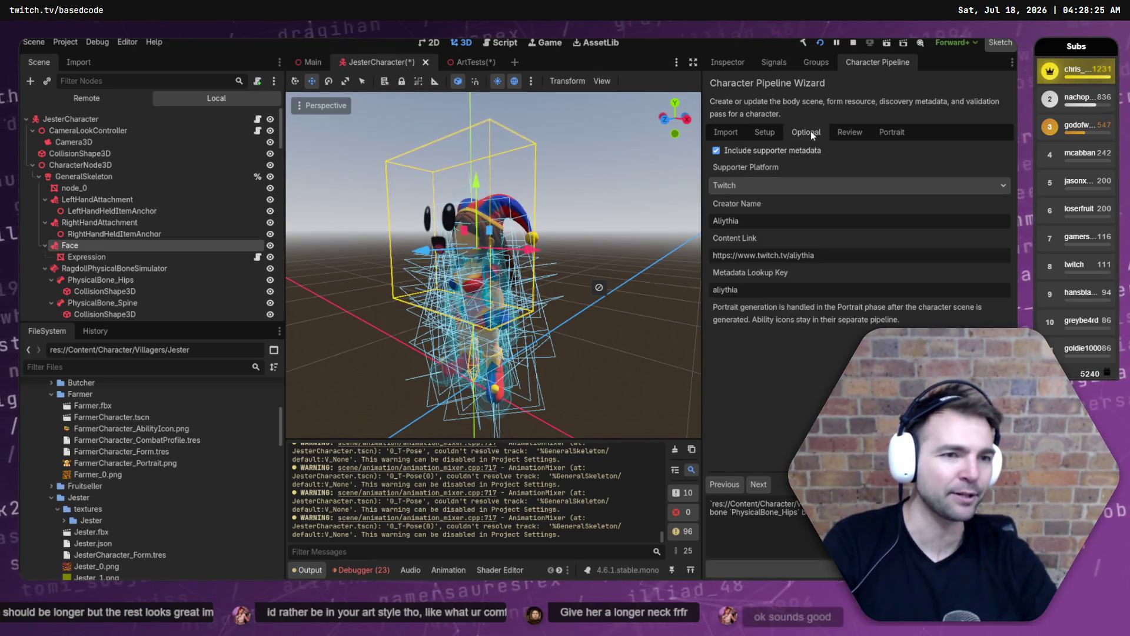
left_click(764, 132)
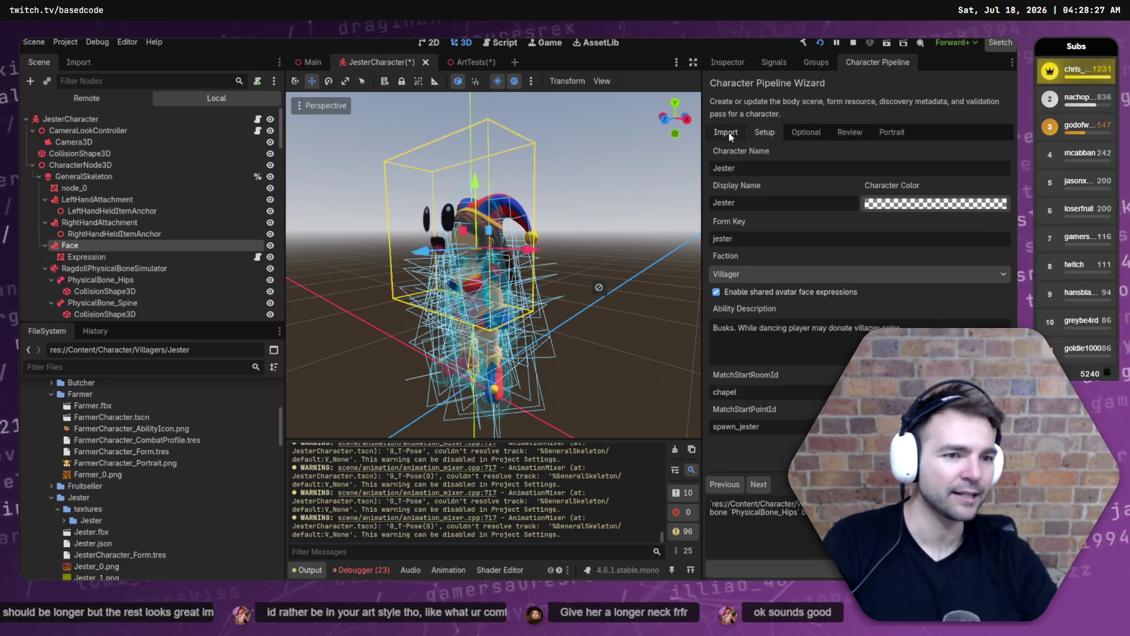
left_click(729, 132)
left_click(817, 136)
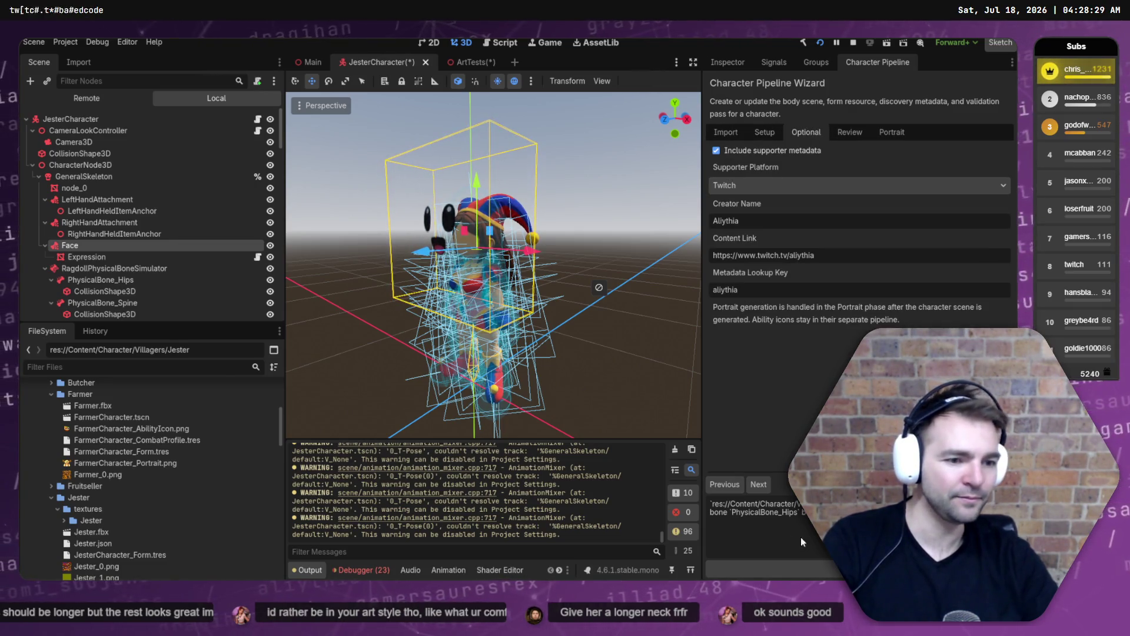
left_click(758, 484)
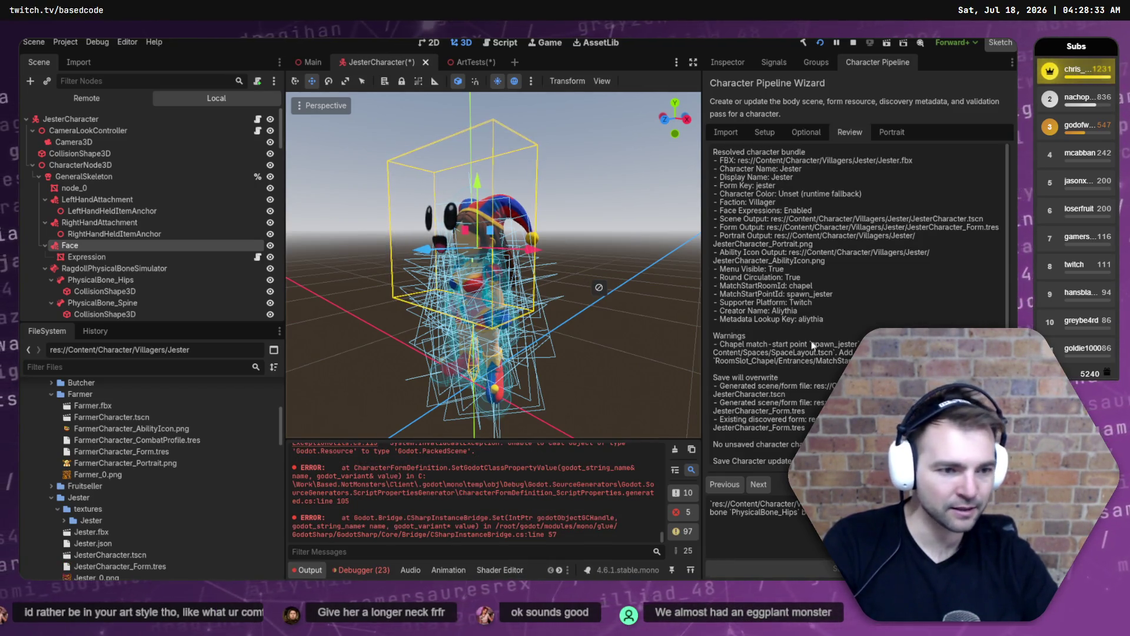
left_click(724, 484)
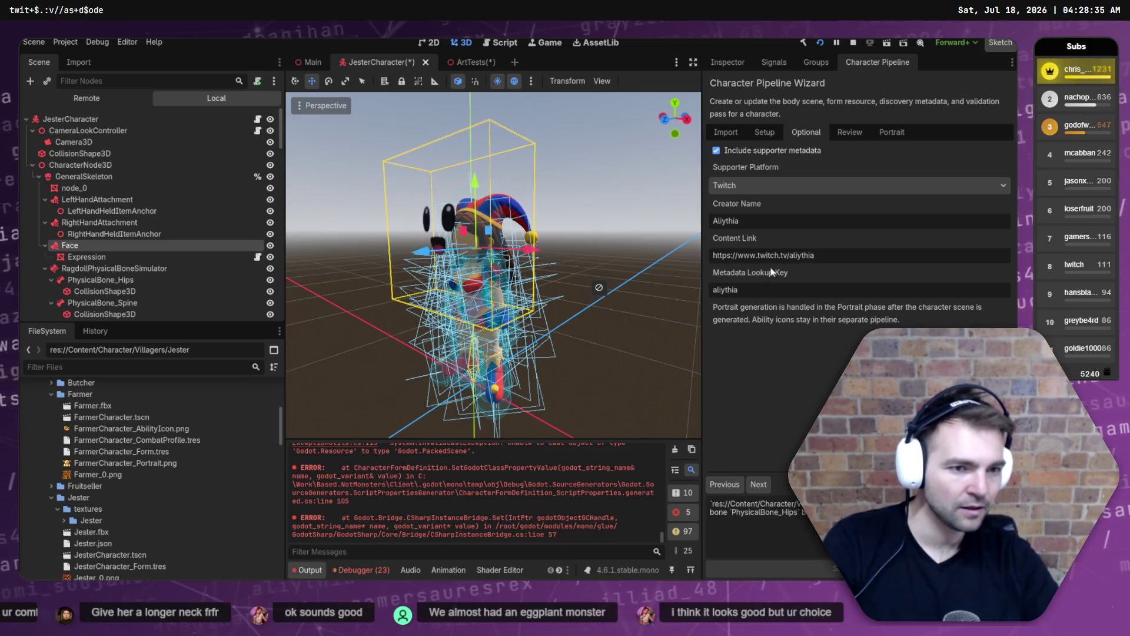
left_click(758, 484)
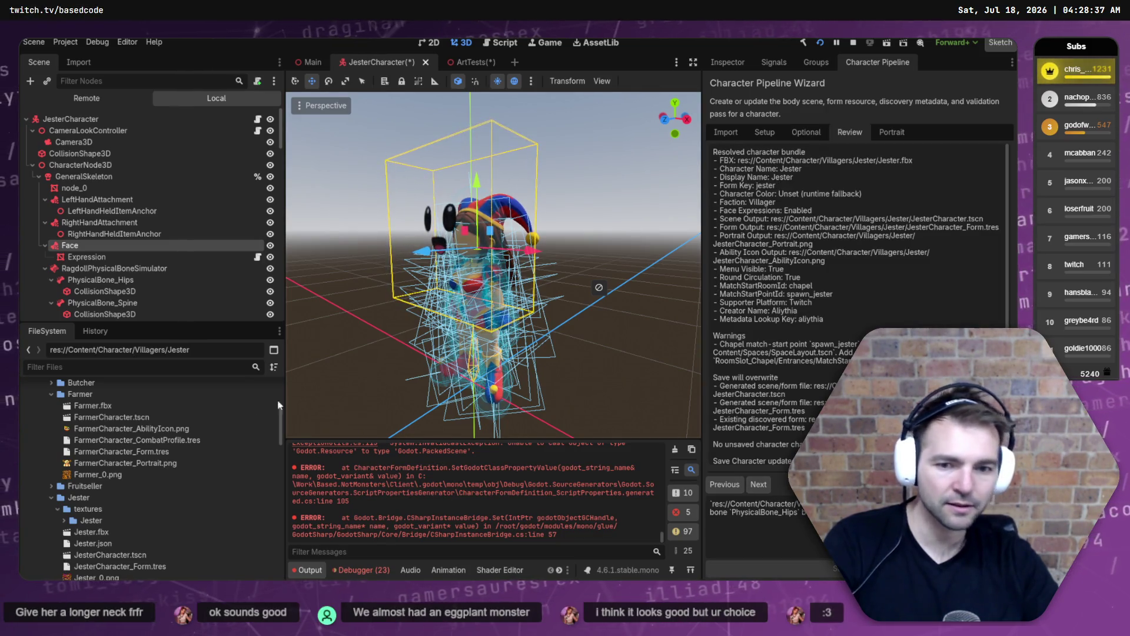
Close the JesterCharacter scene without saving and reopen JesterCharacter.tscn from the FileSystem.
middle_click(367, 64)
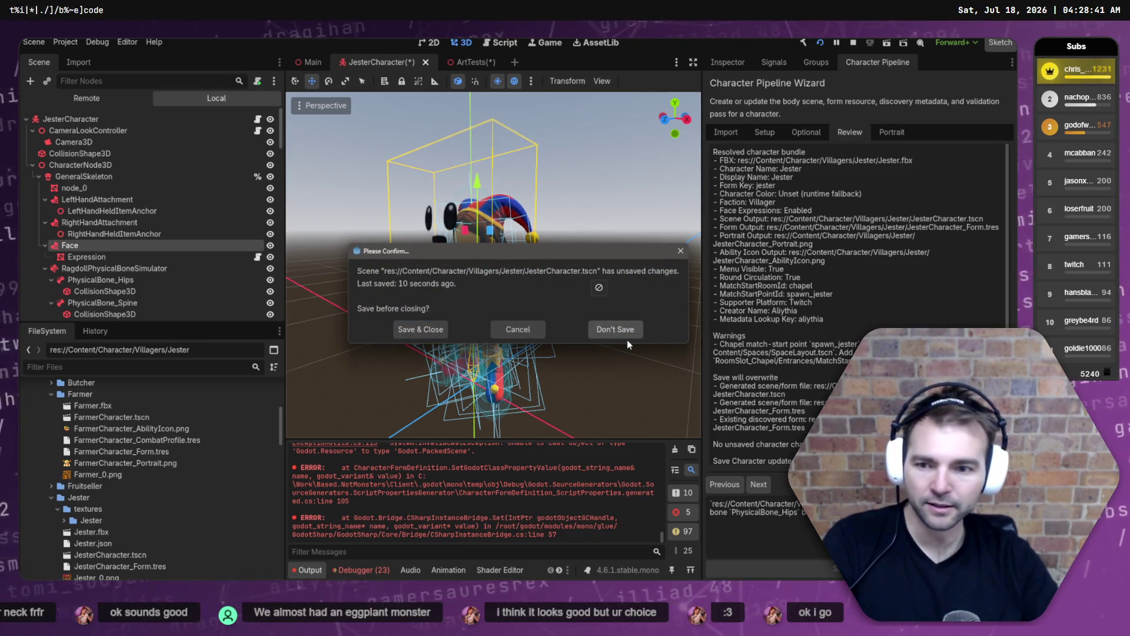
left_click(518, 329)
scroll(128, 552, "down", 1)
double_click(125, 531)
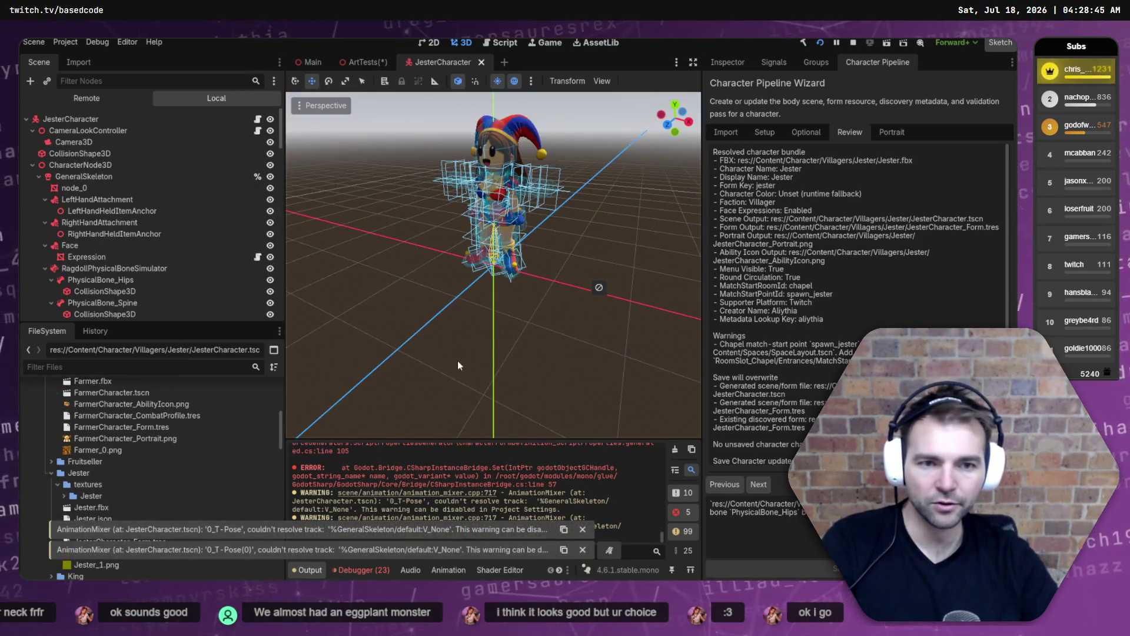
scroll(599, 287, "up", 5)
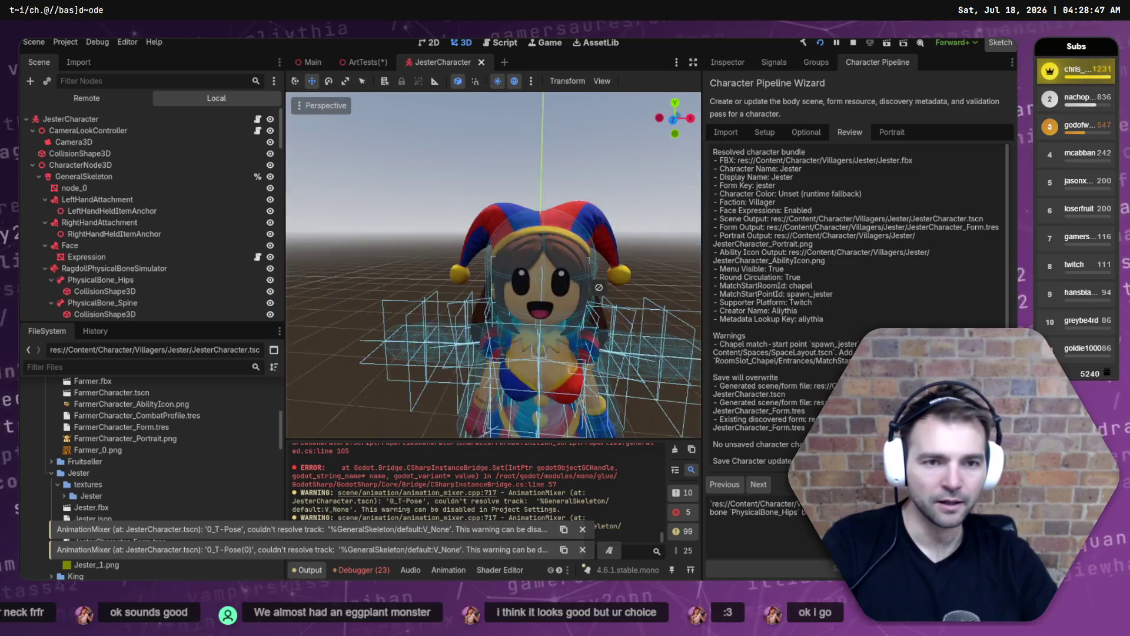
Reposition and slightly rotate the Expression face node, then save JesterCharacter.tscn.
left_click_drag(598, 287, 599, 288)
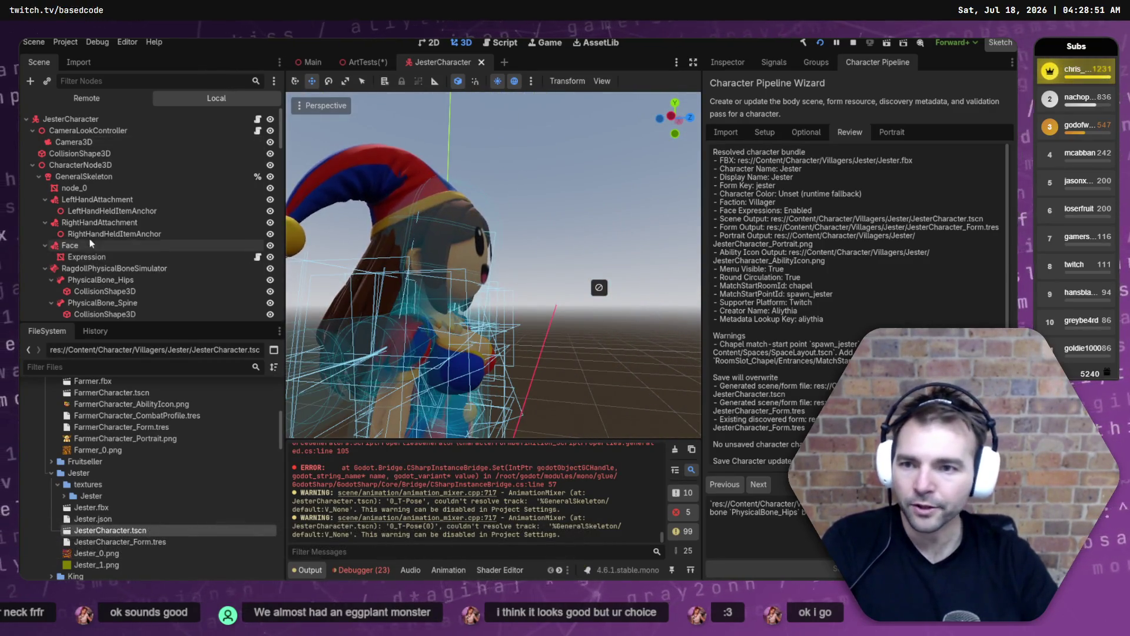
left_click(87, 257)
left_click_drag(450, 265, 580, 224)
left_click_drag(469, 221, 469, 229)
mouse_move(468, 228)
left_mouse_down()
mouse_move(382, 235)
mouse_move(453, 298)
mouse_move(400, 235)
left_mouse_up()
key("e")
key("w")
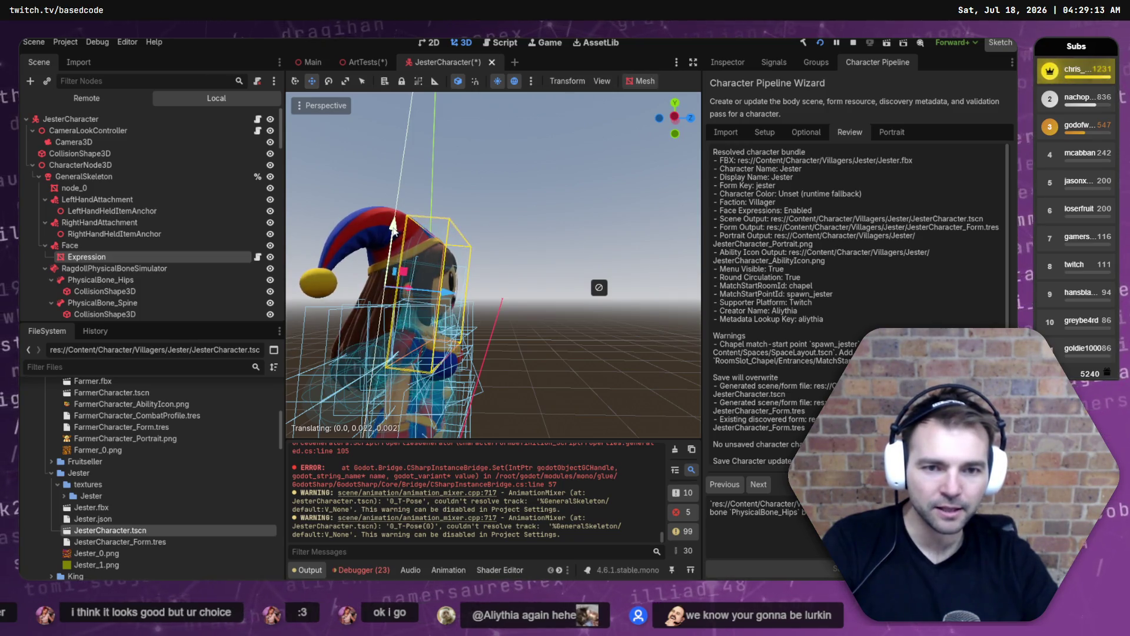
left_click(573, 272)
key("ctrl+s")
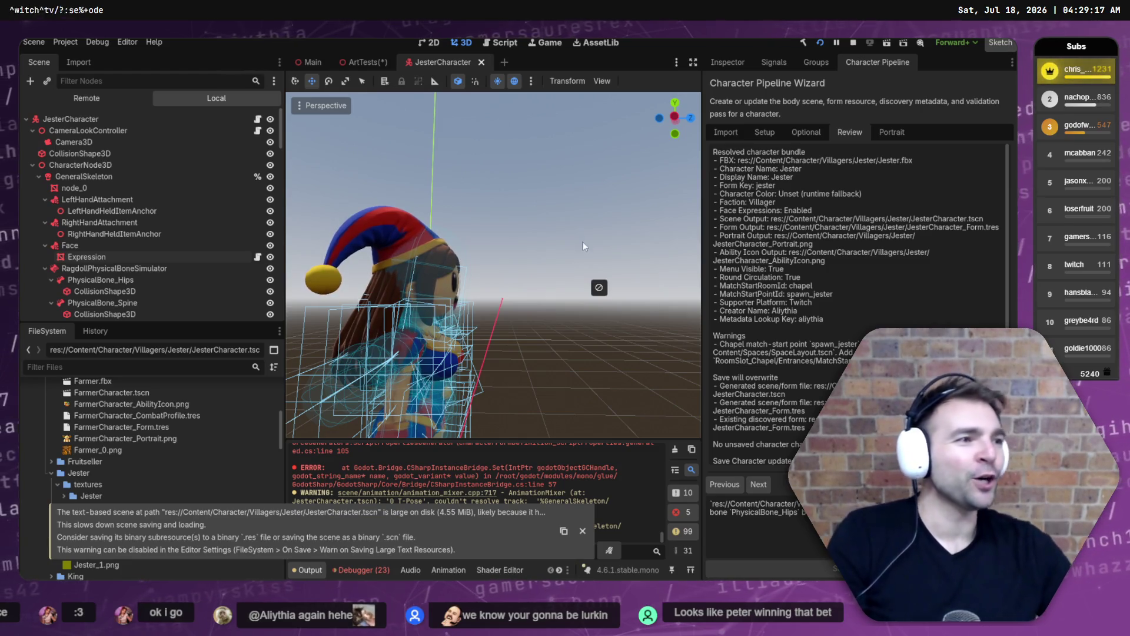
Restart the game, close the duplicate NotMonsters debug window and go fullscreen with F11.
left_click(851, 44)
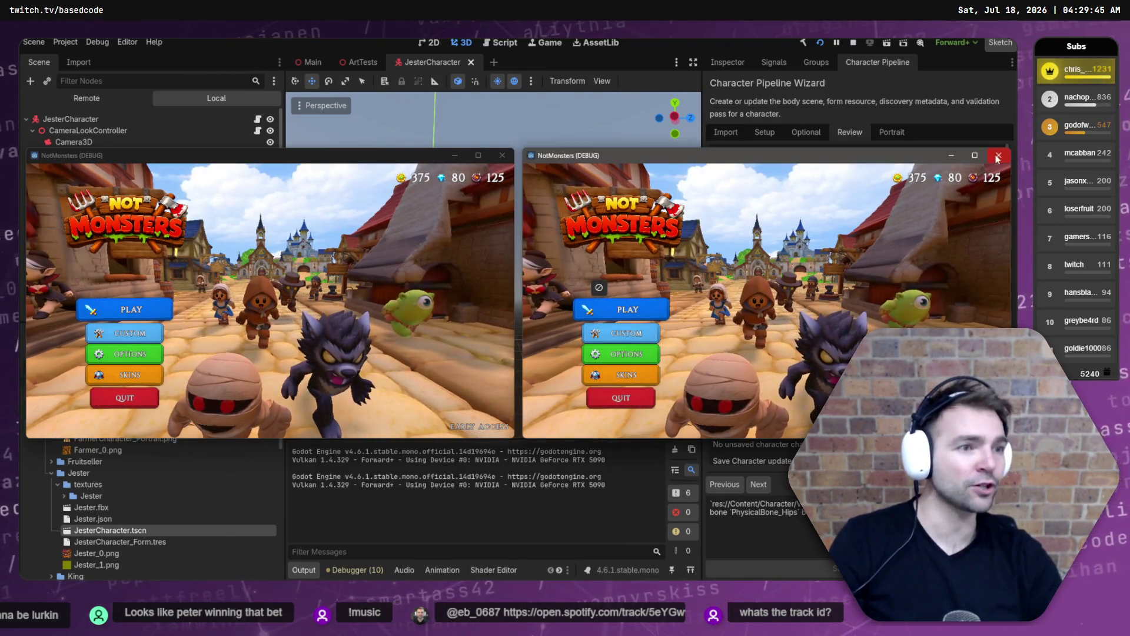
left_click(999, 155)
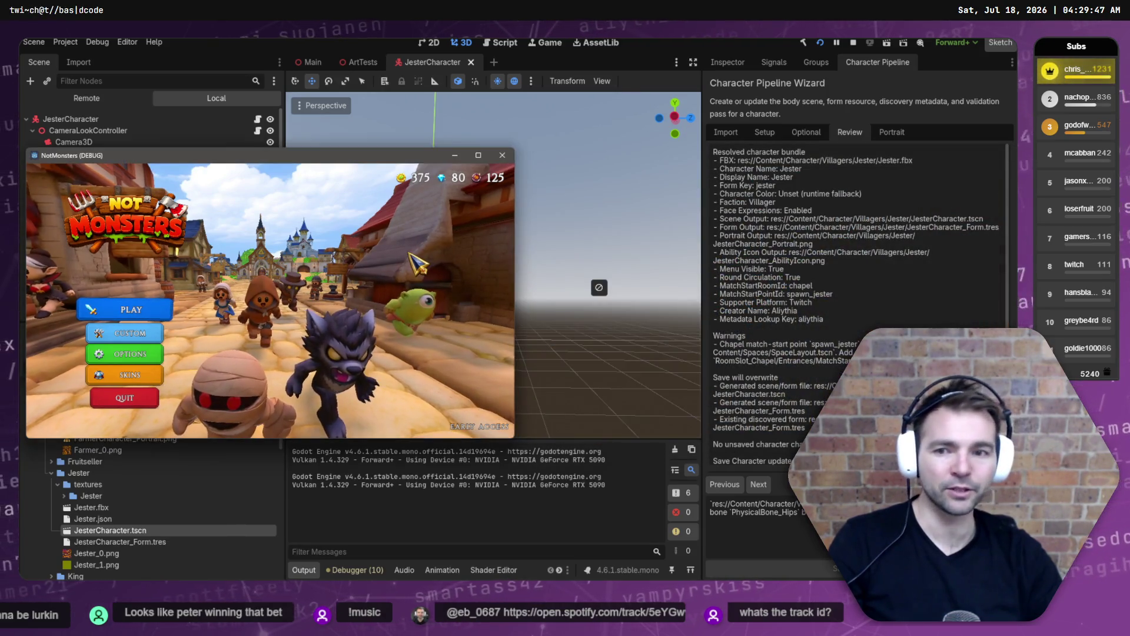
key("F11")
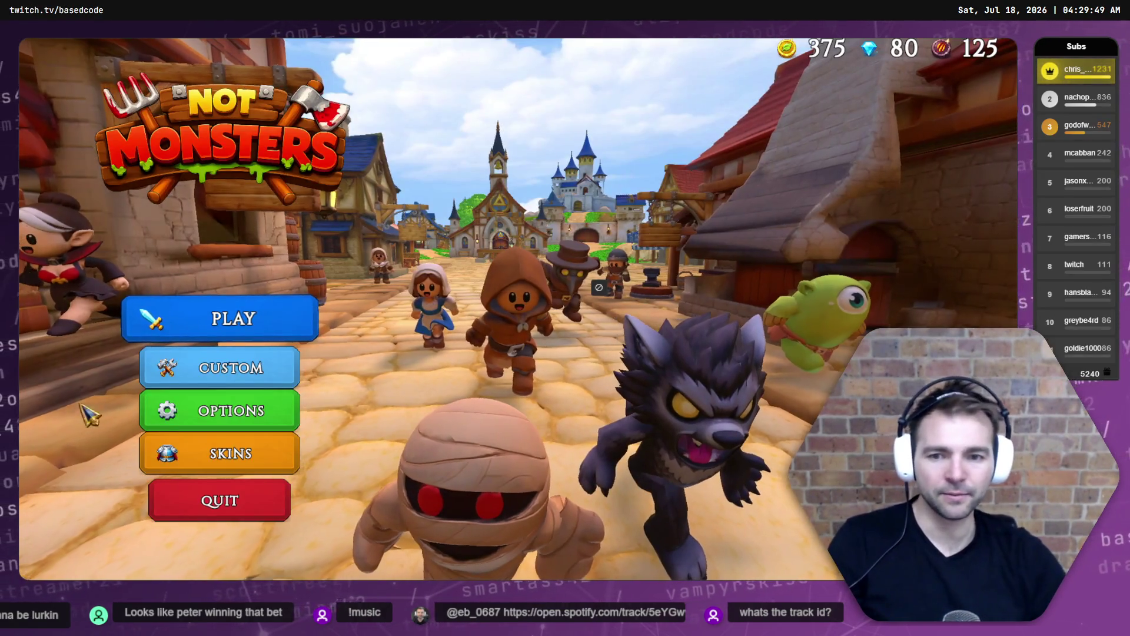
Open Skins and select the Jester portrait in the Villagers list.
left_click(252, 470)
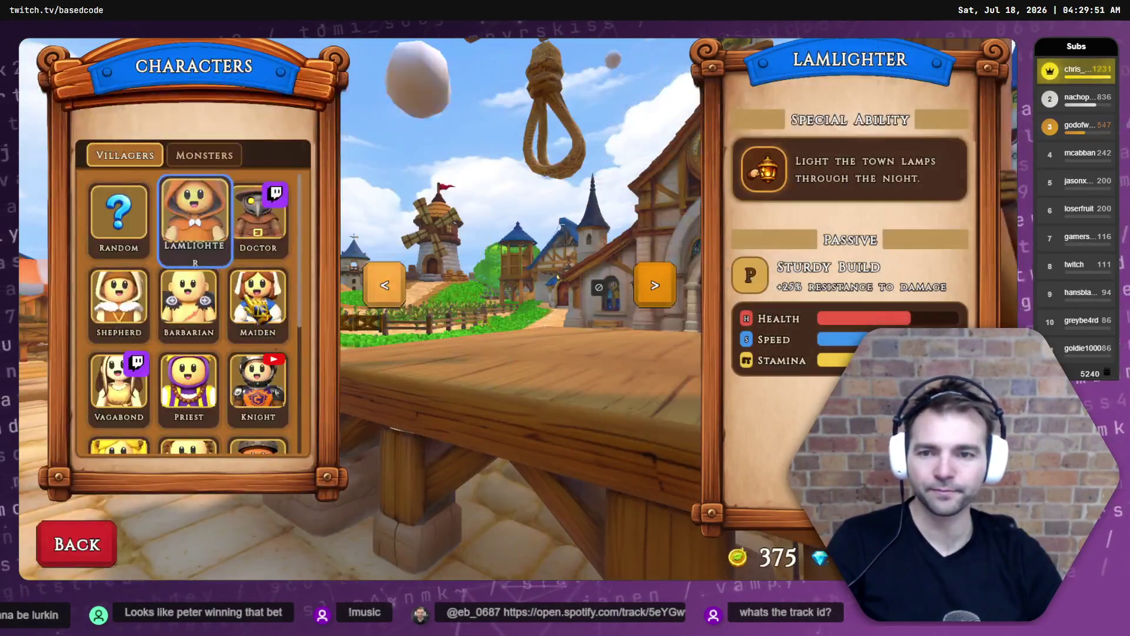
scroll(271, 271, "down", 3)
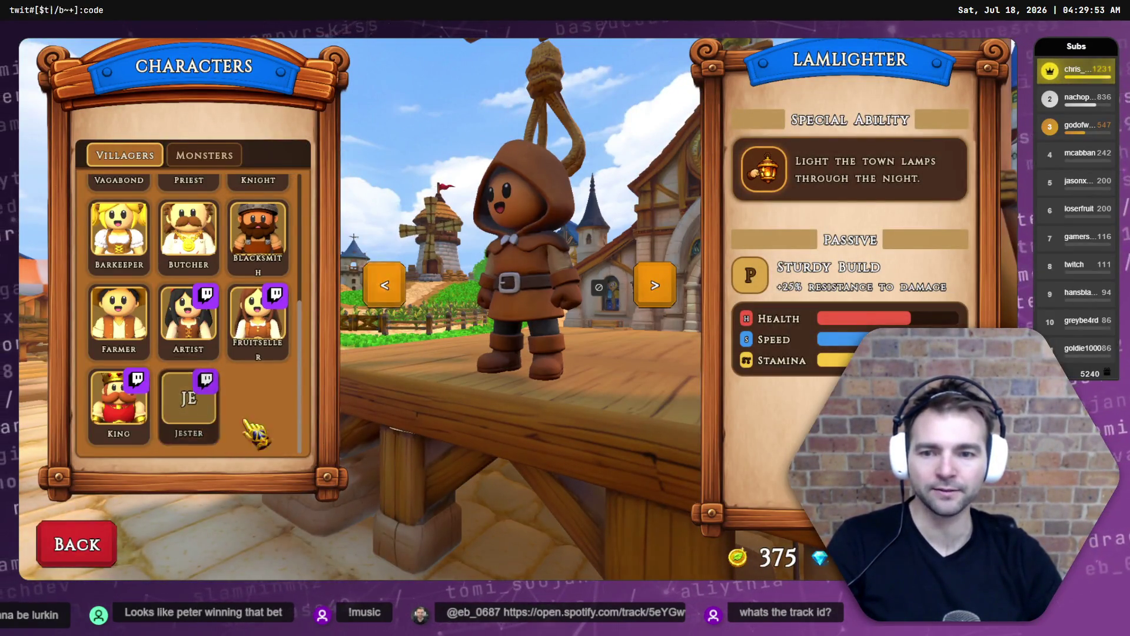
left_click(212, 383)
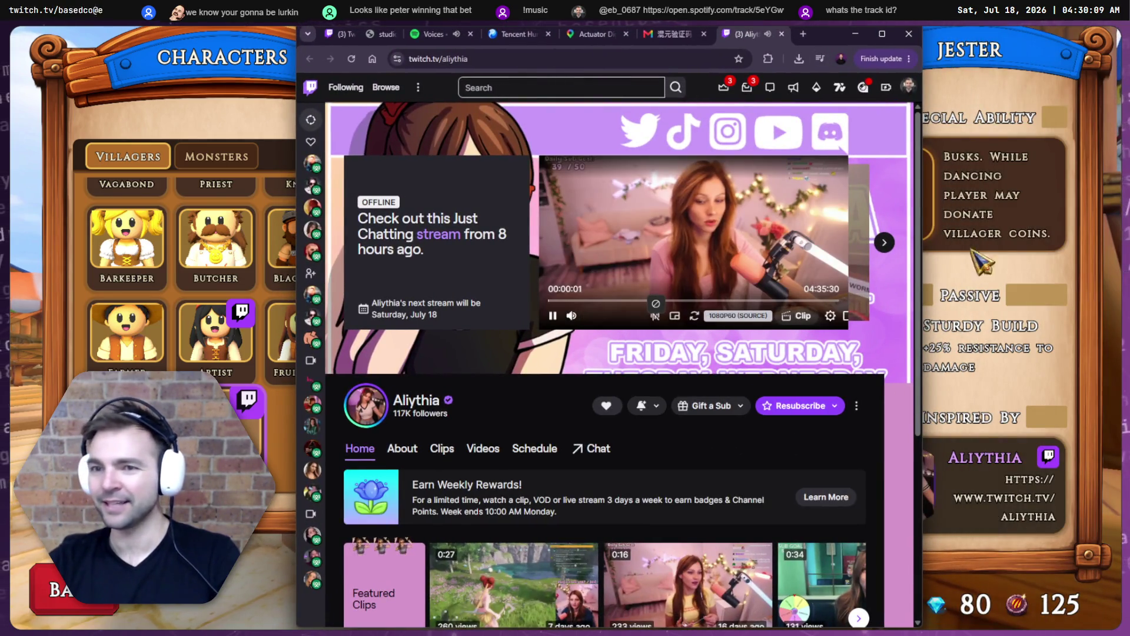
Open the Jester creator's channel page, then return to the game's main menu.
left_click(983, 254)
left_click(909, 494)
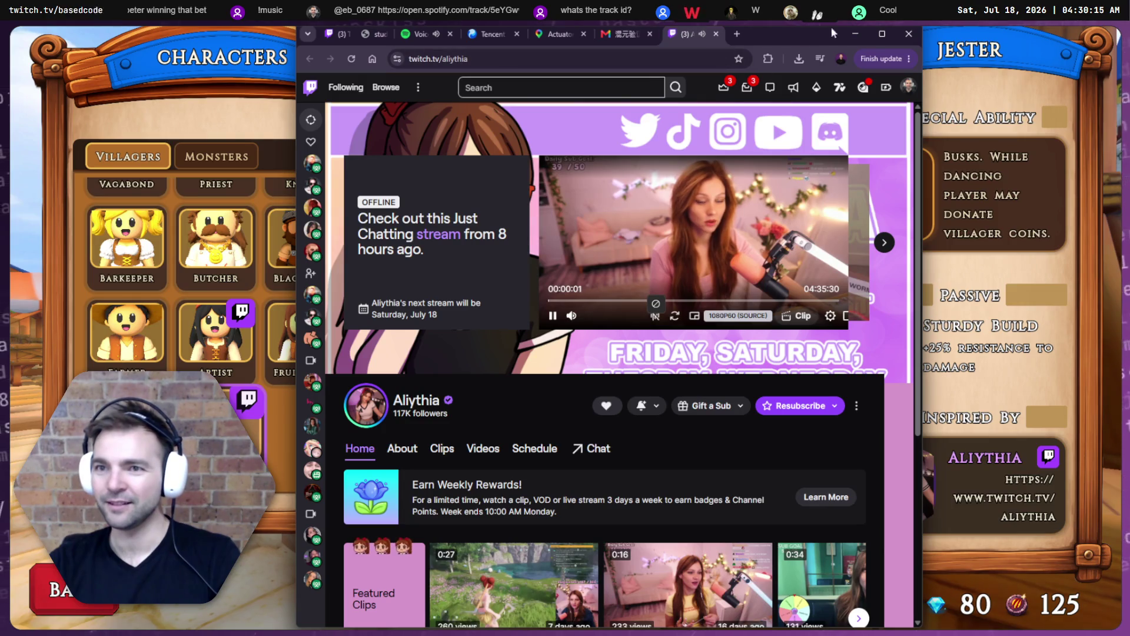
key("alt+Tab")
key("Escape")
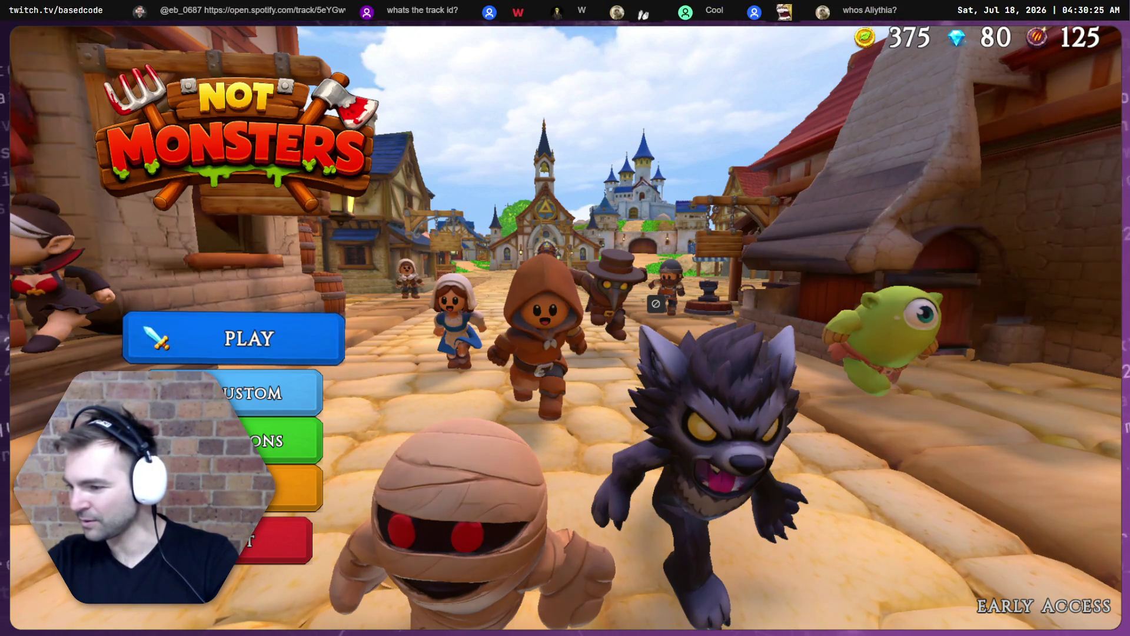
Start matchmaking, check the Twitch stream chat, and minimize Chrome back to the game.
key("alt+Tab")
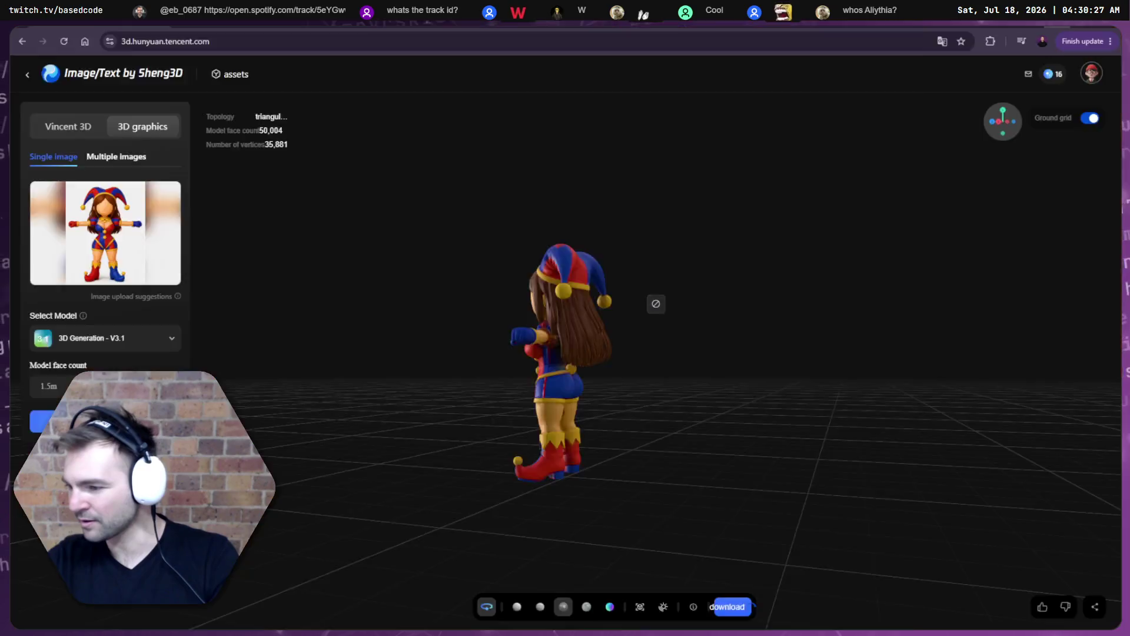
key("alt+Tab")
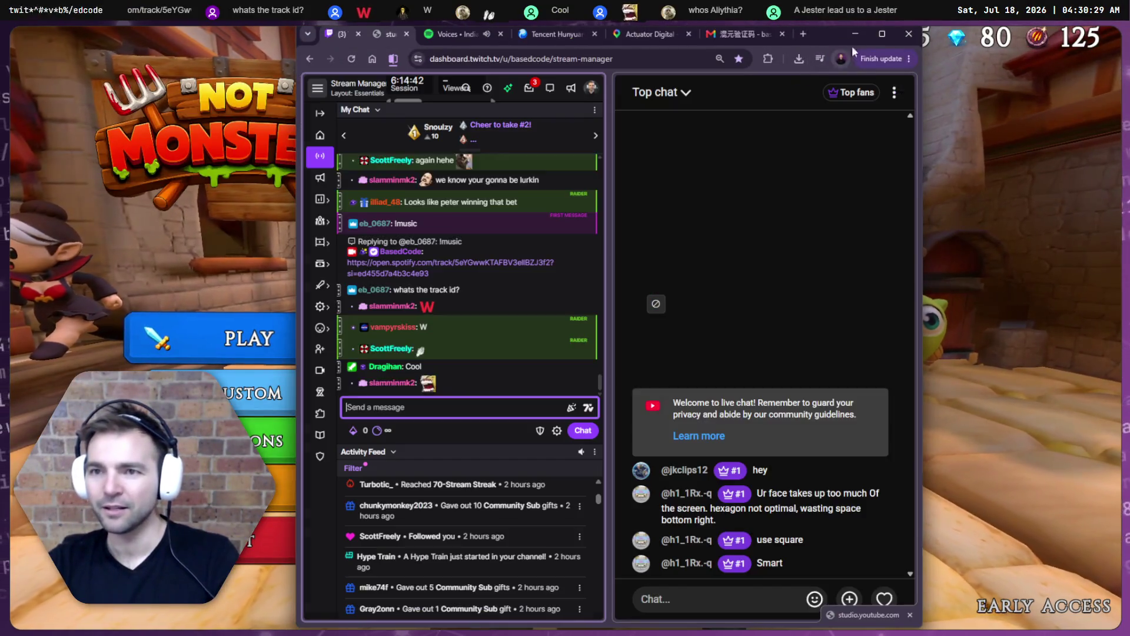
key("alt+Tab")
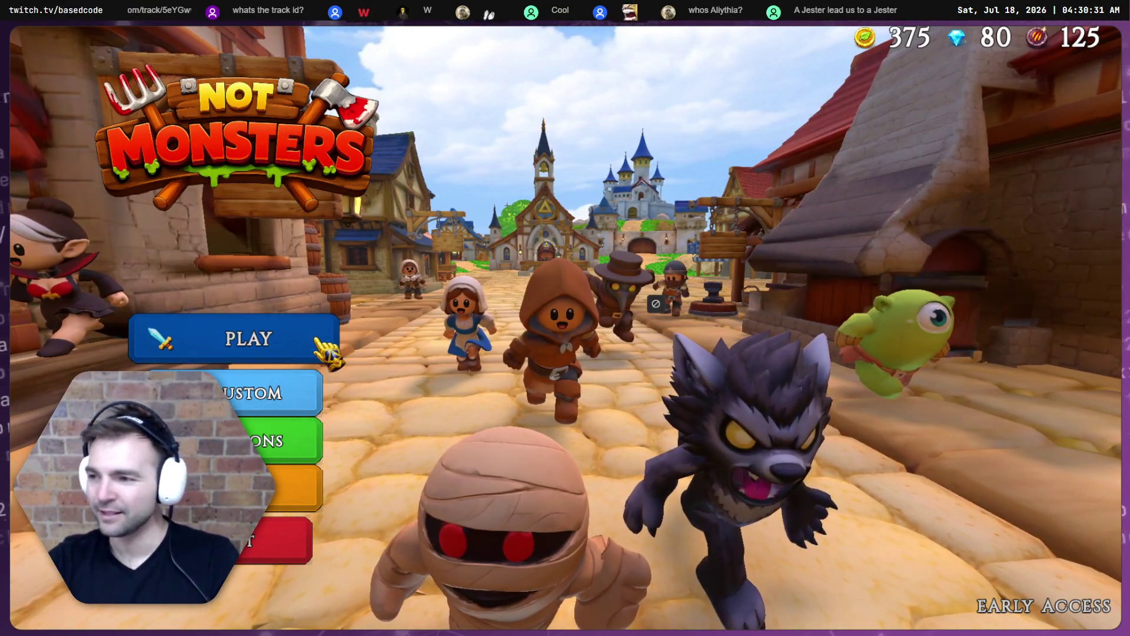
left_click(321, 352)
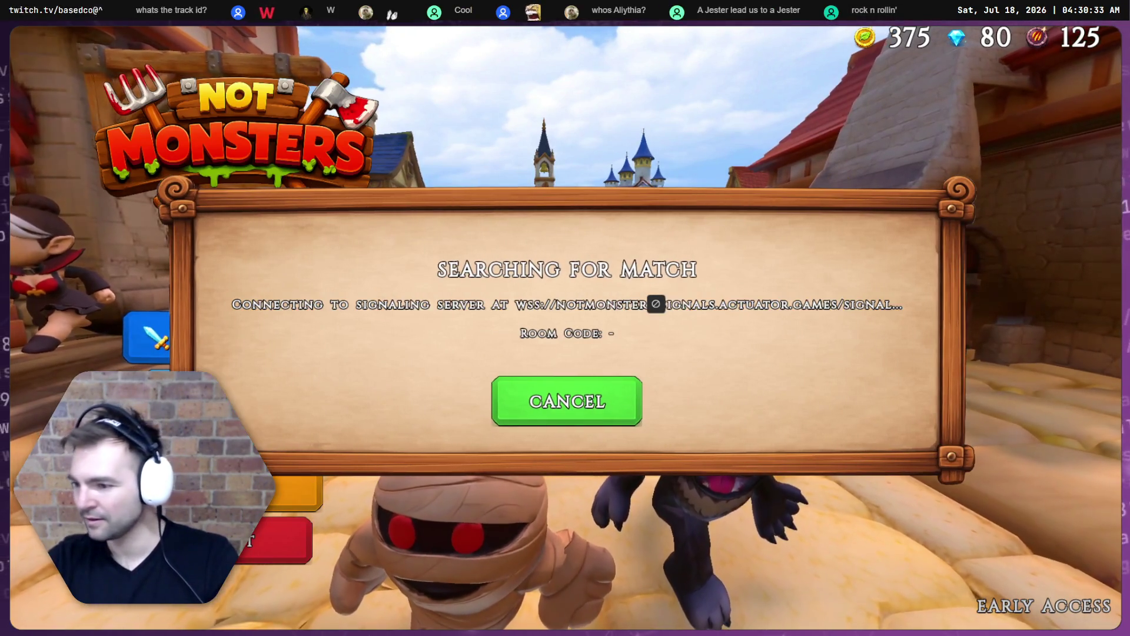
key("alt+Tab")
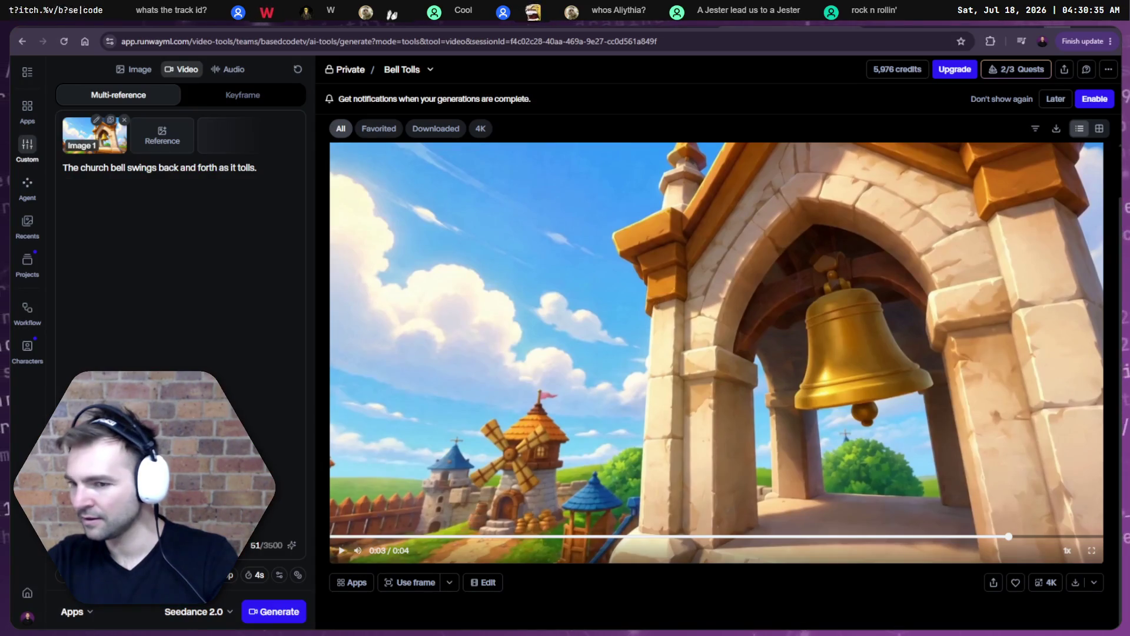
key("alt+Tab")
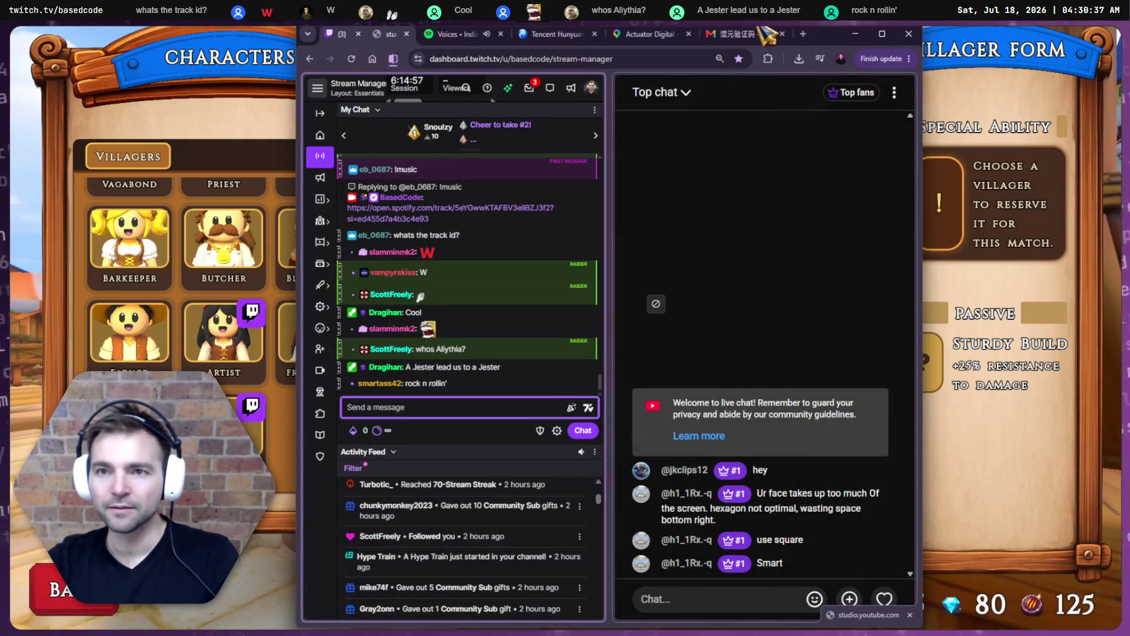
left_click(856, 33)
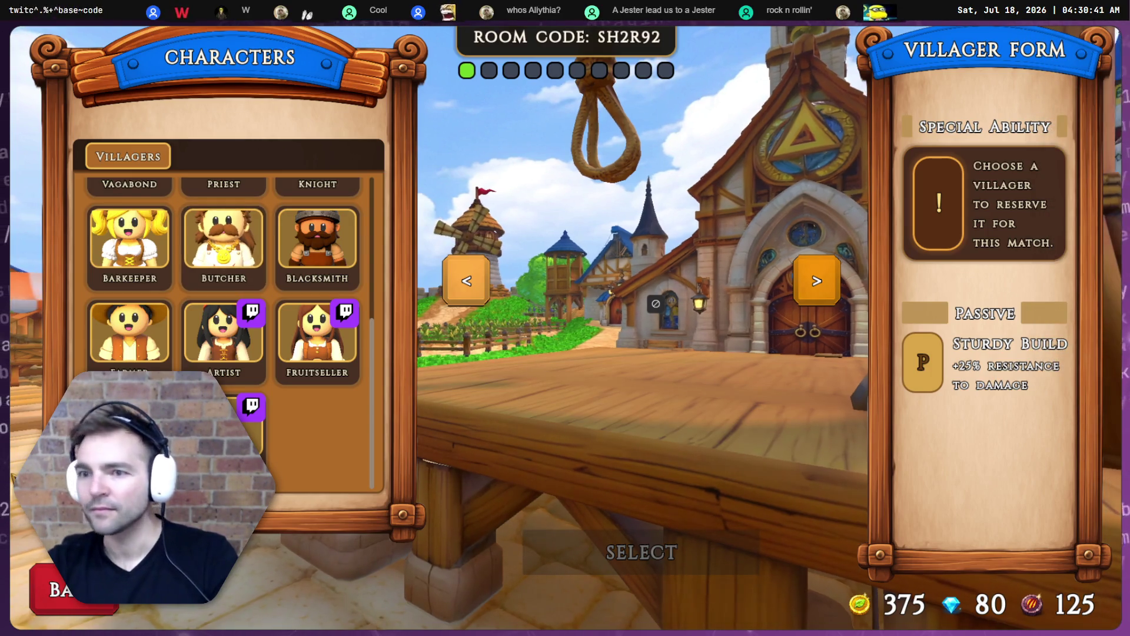
Confirm the Jester as villager and a Random monster form to start the match.
left_click(253, 429)
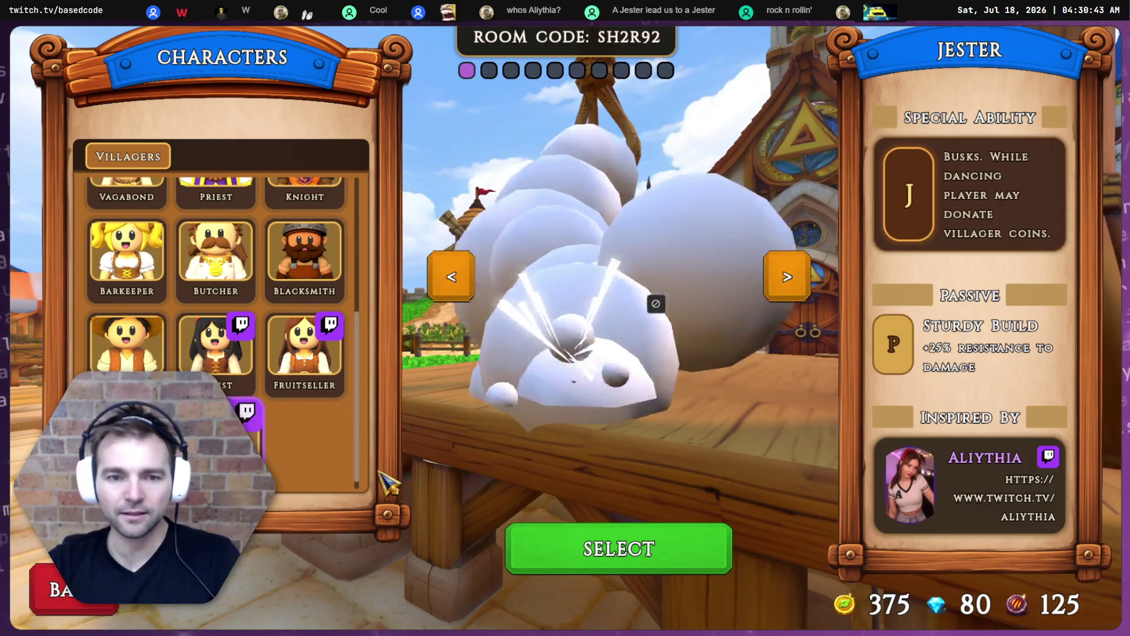
left_click(649, 557)
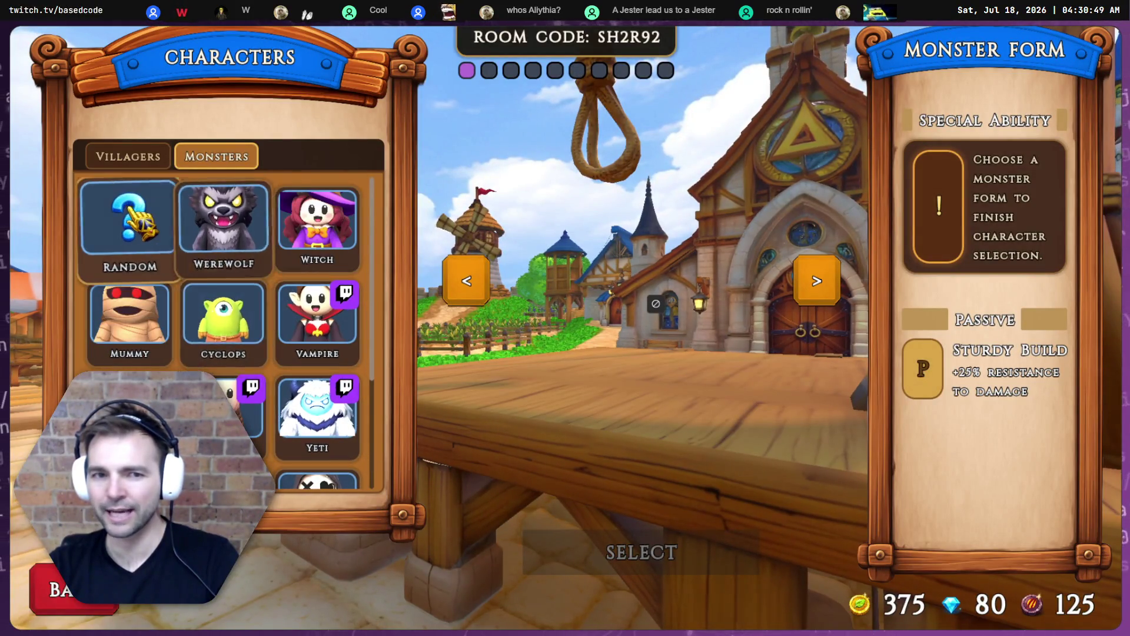
left_click(118, 223)
left_click(518, 545)
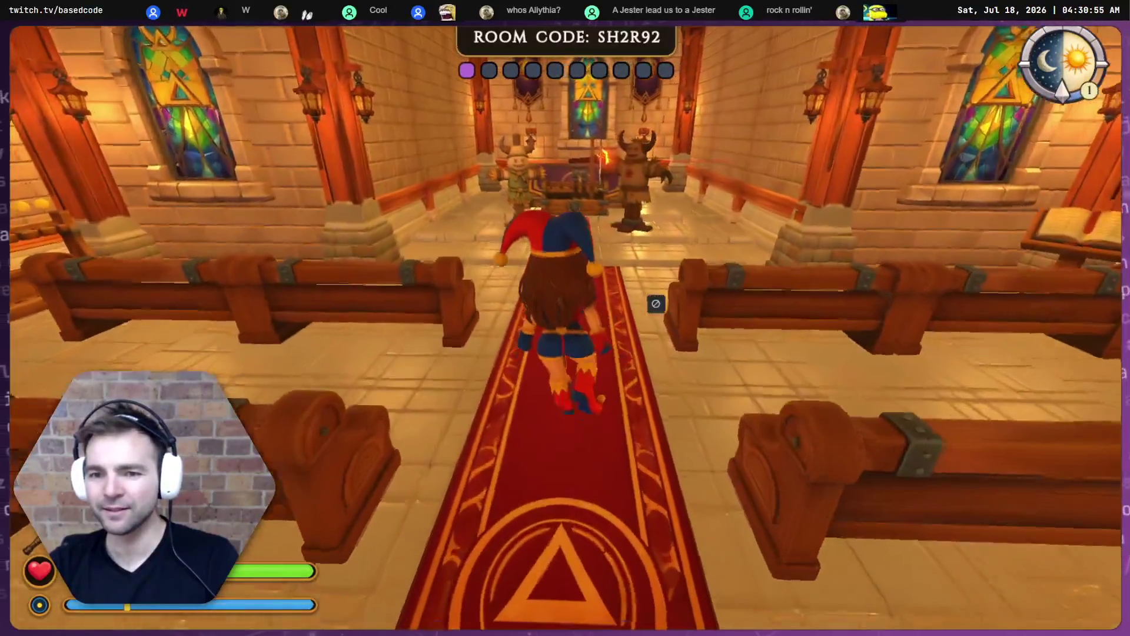
Walk the Jester up the carpet to the altar chest between the scarecrows.
key("w")
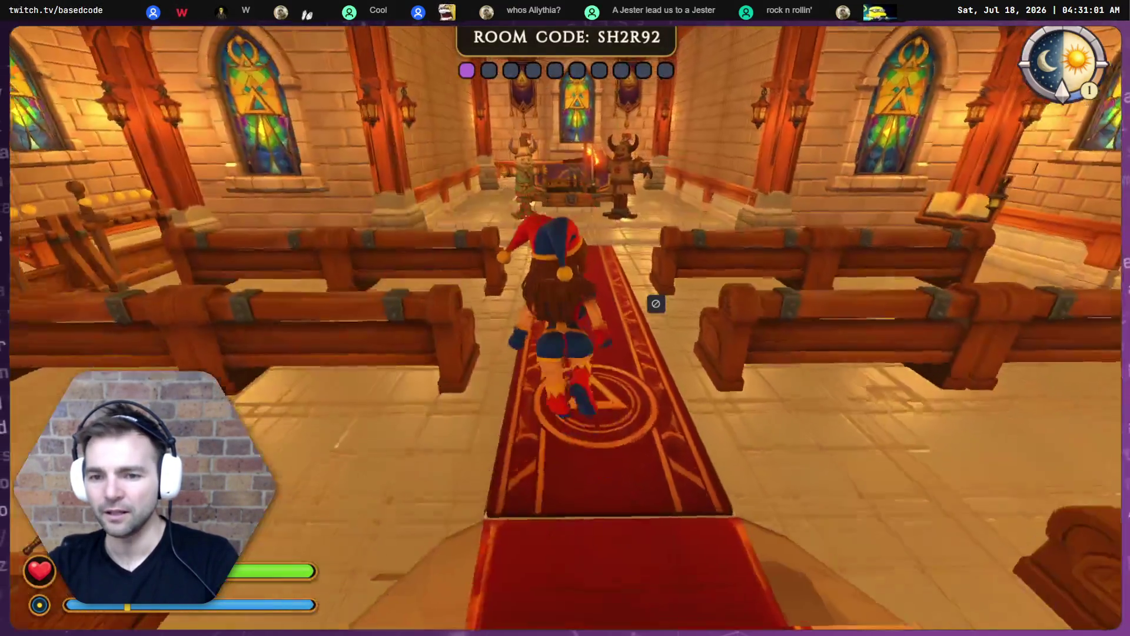
key("w")
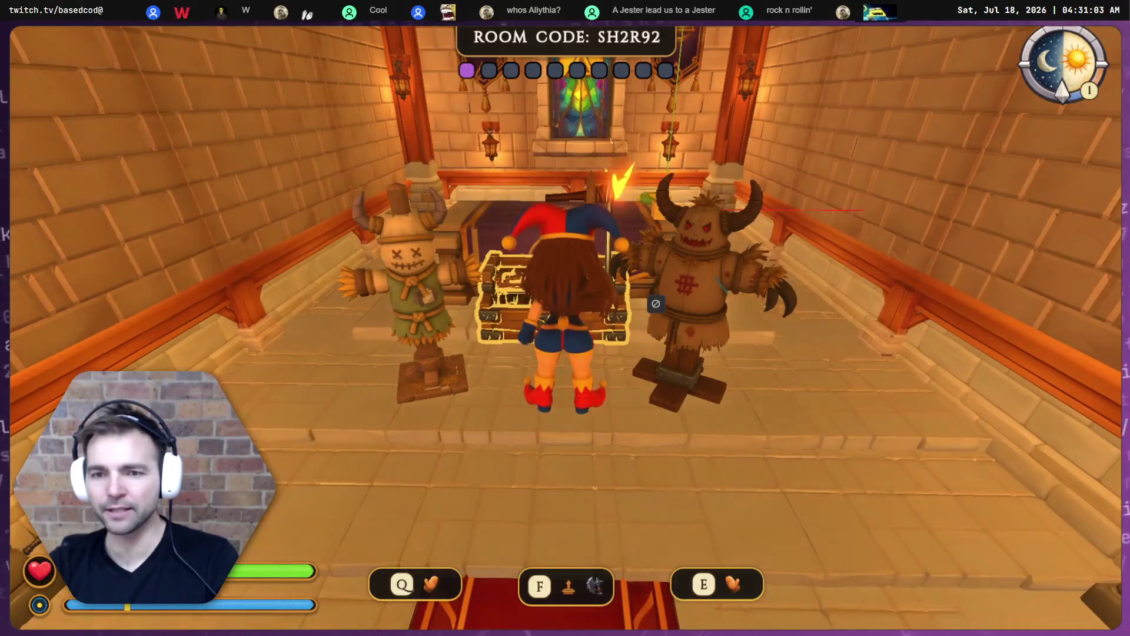
Circle the altar to the chest, then run down the carpet and exit the chapel with F.
key("w")
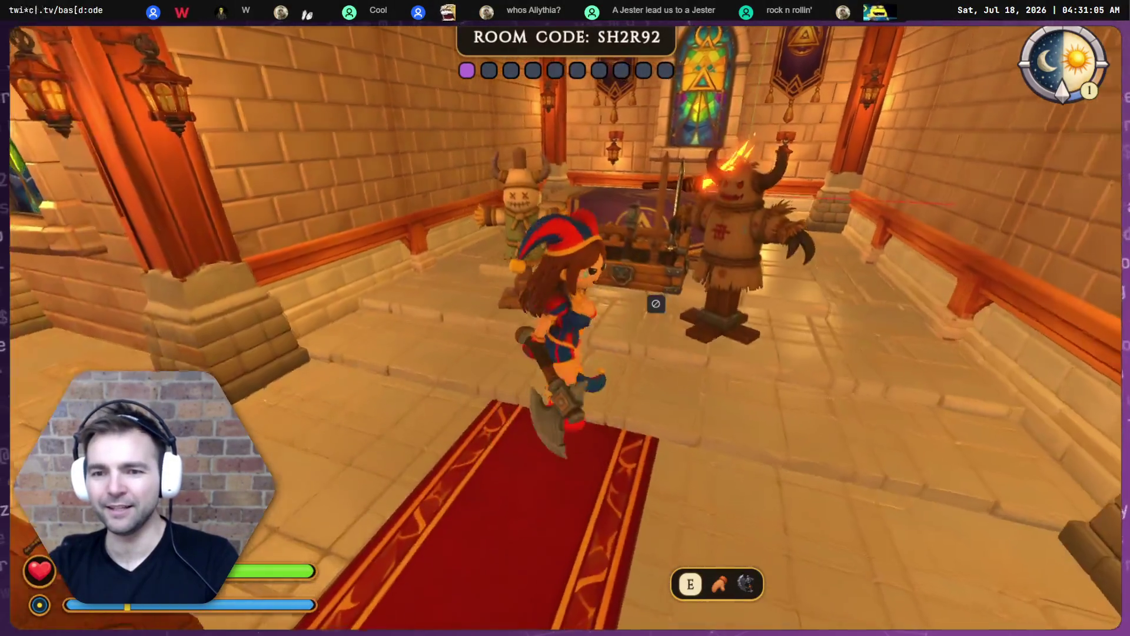
key("w")
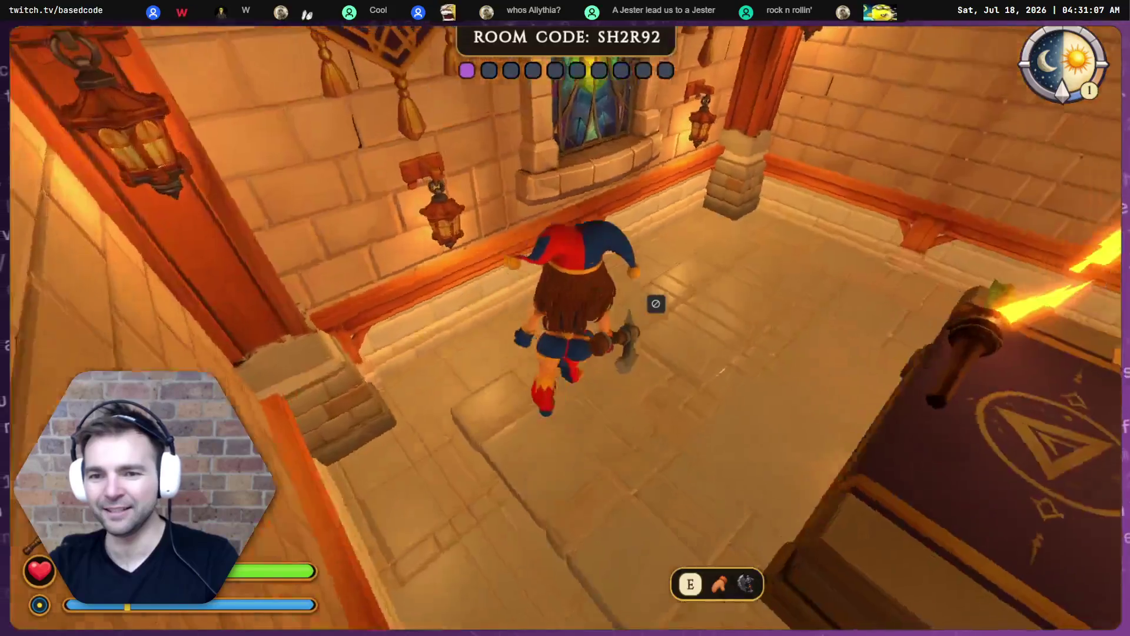
key("w")
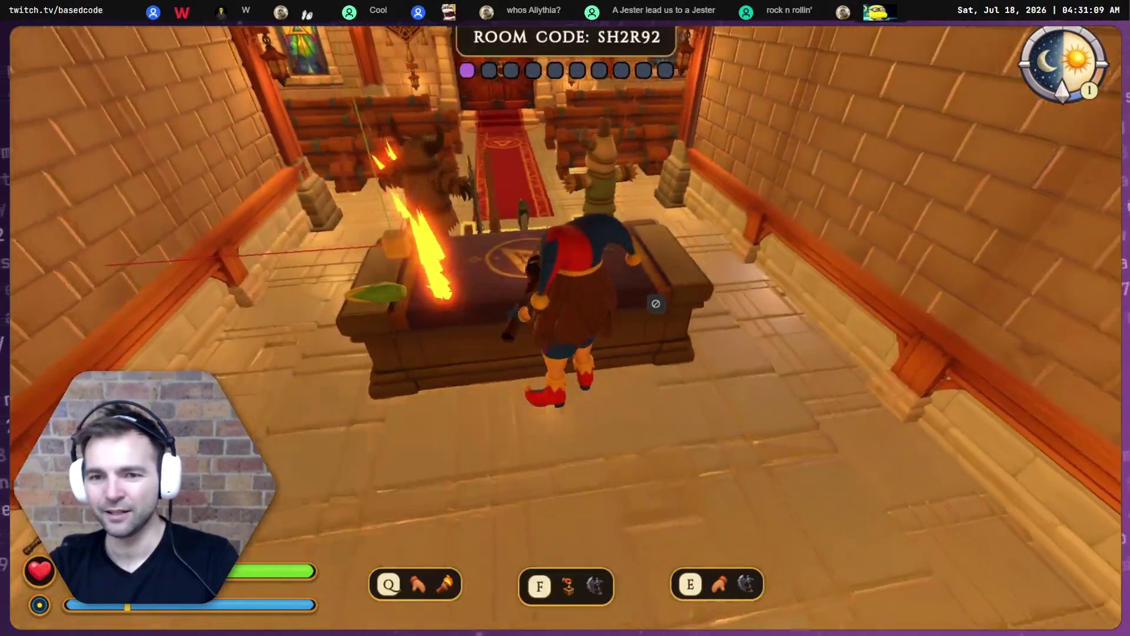
key("w")
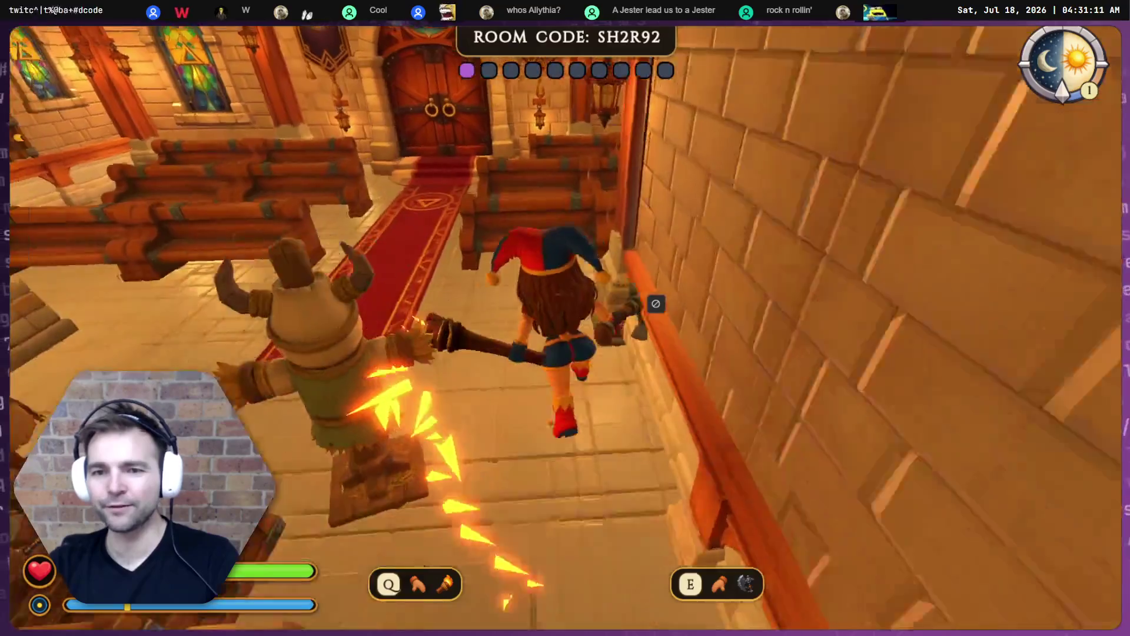
key("w")
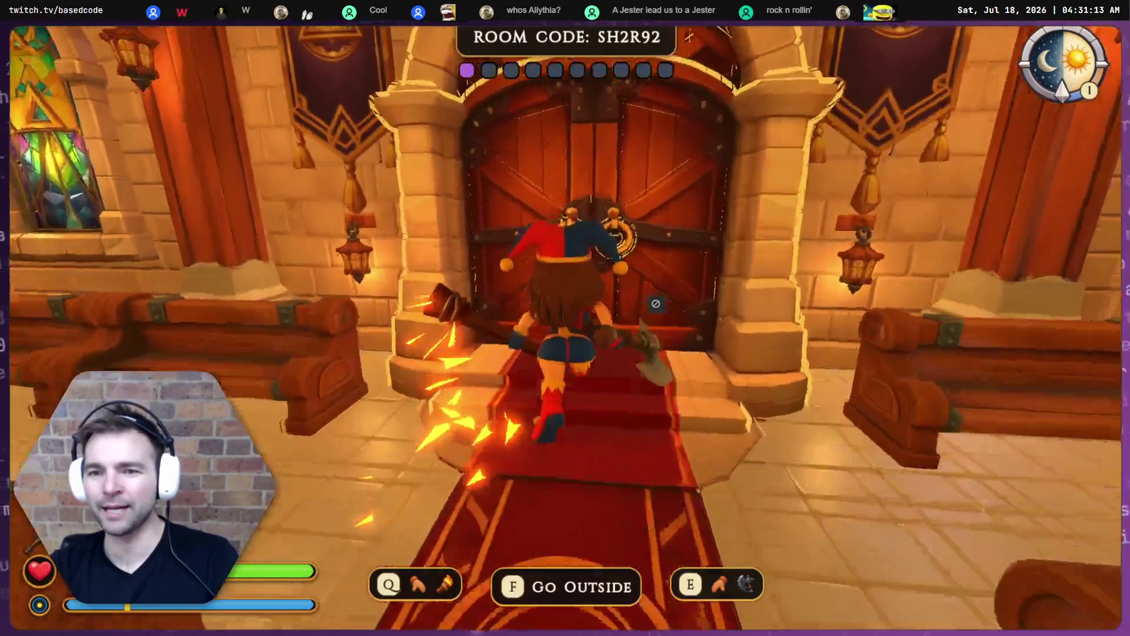
key("f")
Run the Jester around the square, jumping on and off the gallows platform.
key("w")
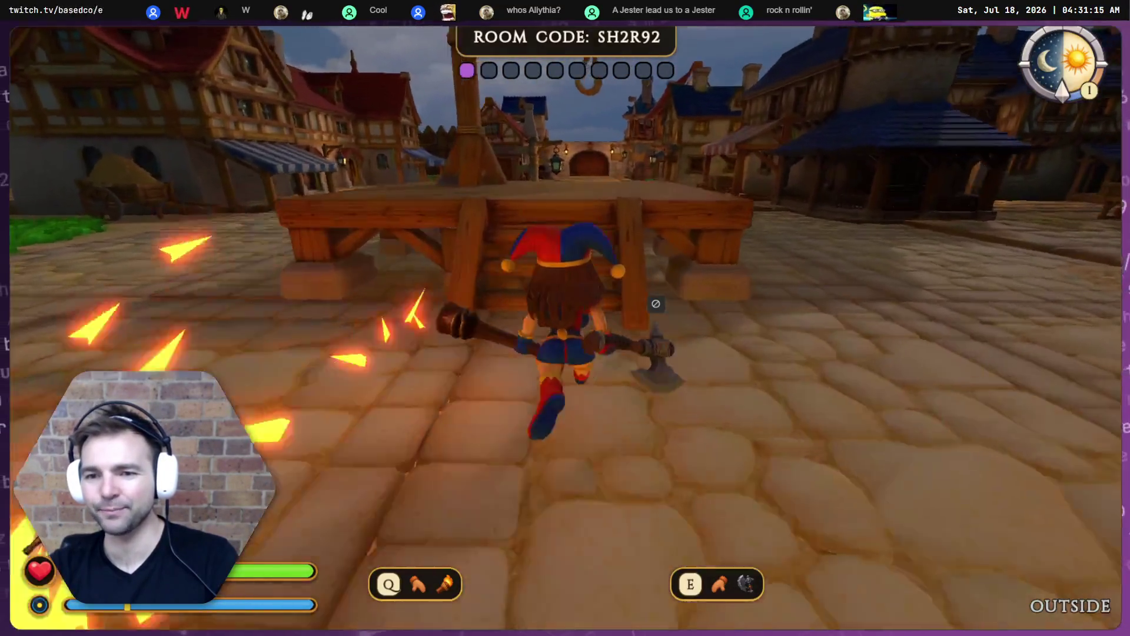
key("s")
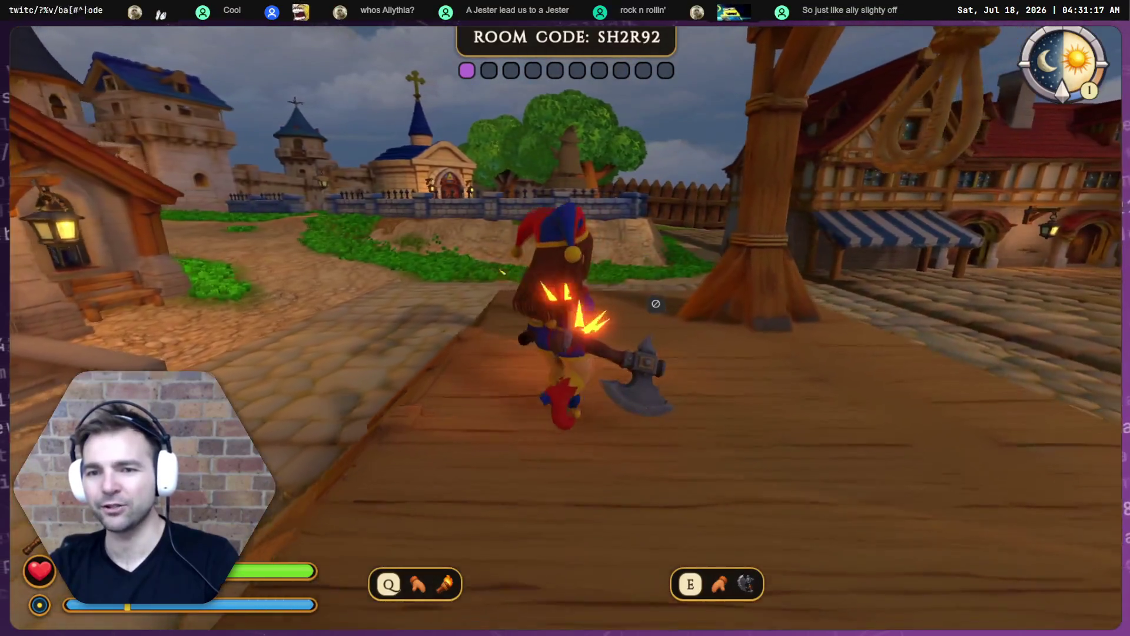
key("w")
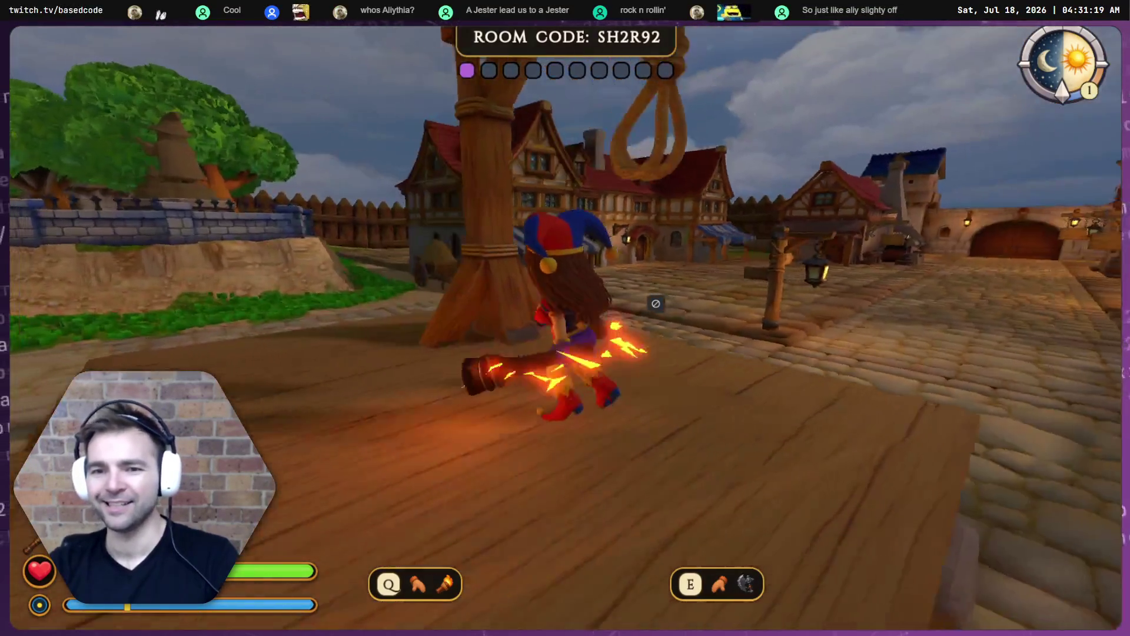
key("s")
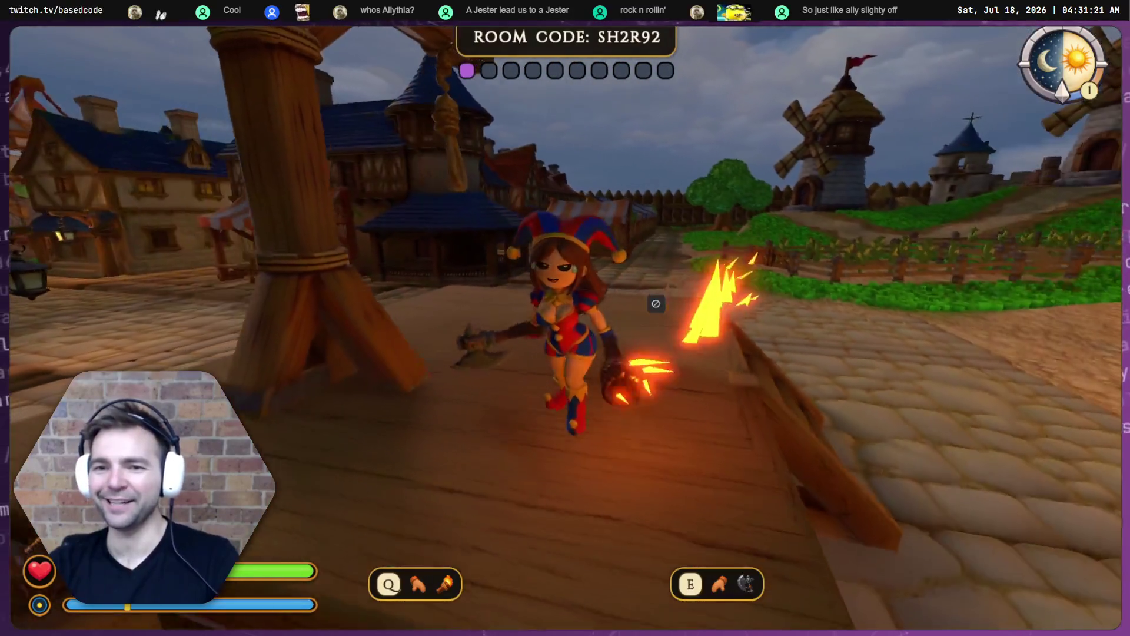
key("w")
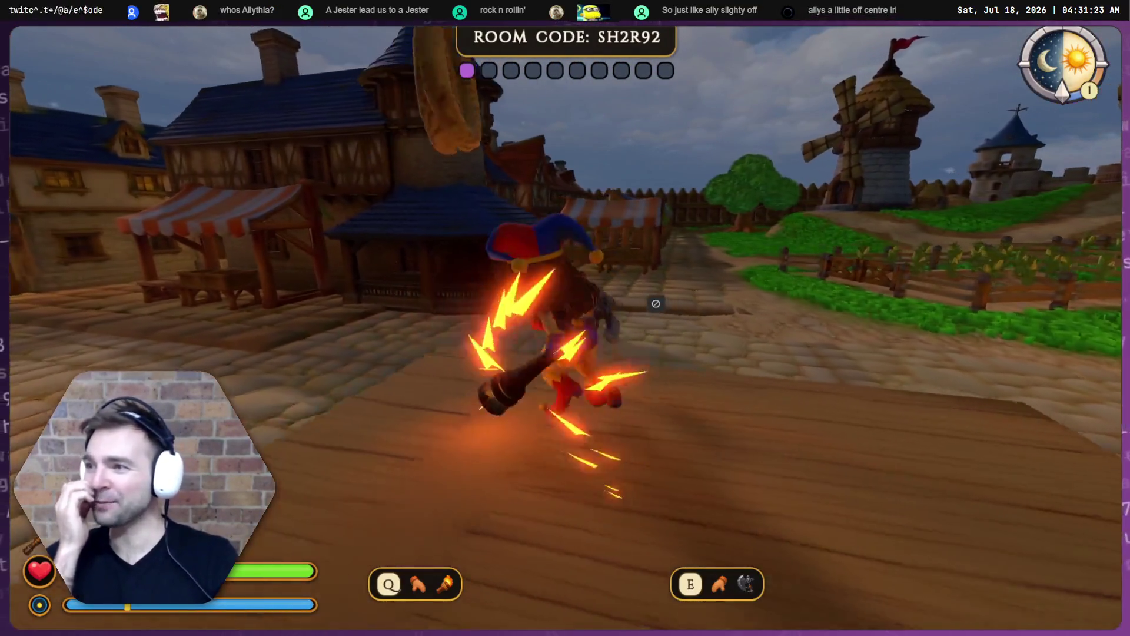
key("w")
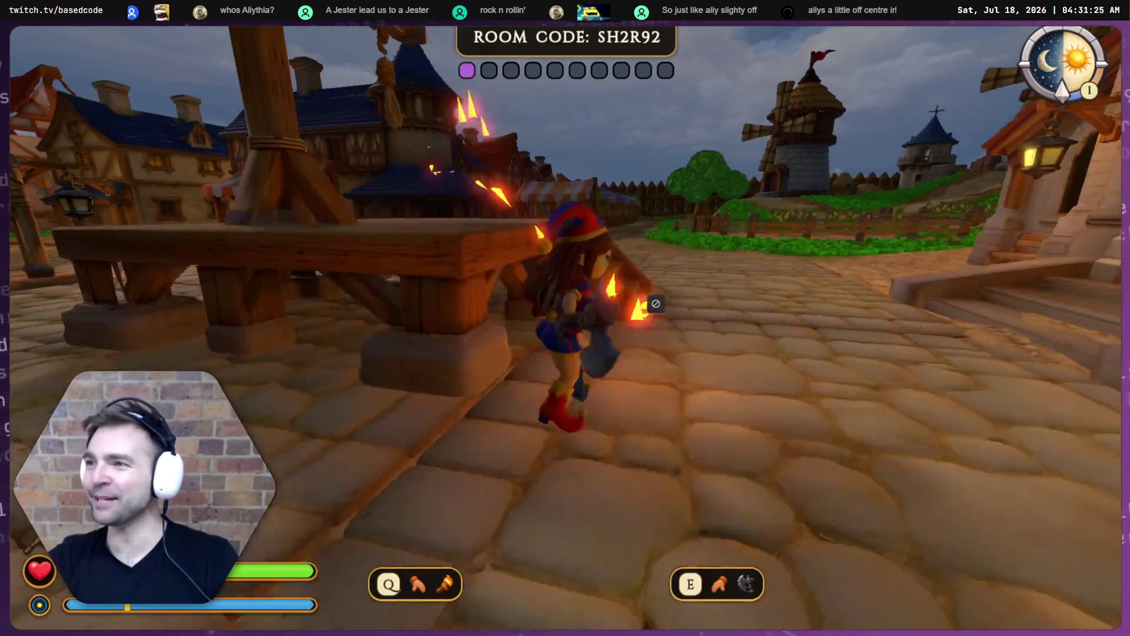
key("a")
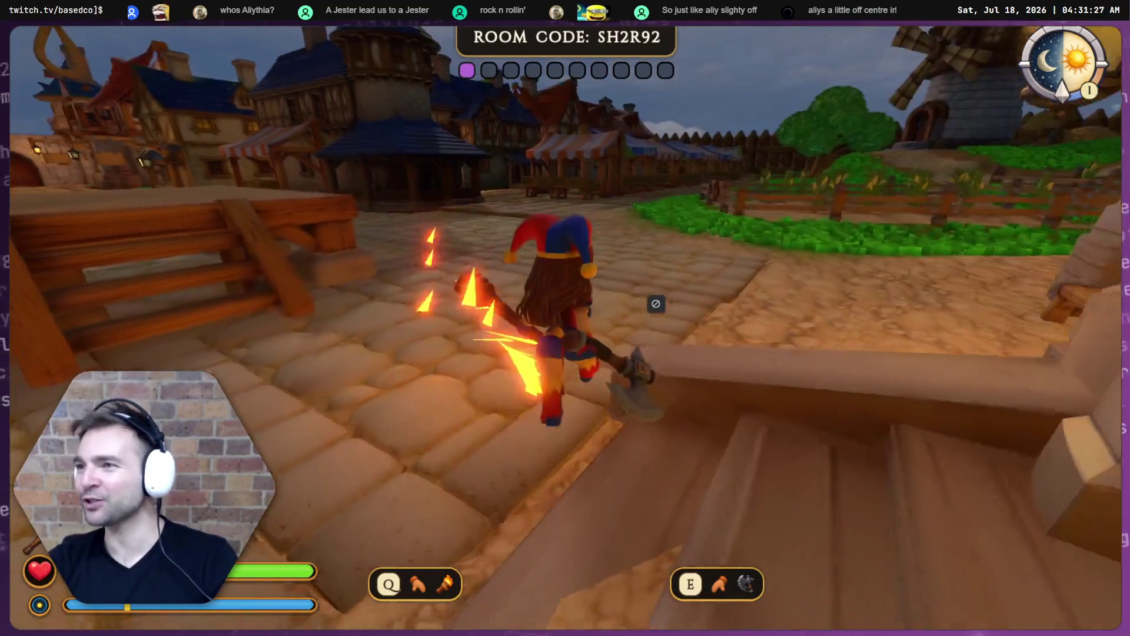
key("w")
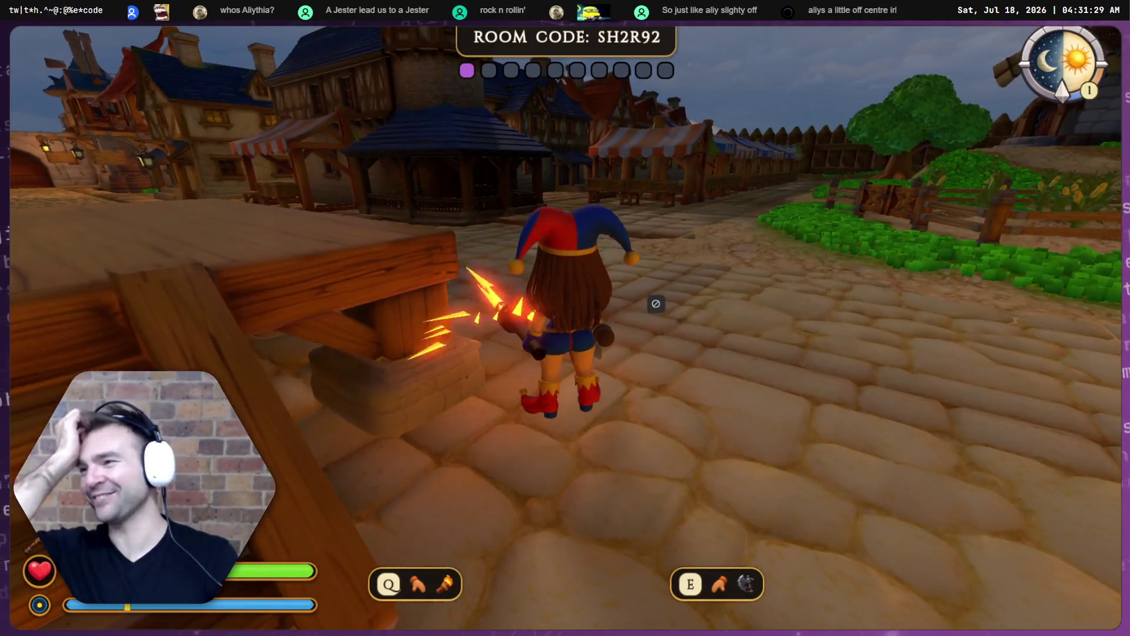
key("a")
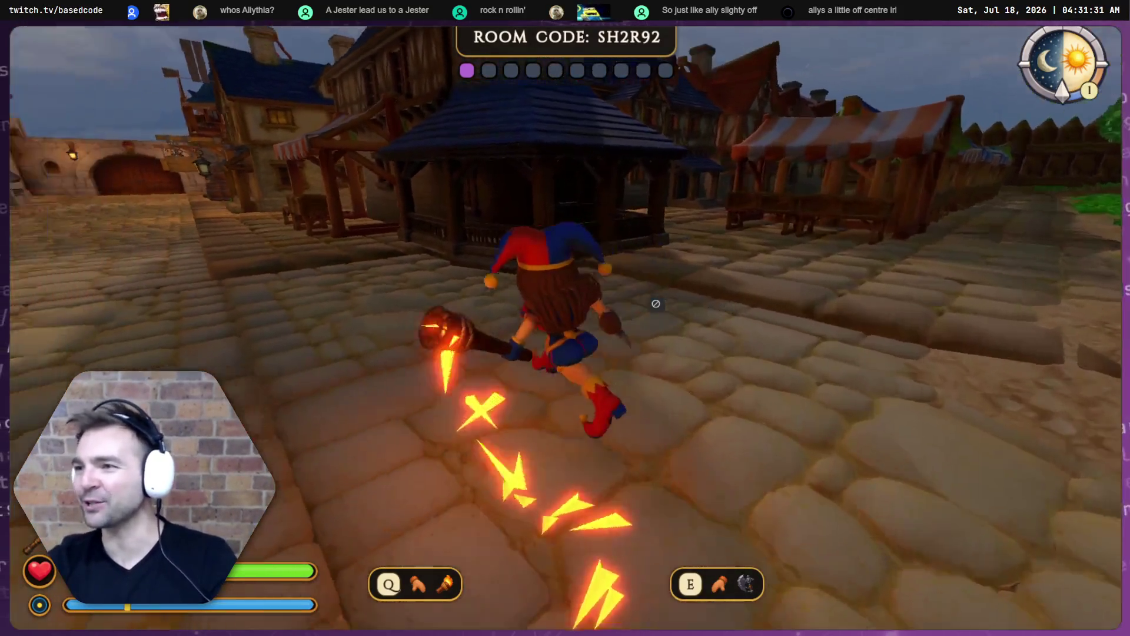
key("d")
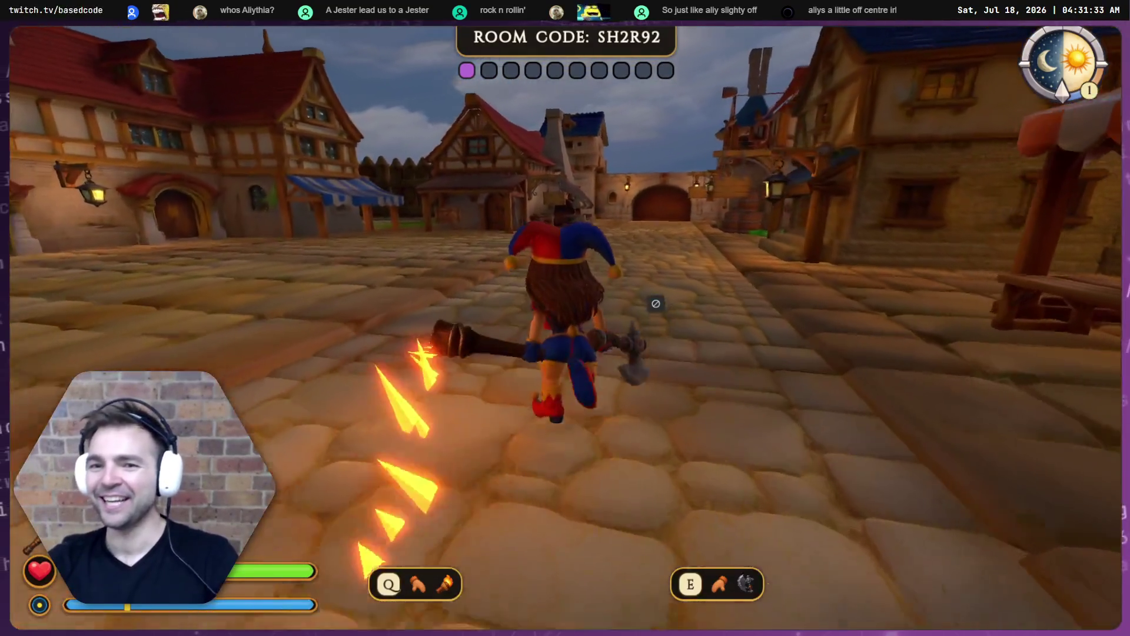
key("a")
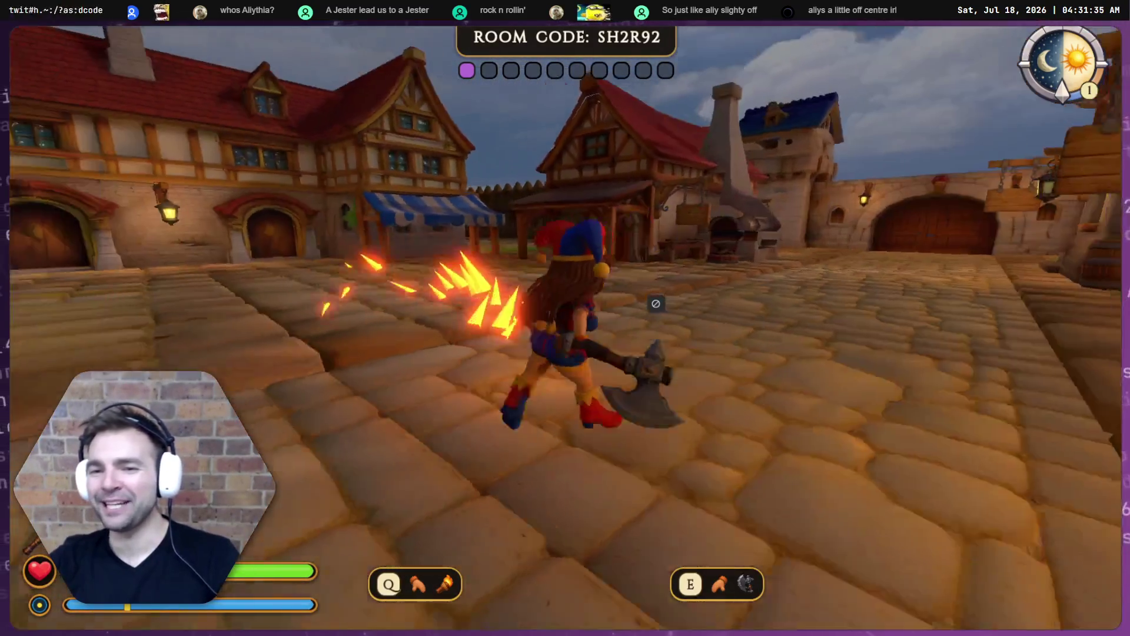
key("a")
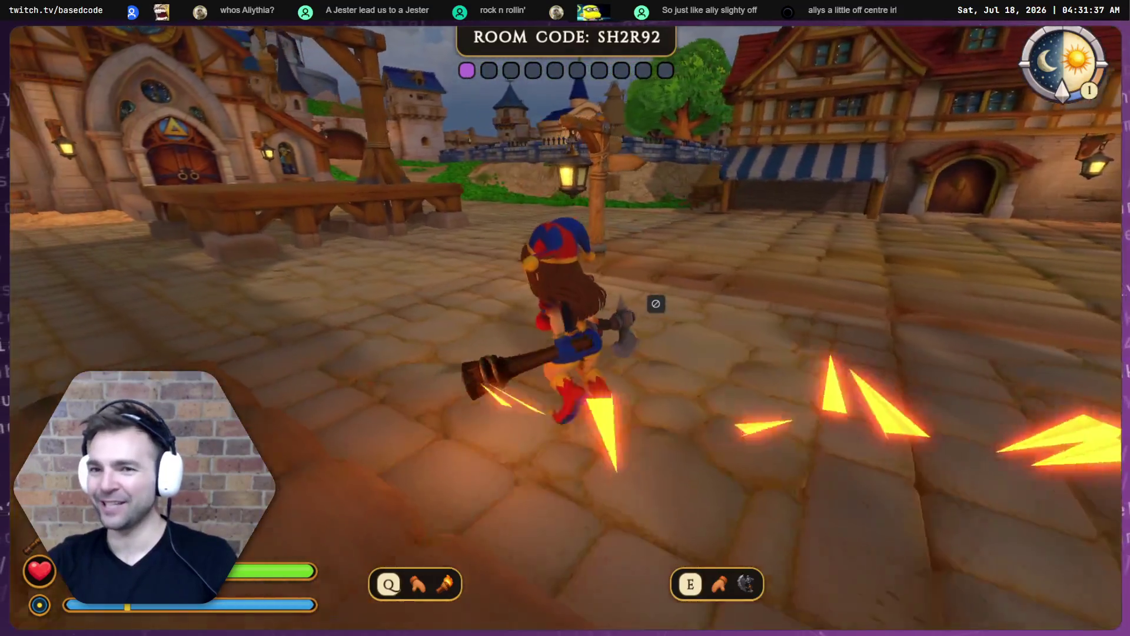
key("space")
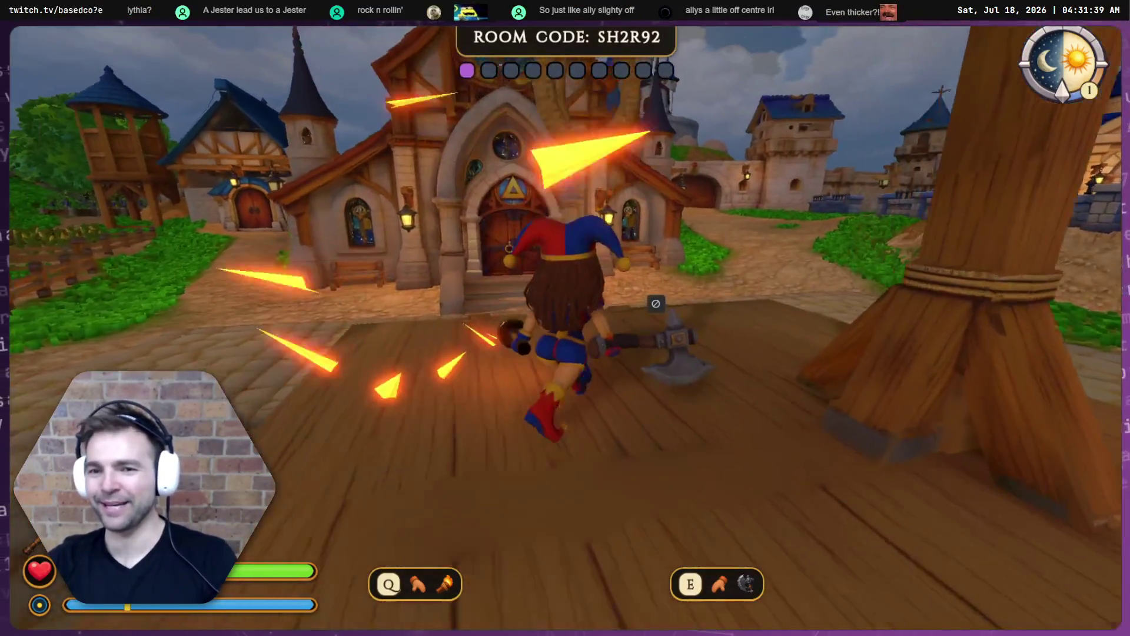
key("a")
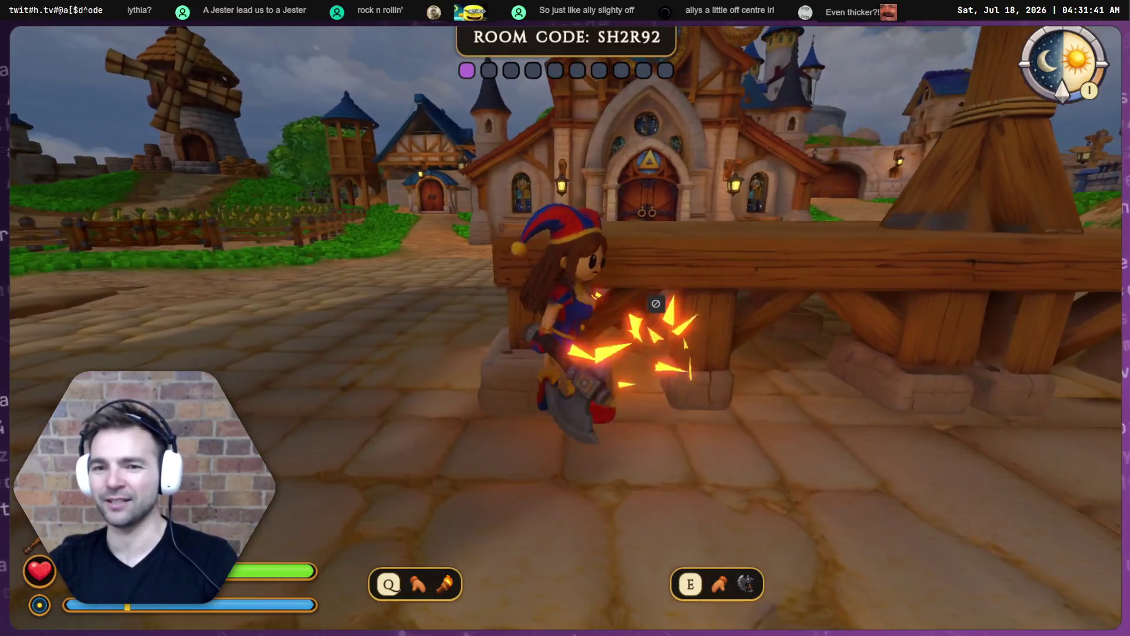
key("a")
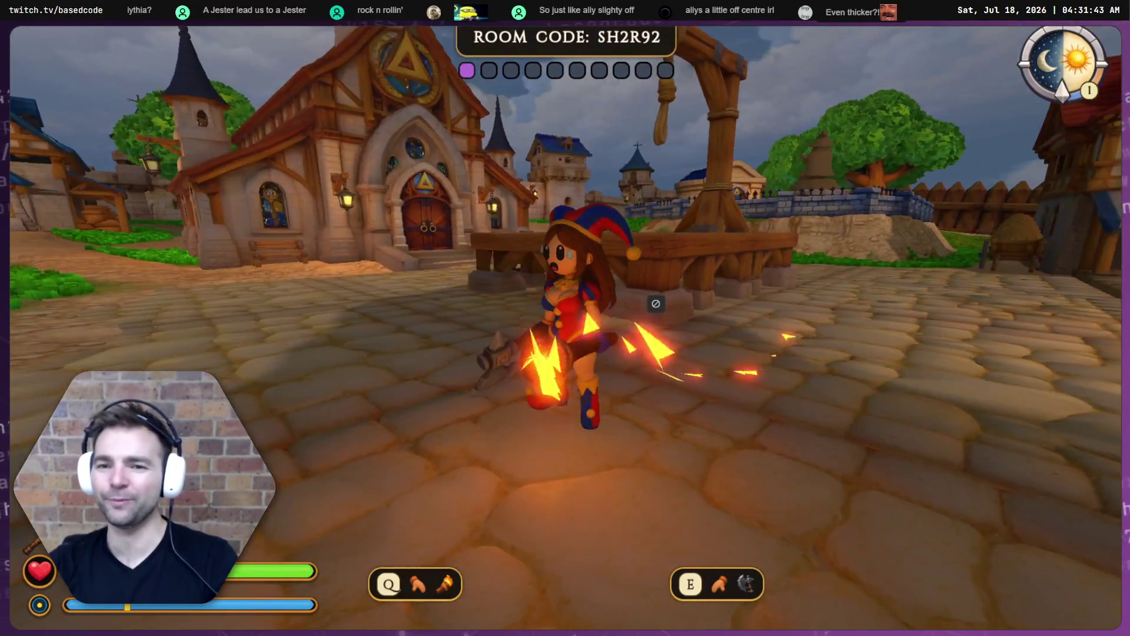
key("w")
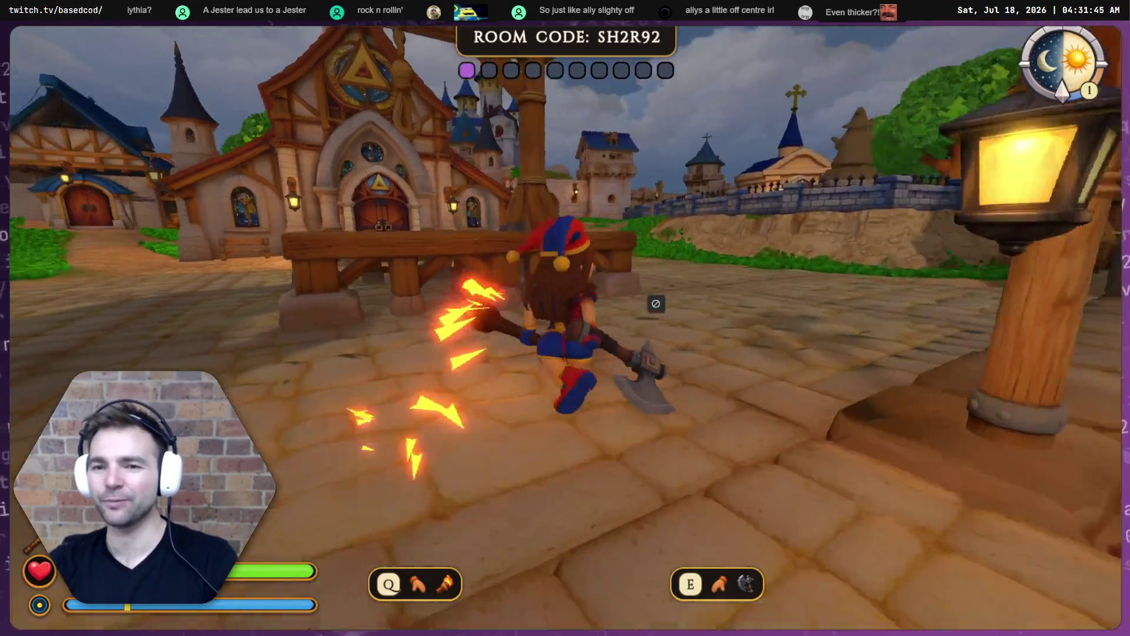
key("space")
key("s")
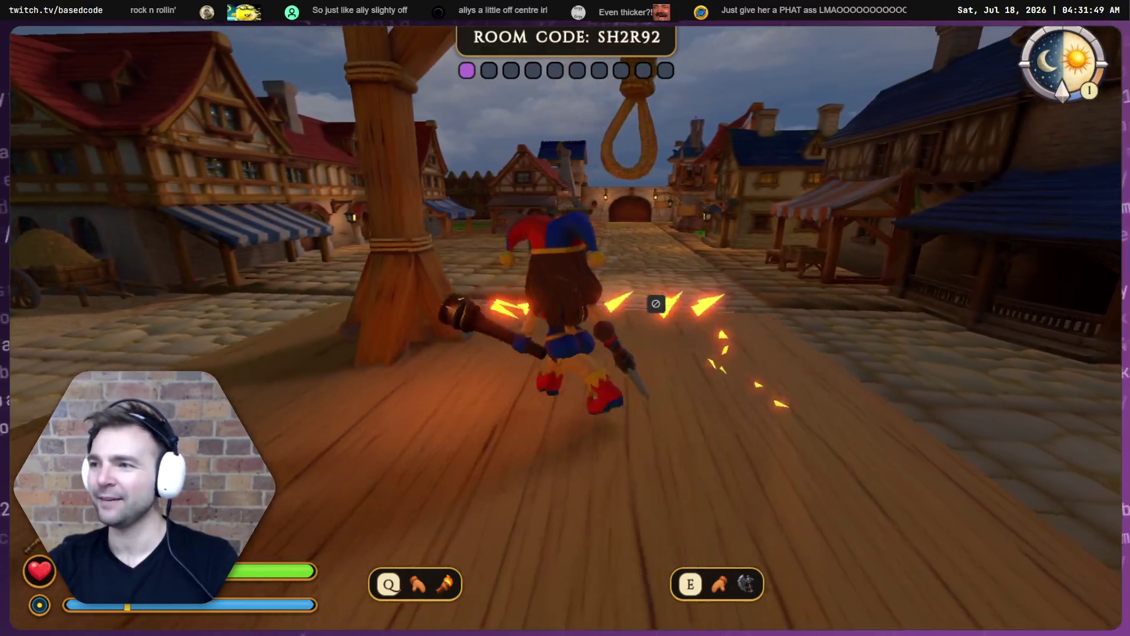
key("s")
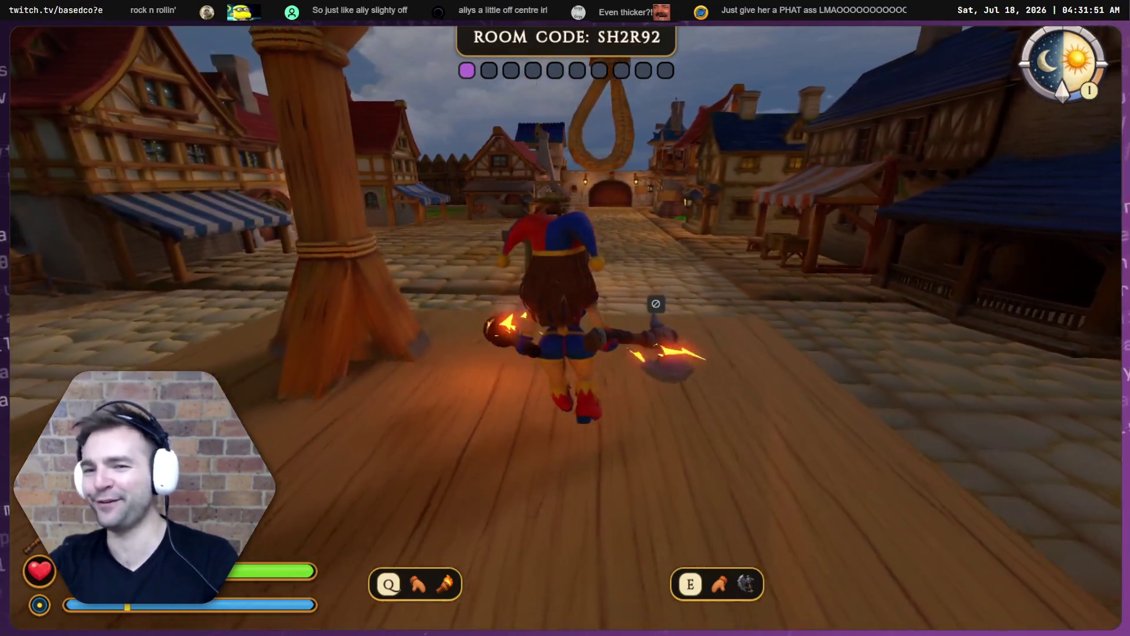
key("s")
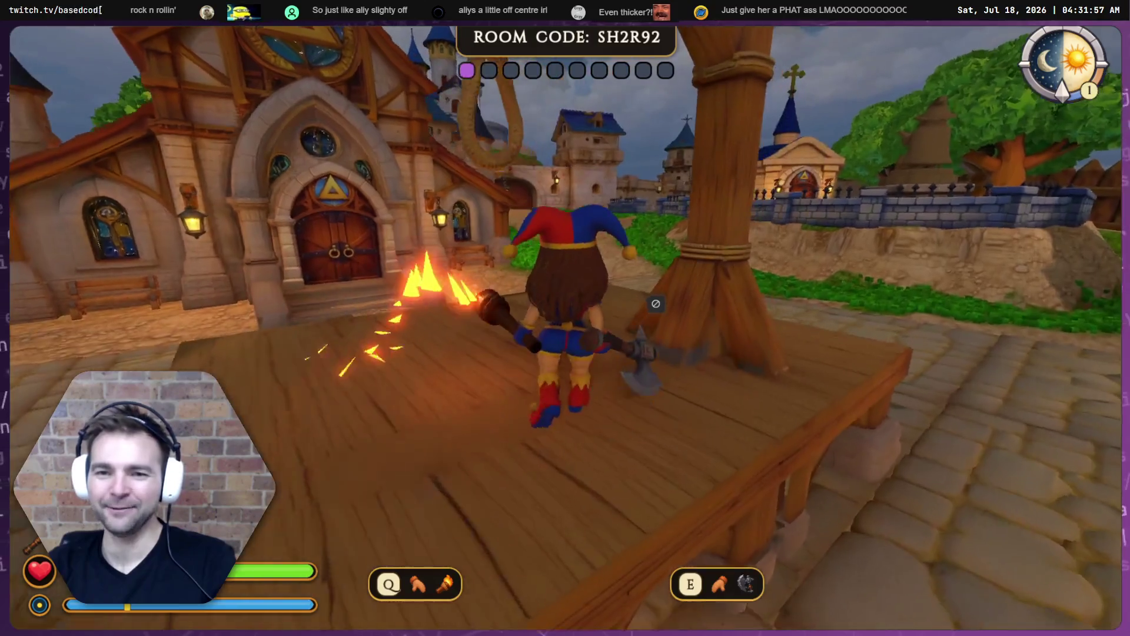
key("w")
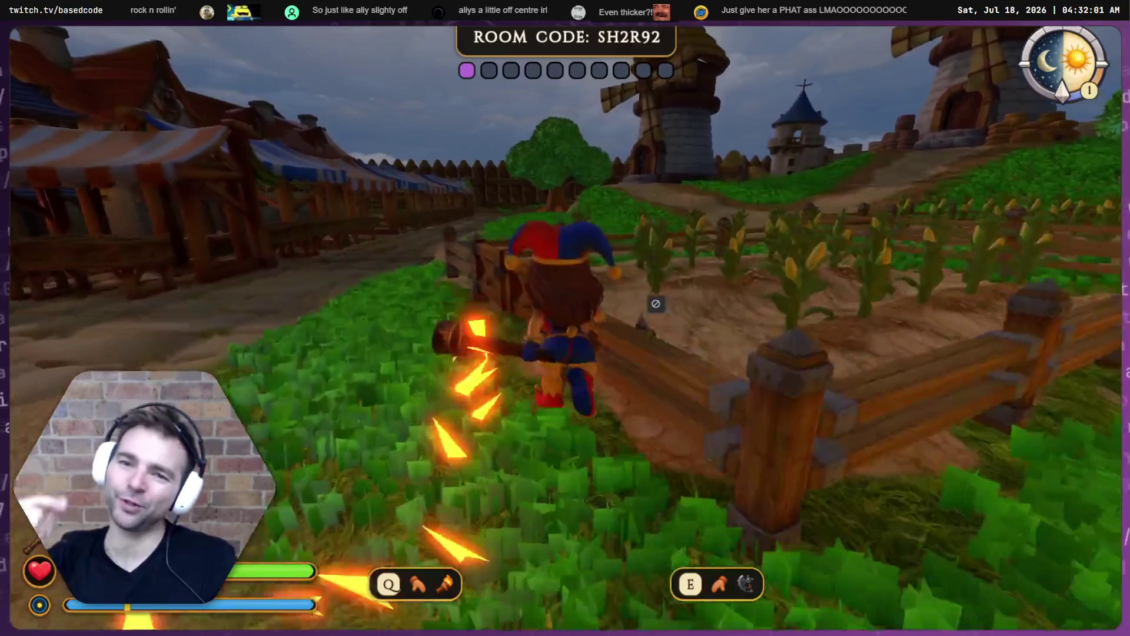
Jump the fence through the cornfield, cross the wooden table, and run toward the castle.
key("space")
key("w")
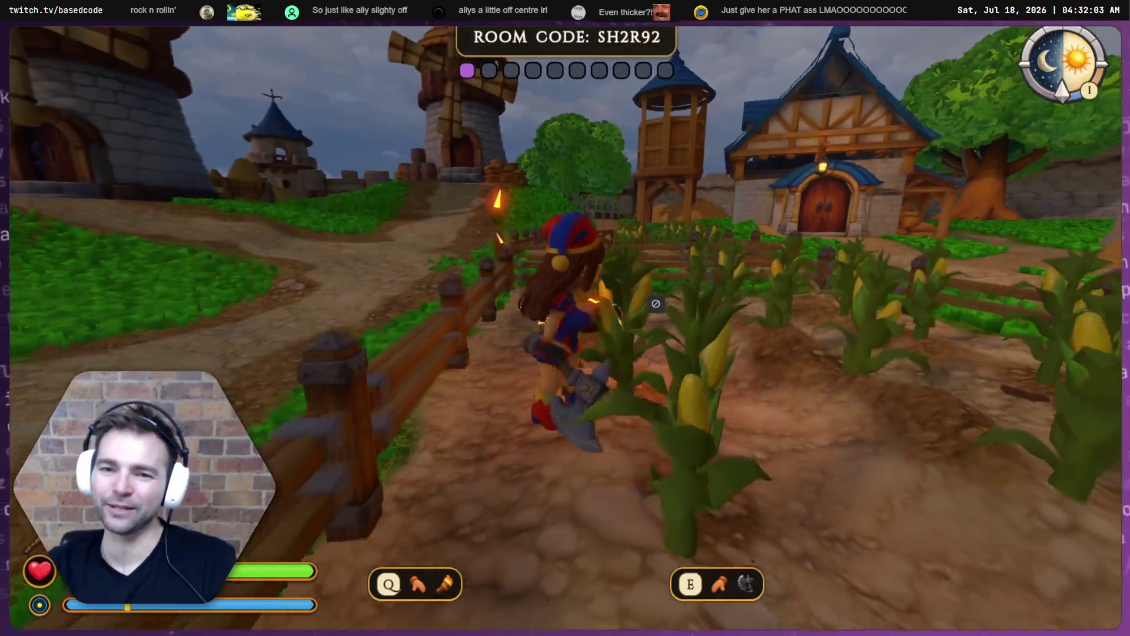
key("w")
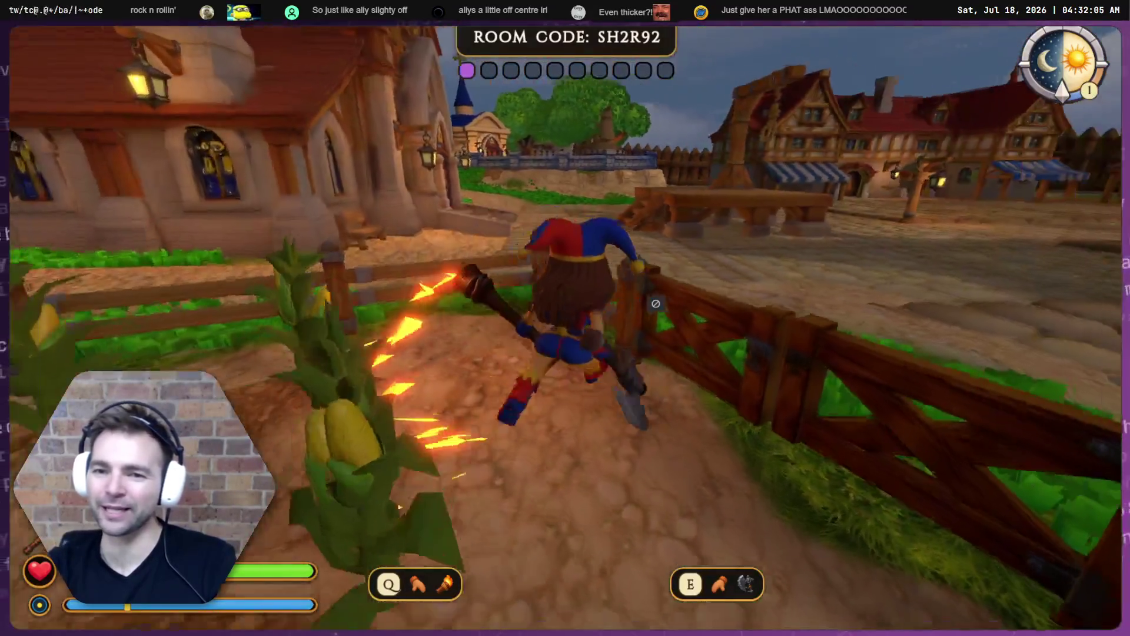
key("w")
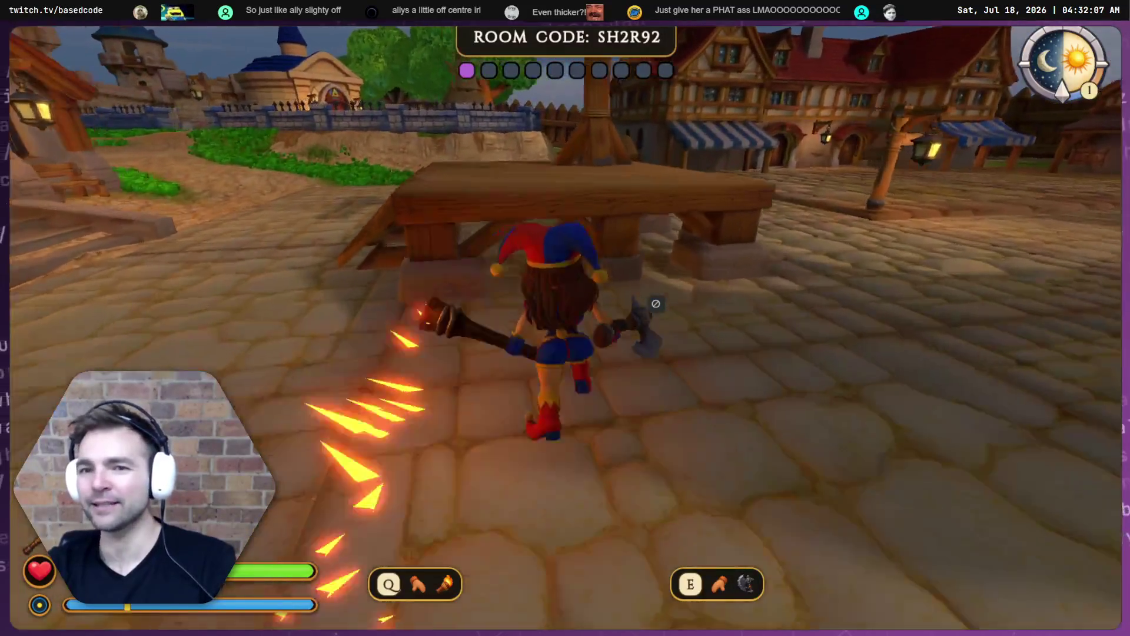
key("w")
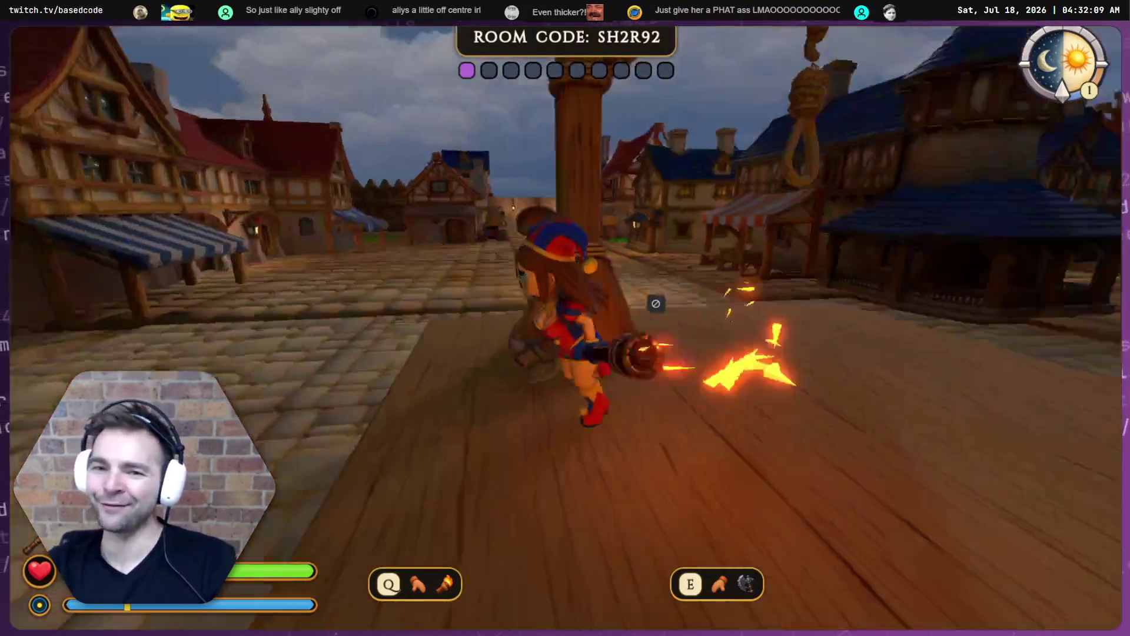
key("w")
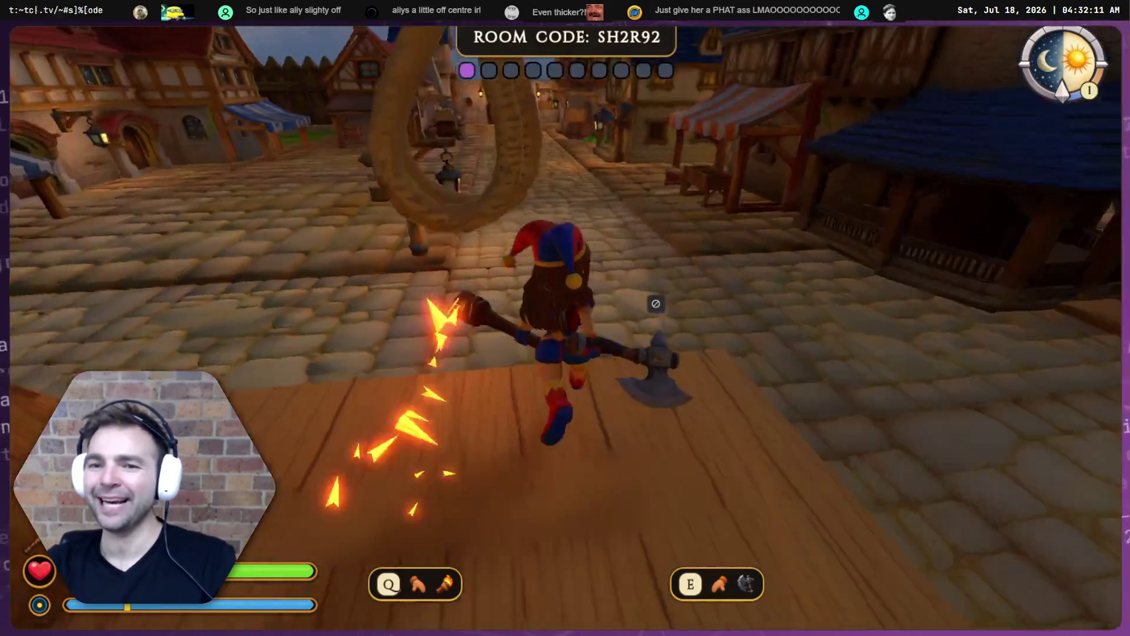
key("w")
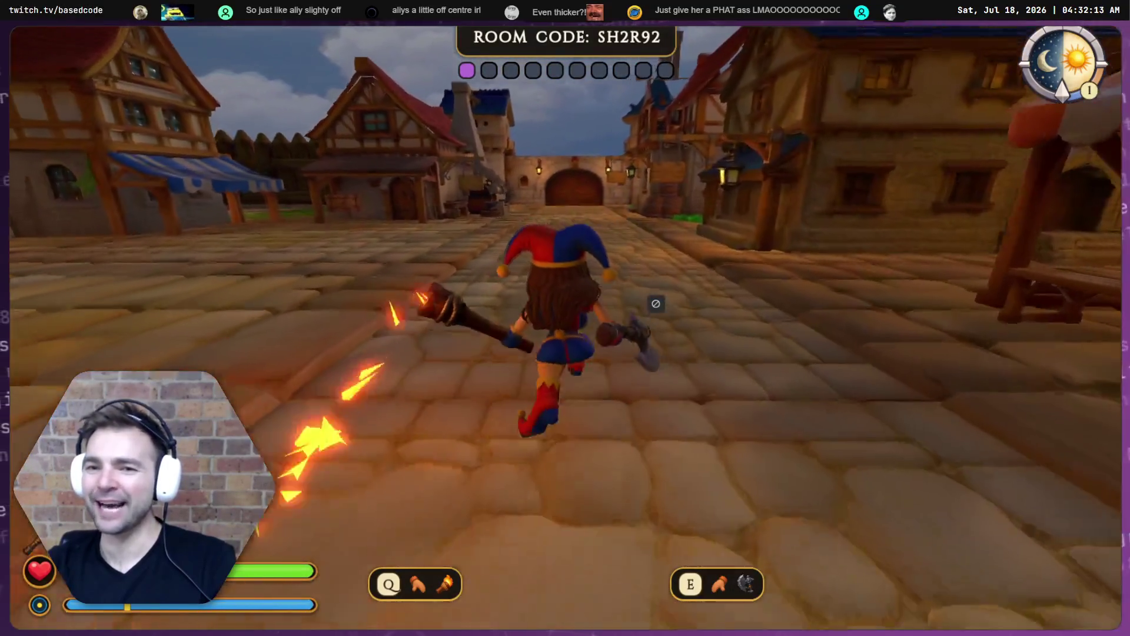
key("w")
key("w")
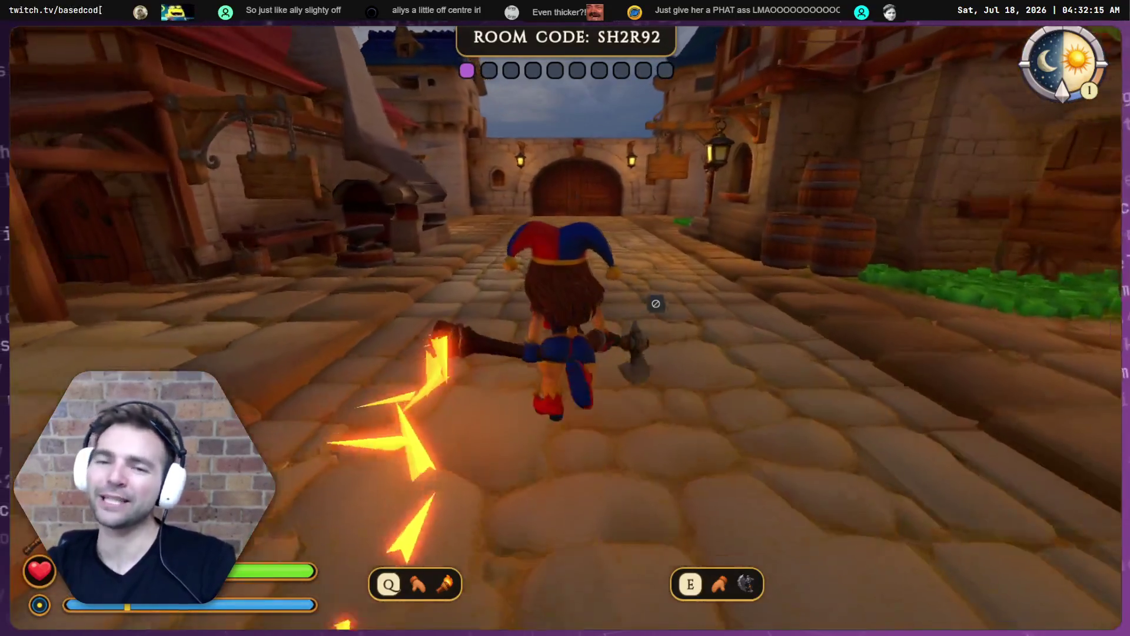
key("s")
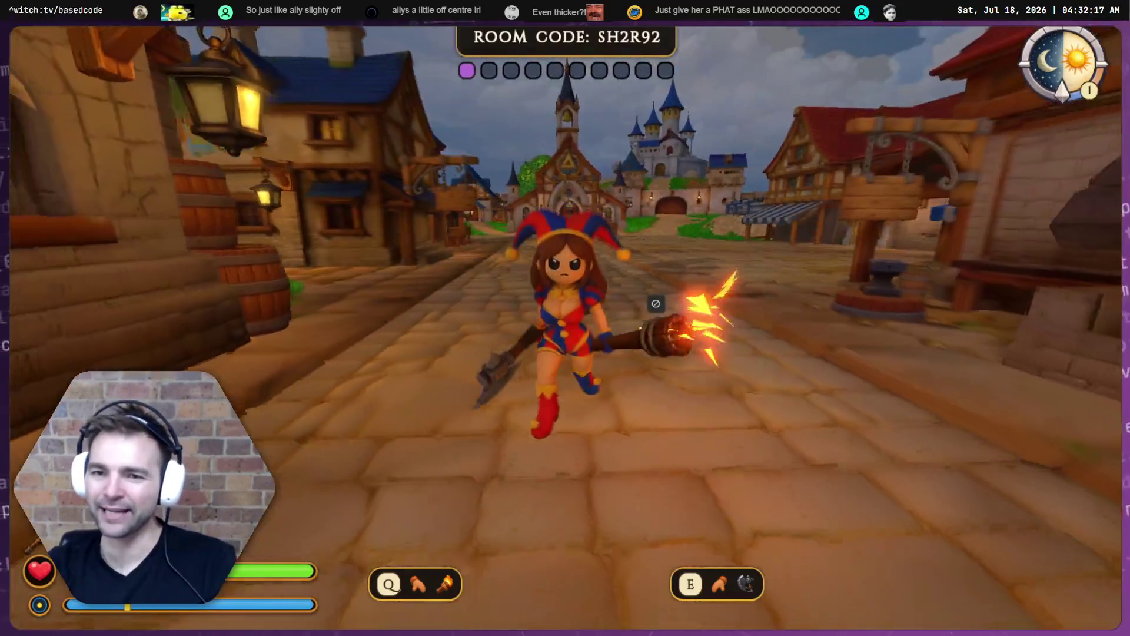
key("w")
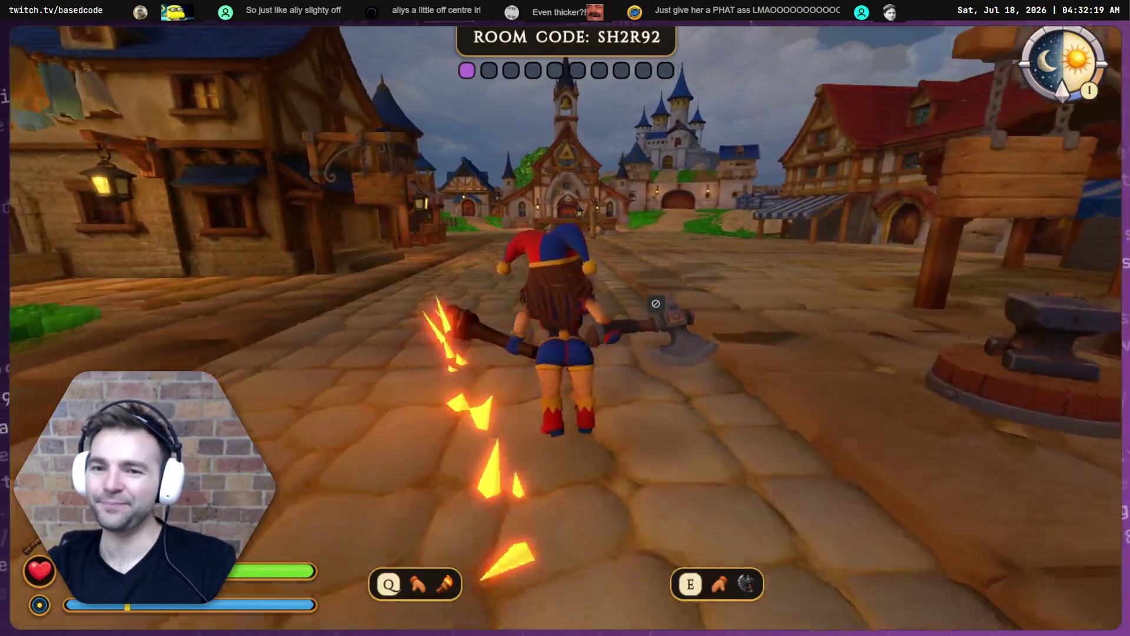
key("w")
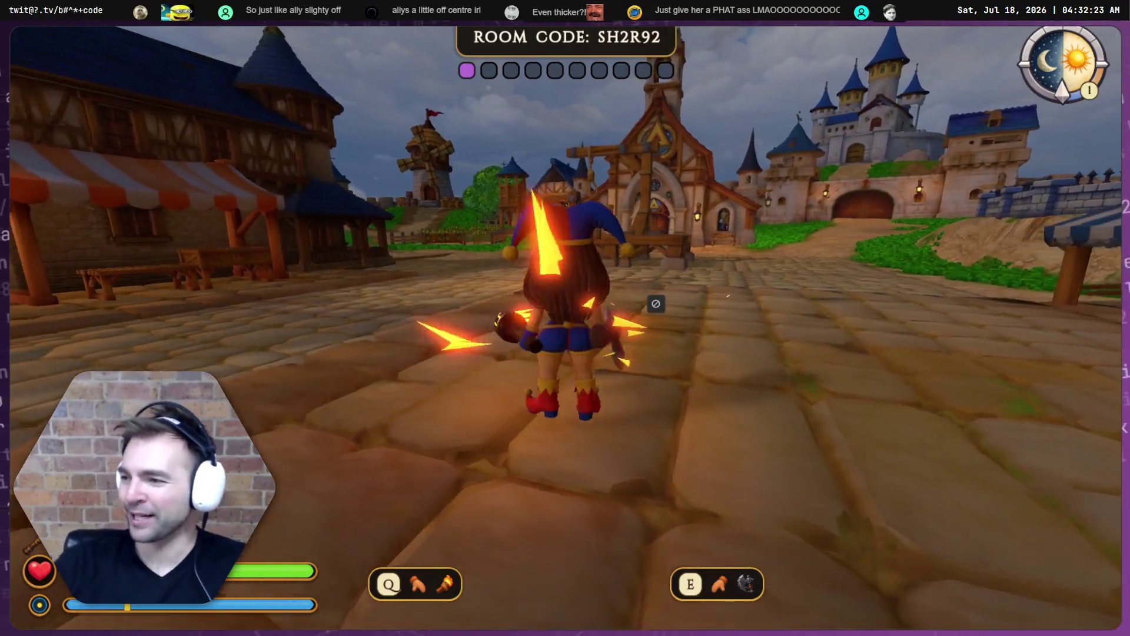
Swing the flaming hammer through the streets and return past the platform to the wooden table.
key("s")
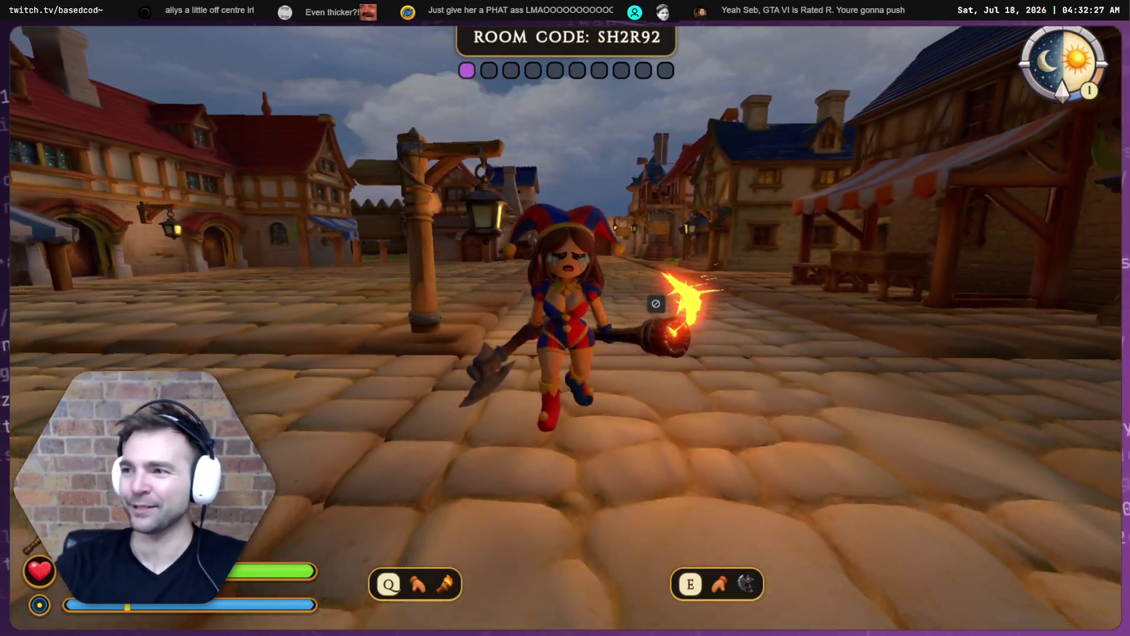
key("w")
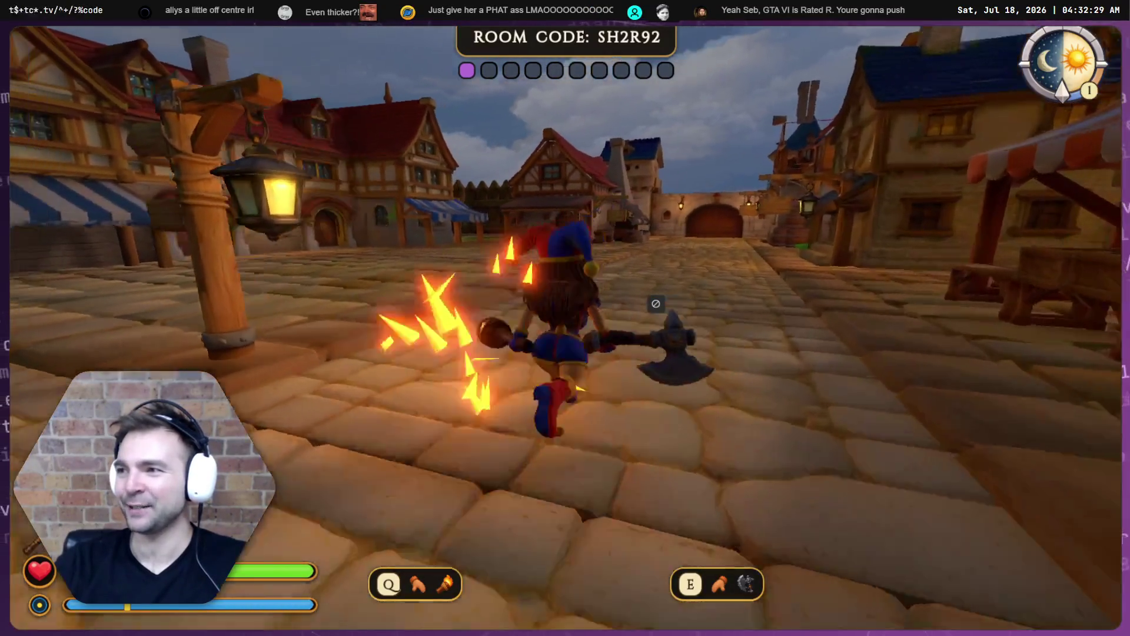
key("a")
key("w")
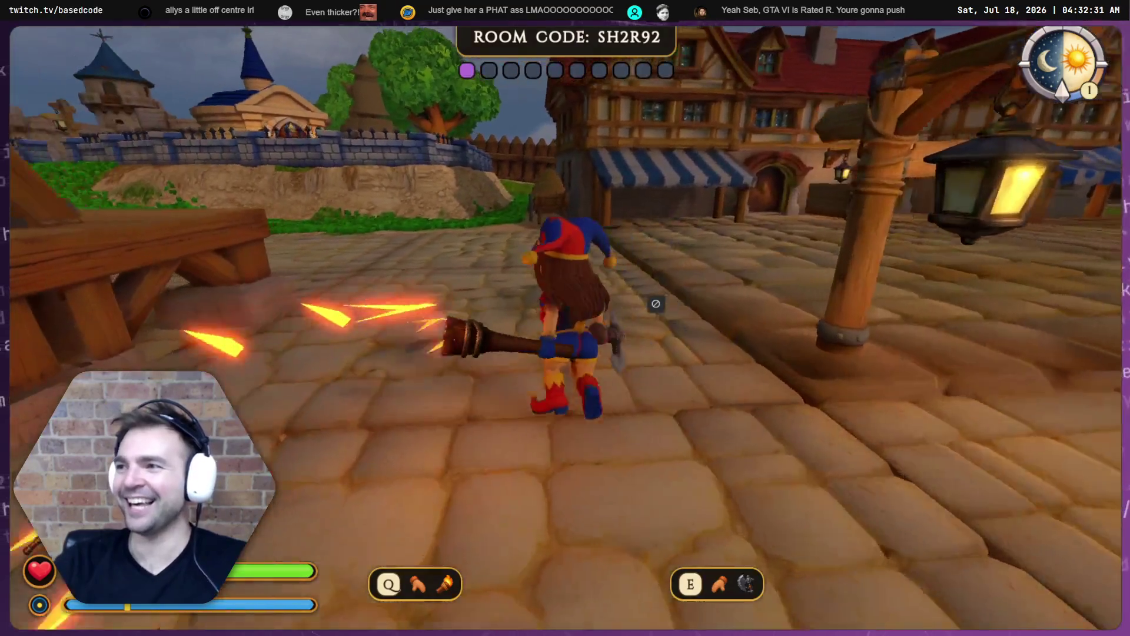
key("s")
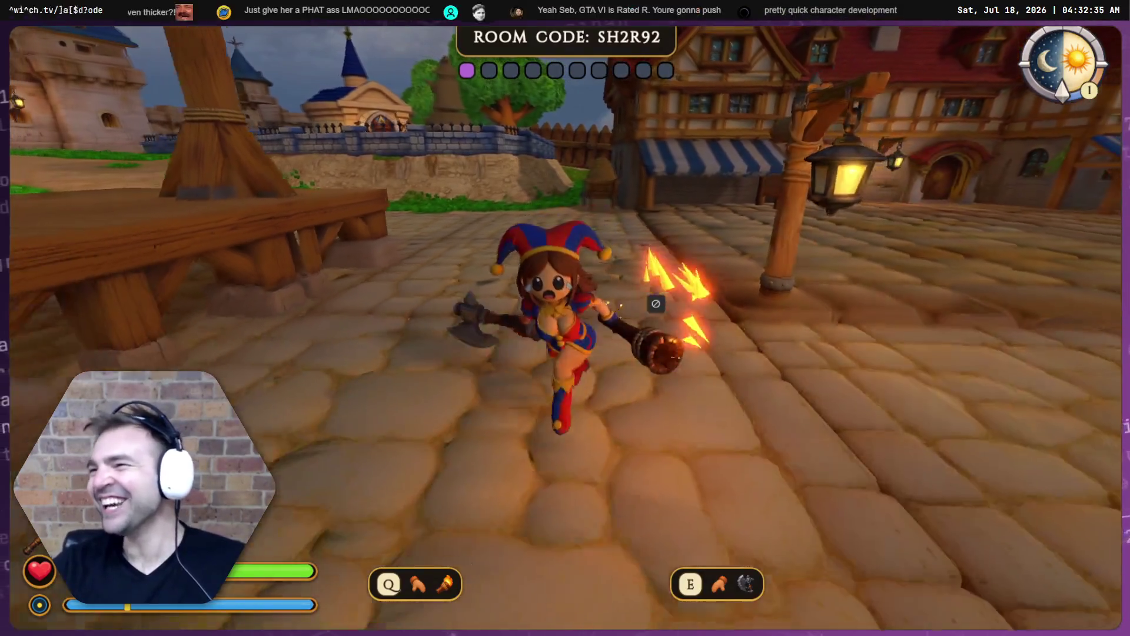
key("w")
key("w")
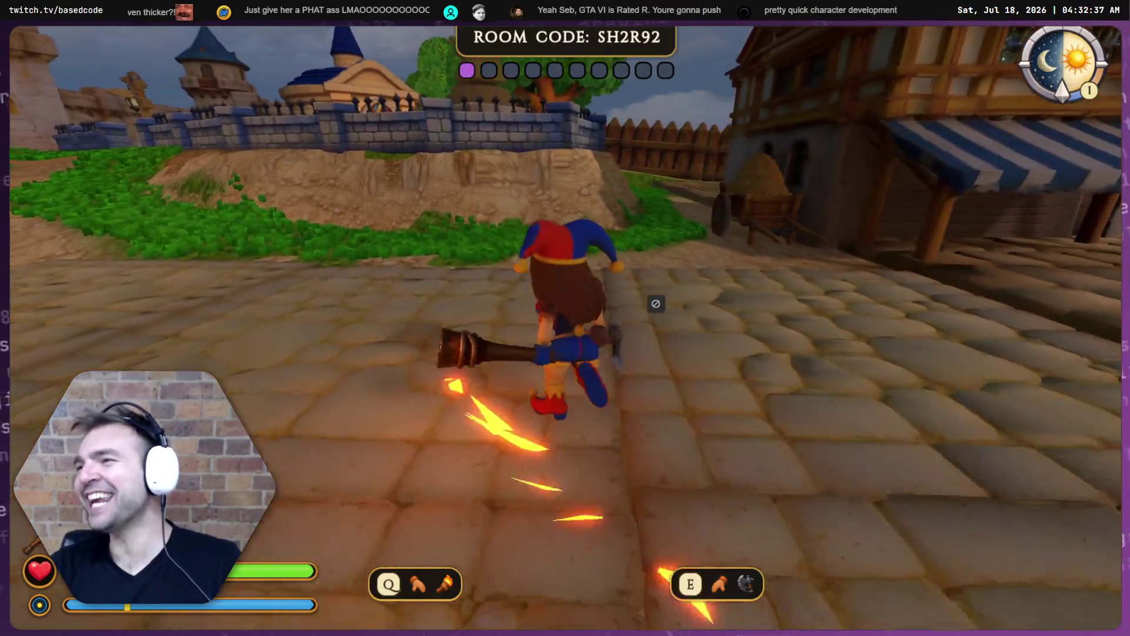
key("s")
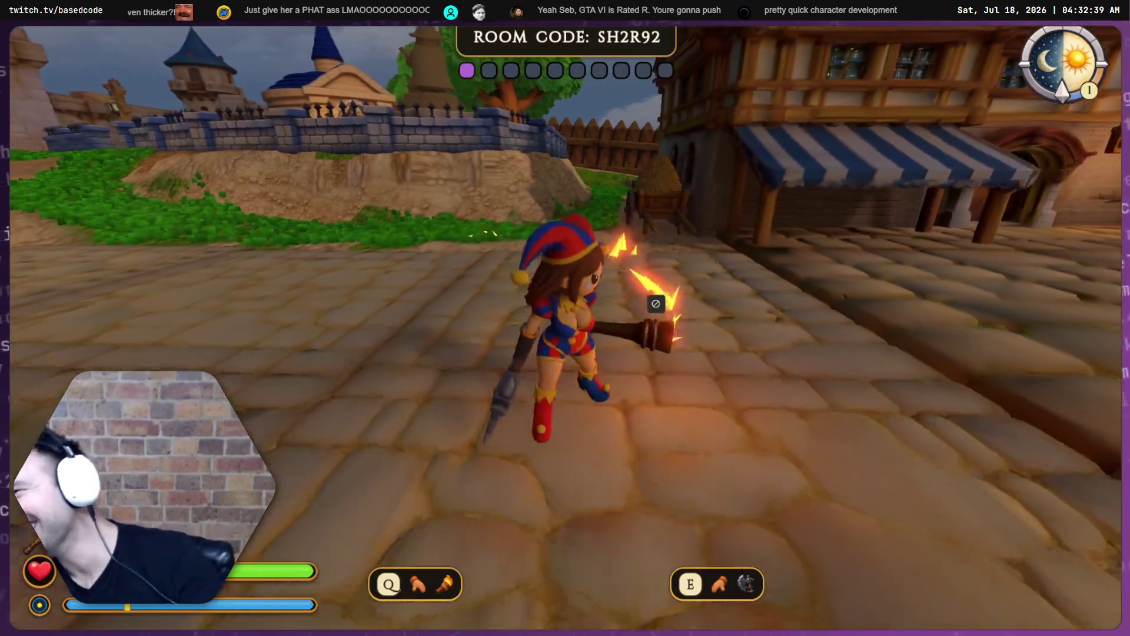
key("s")
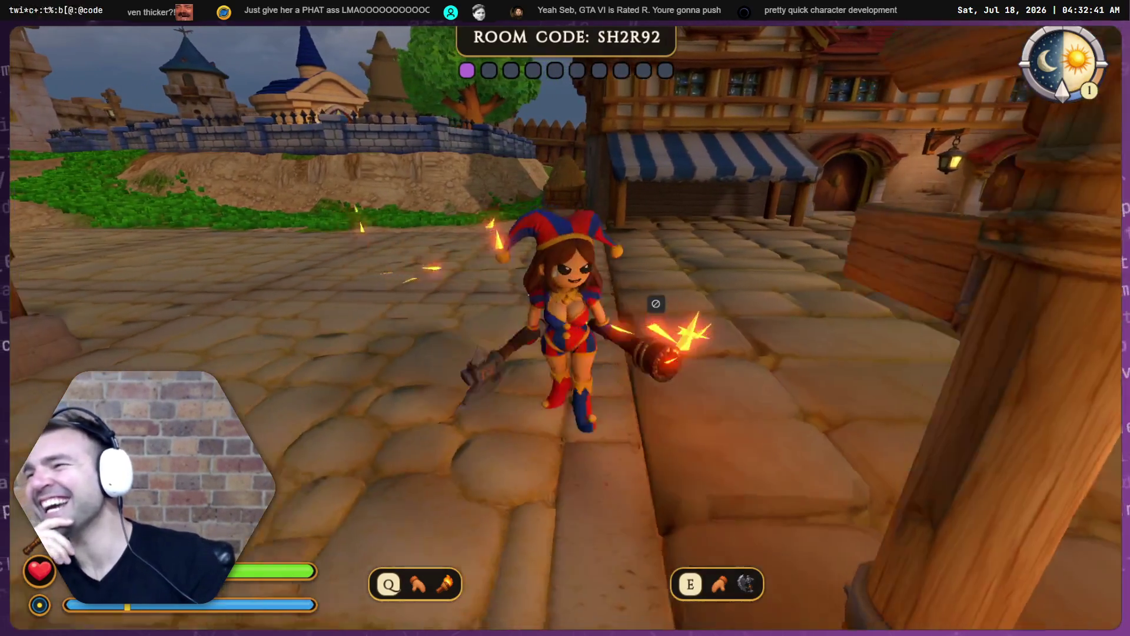
key("s")
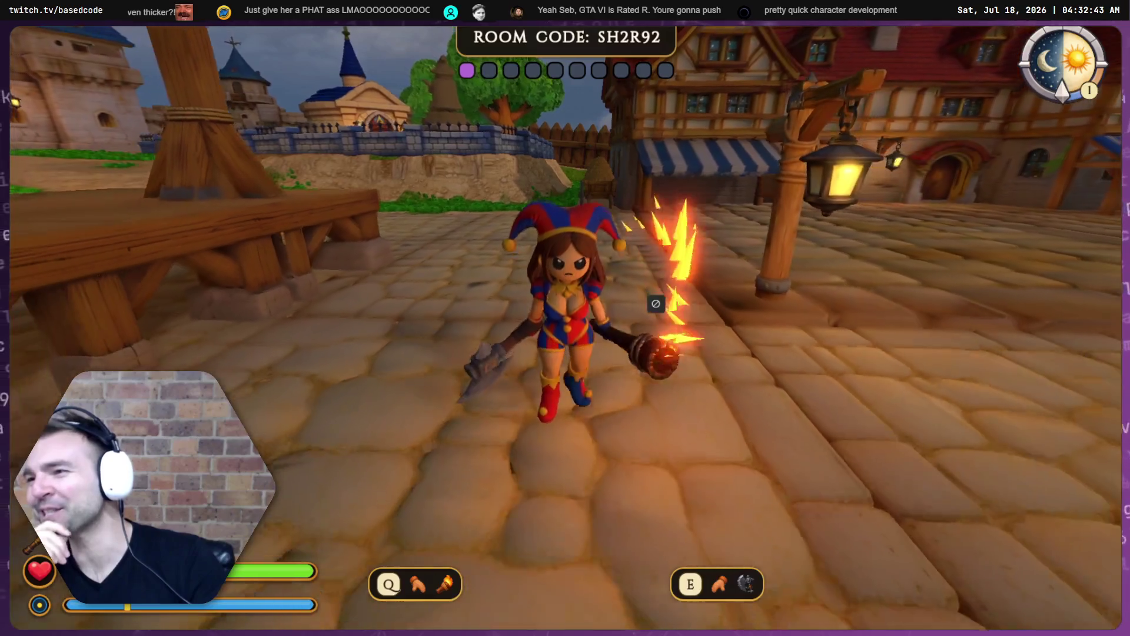
key("w")
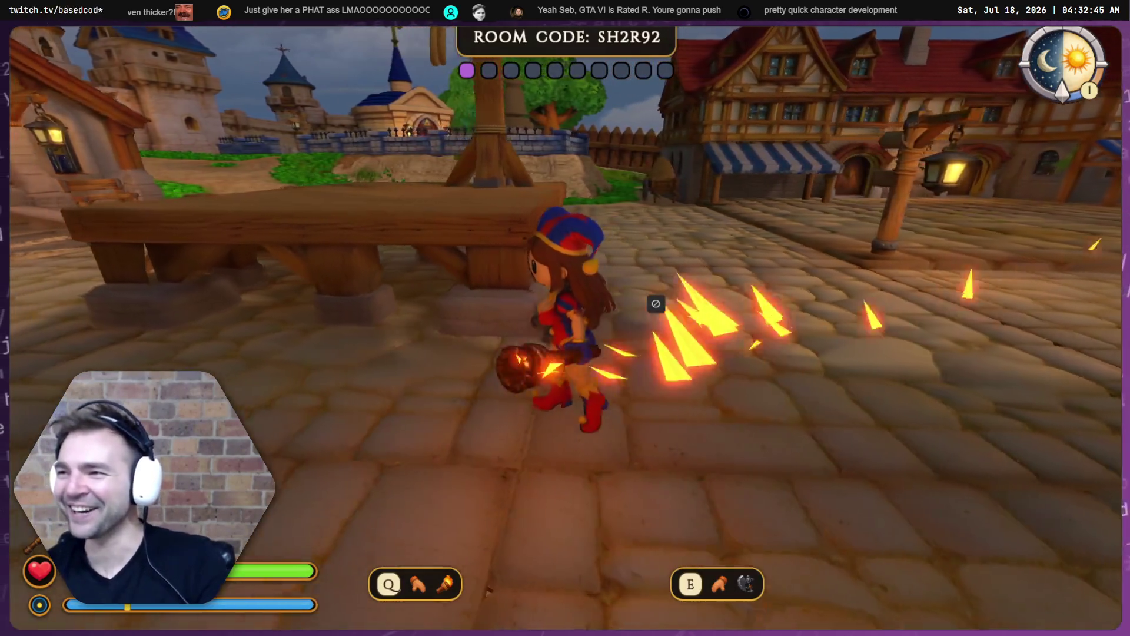
key("s")
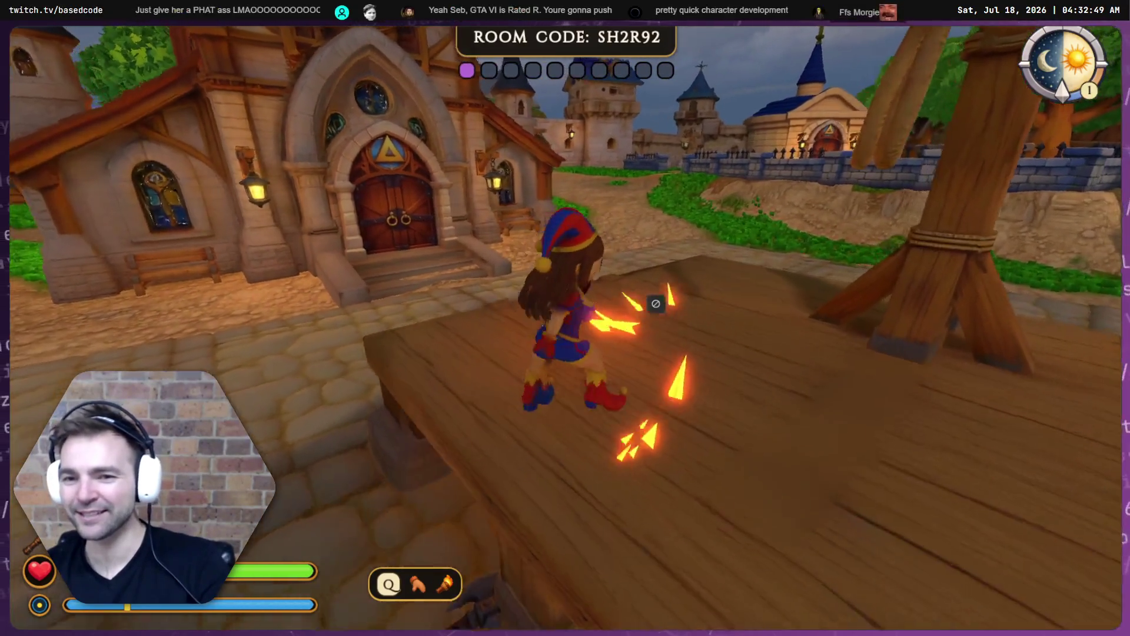
key("w")
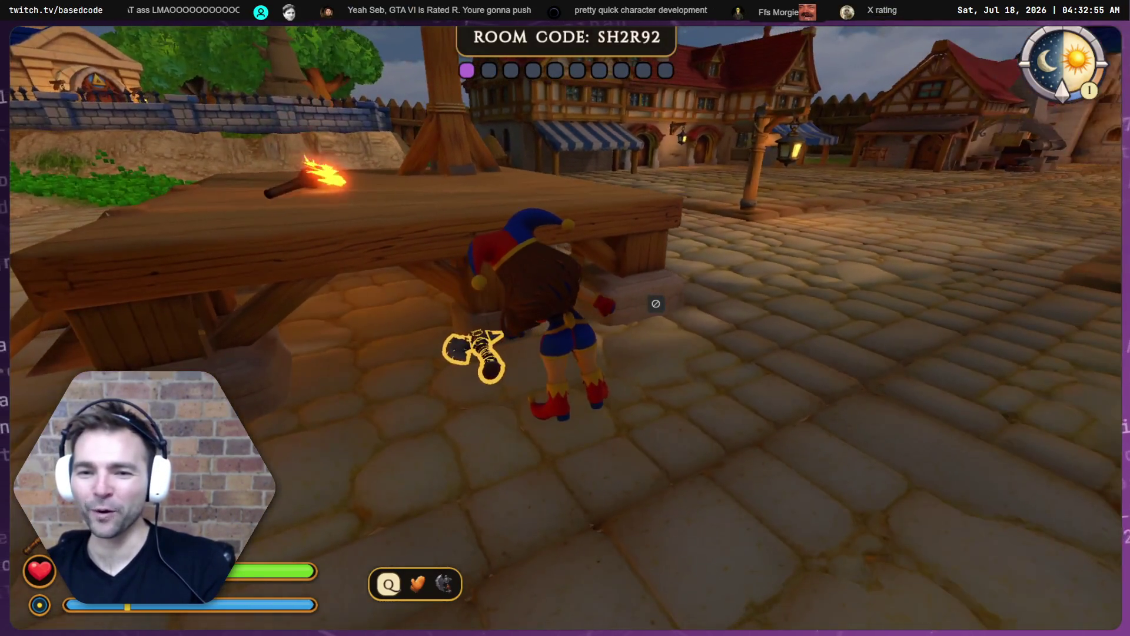
Run into the fenced cornfield to harvest, then back onto the wooden platform by the torch.
key("w")
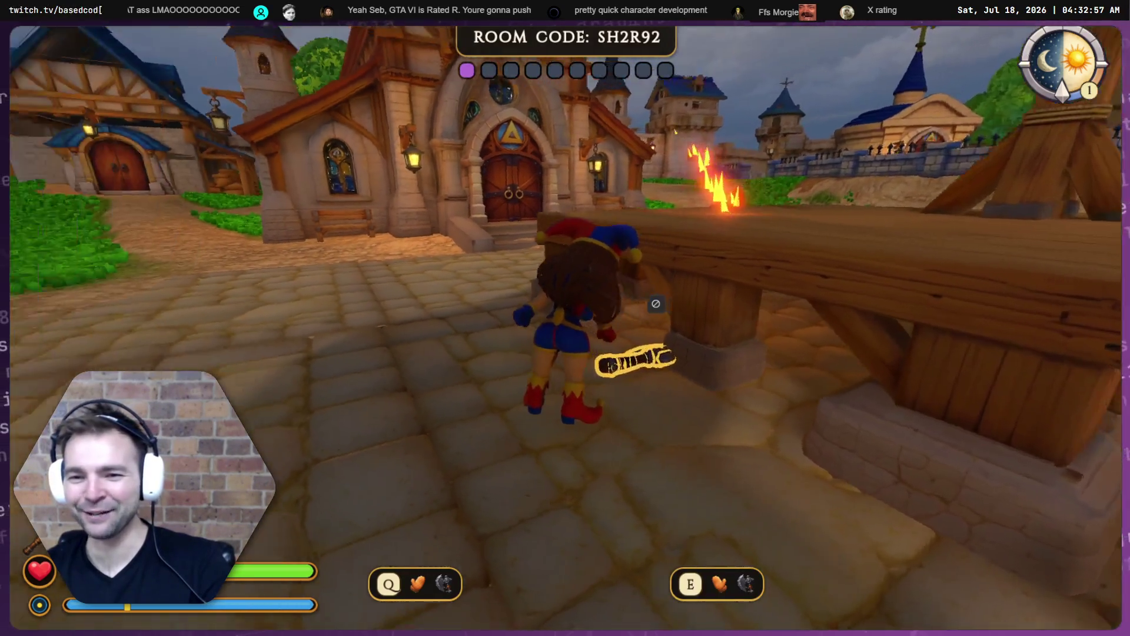
key("w")
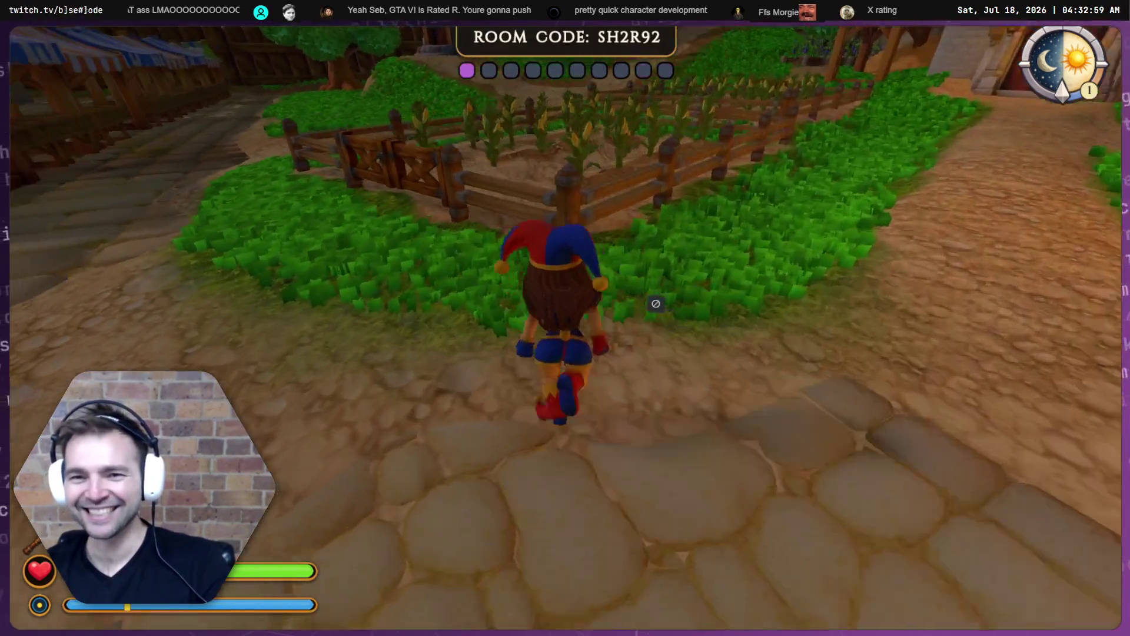
key("w")
key("w")
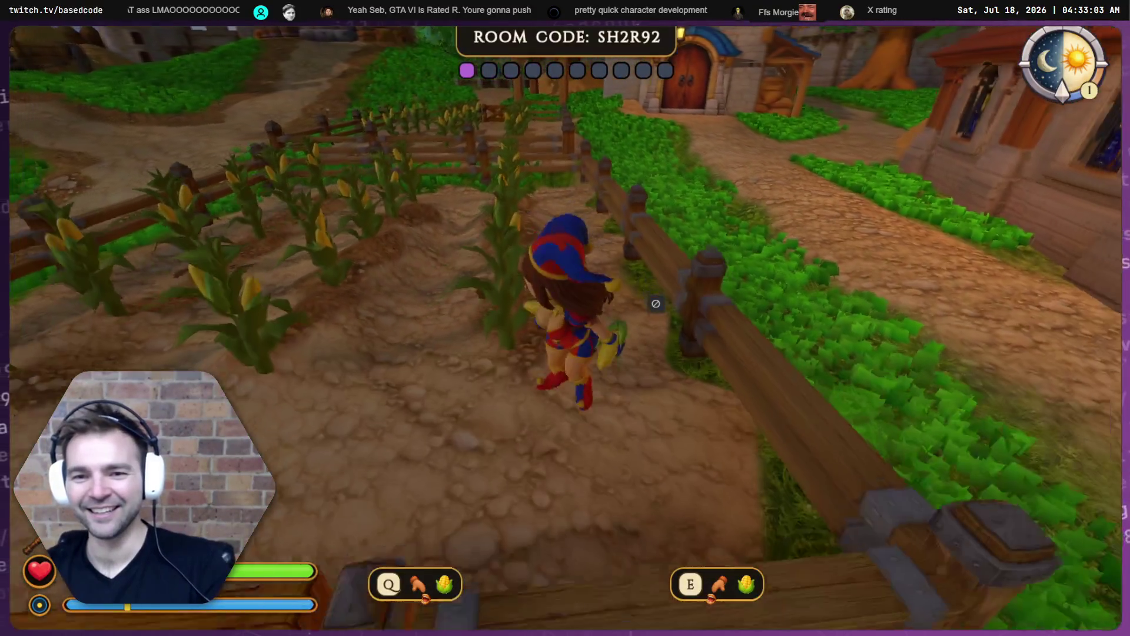
key("s")
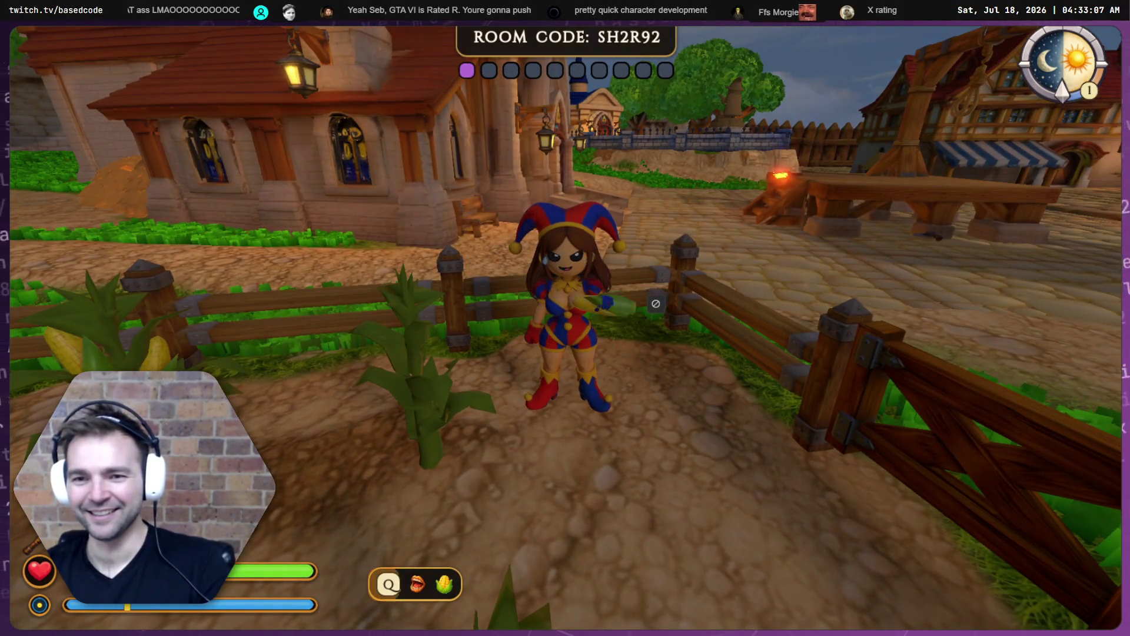
key("w")
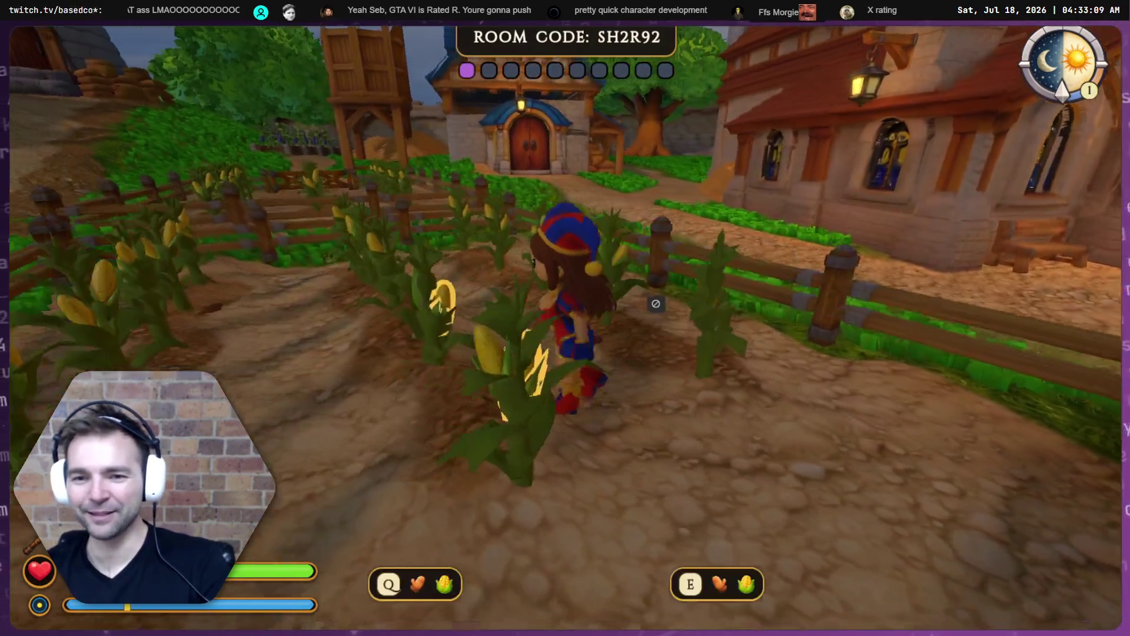
key("w")
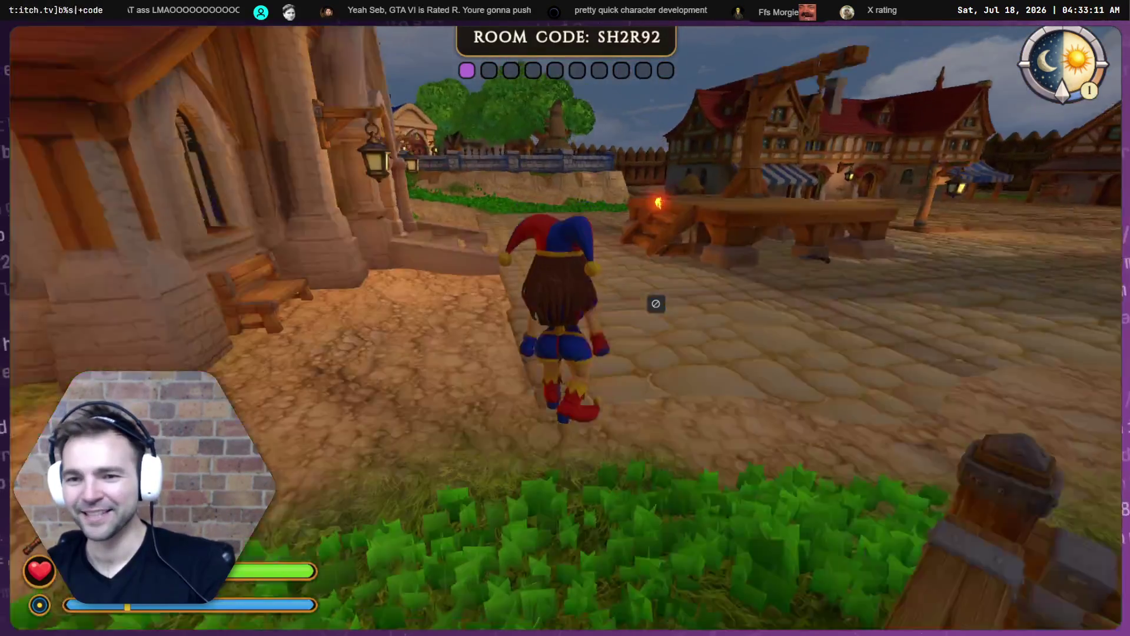
key("w")
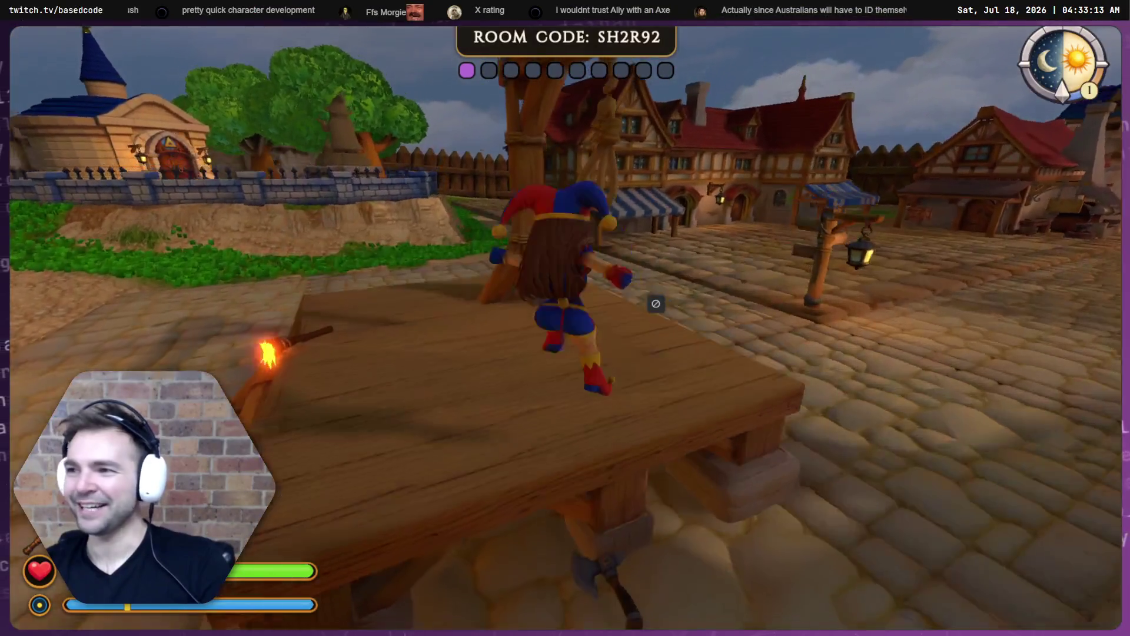
key("w")
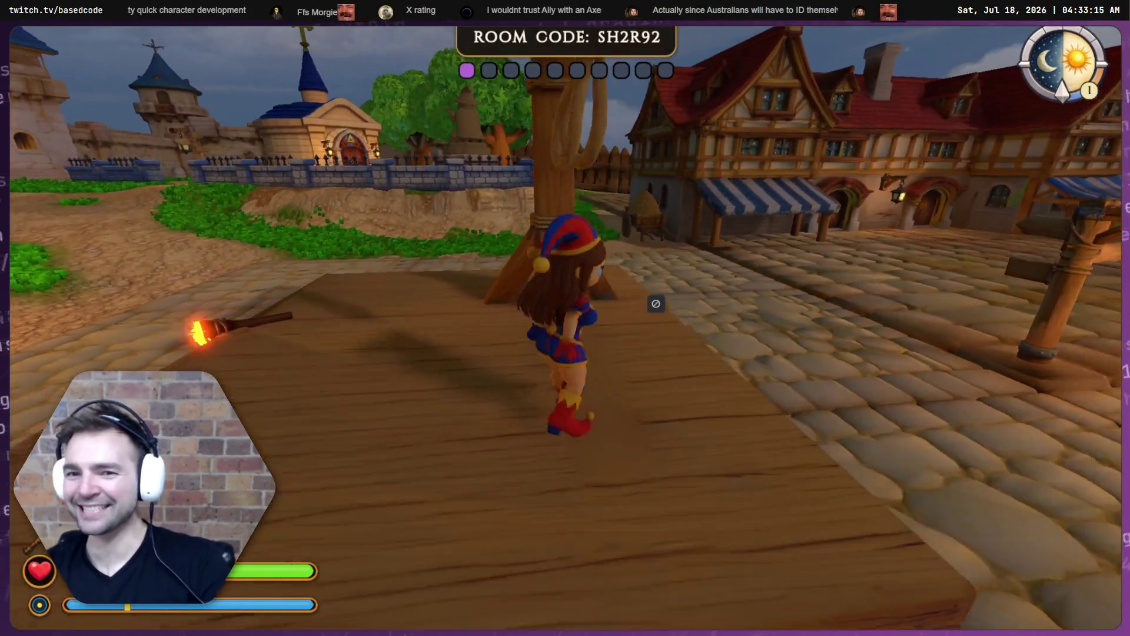
key("a")
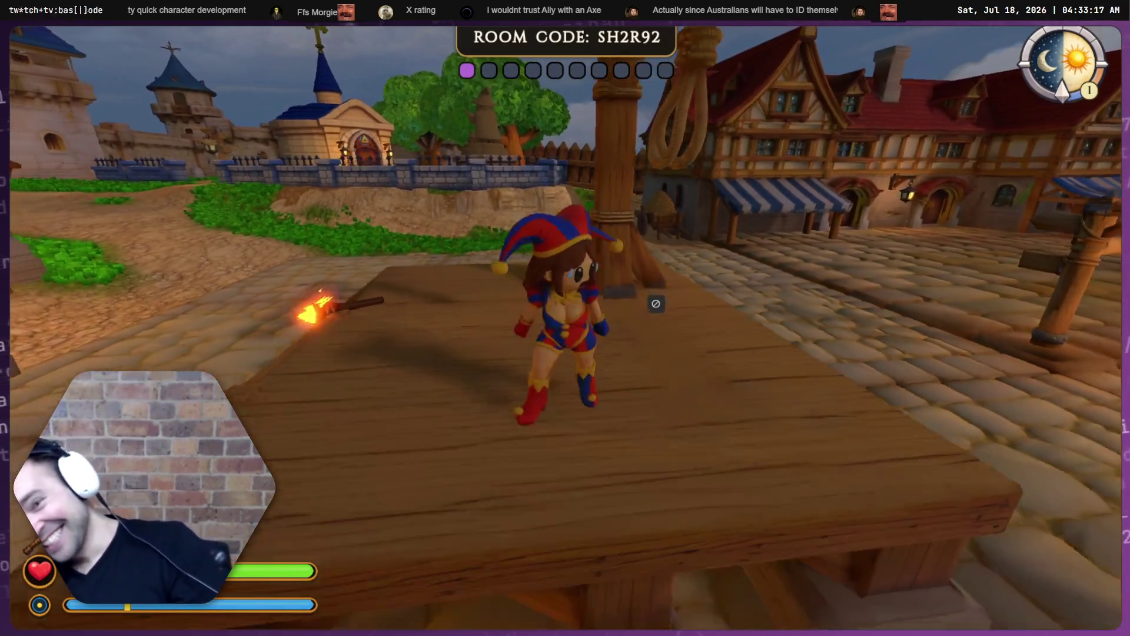
key("a")
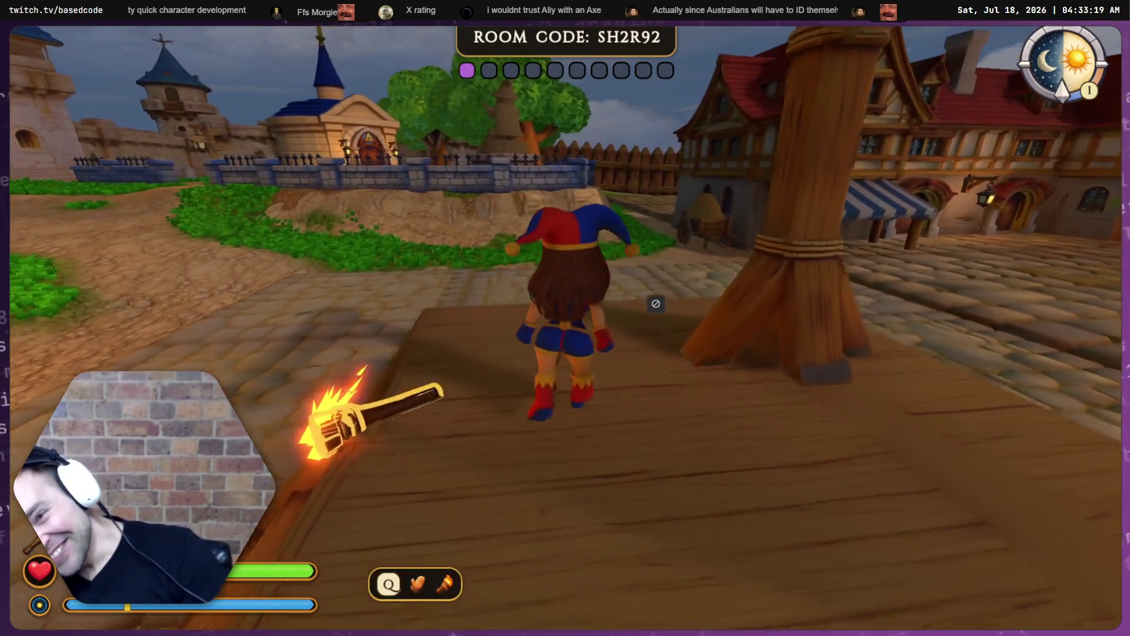
key("d")
Jump on and off the wooden table near the lamp post, then pause with Esc.
key("s")
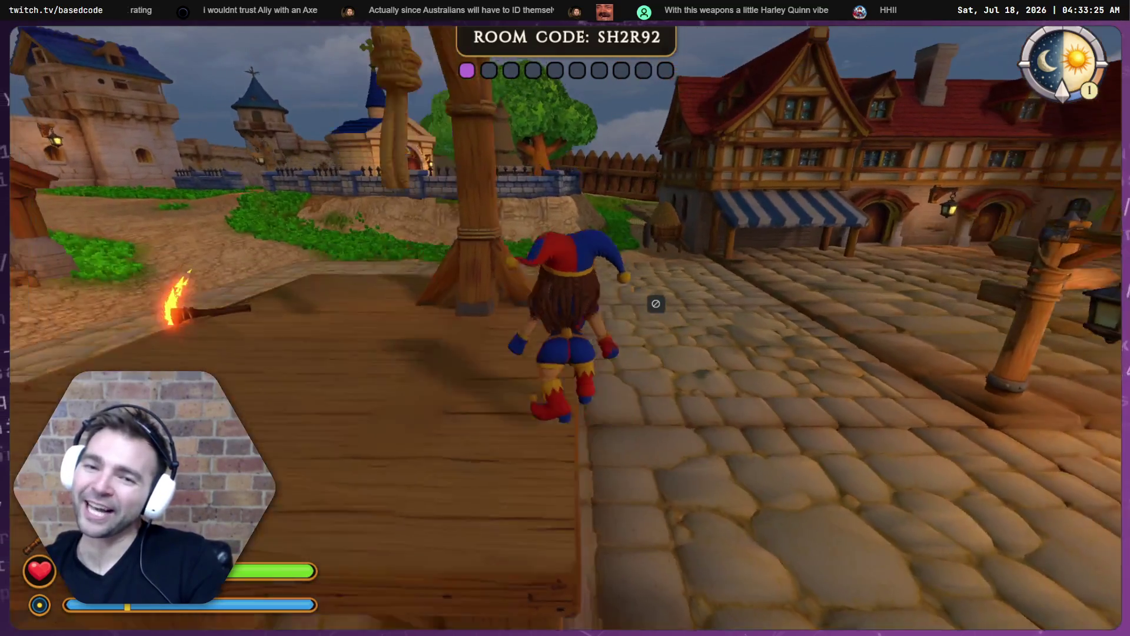
key("space")
key("w")
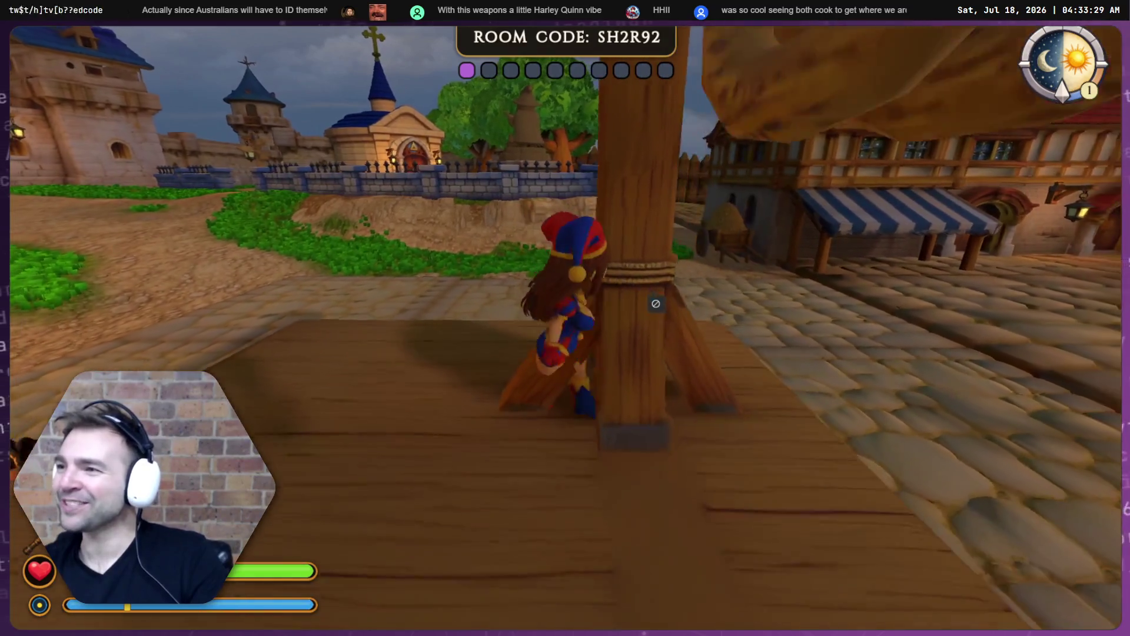
key("d")
key("space")
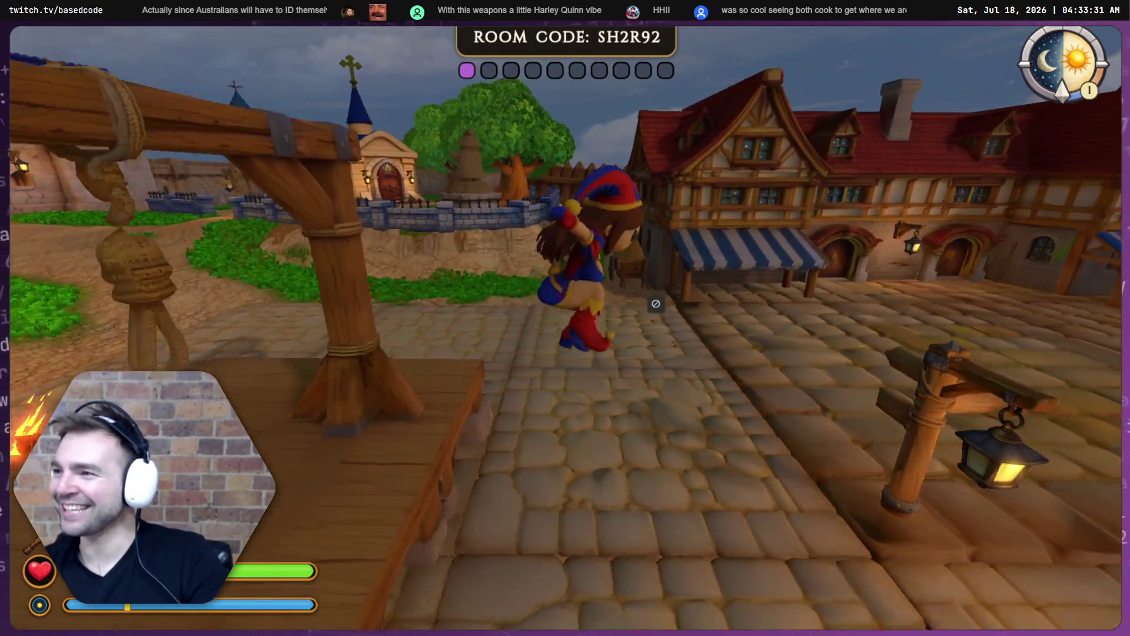
key("d")
key("s")
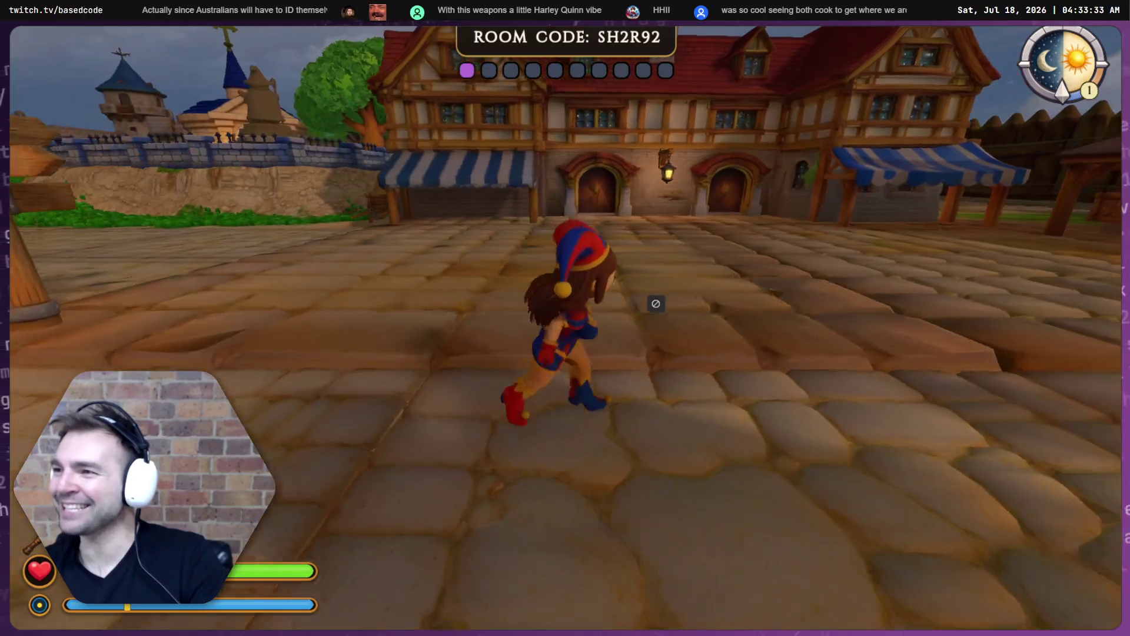
key("a")
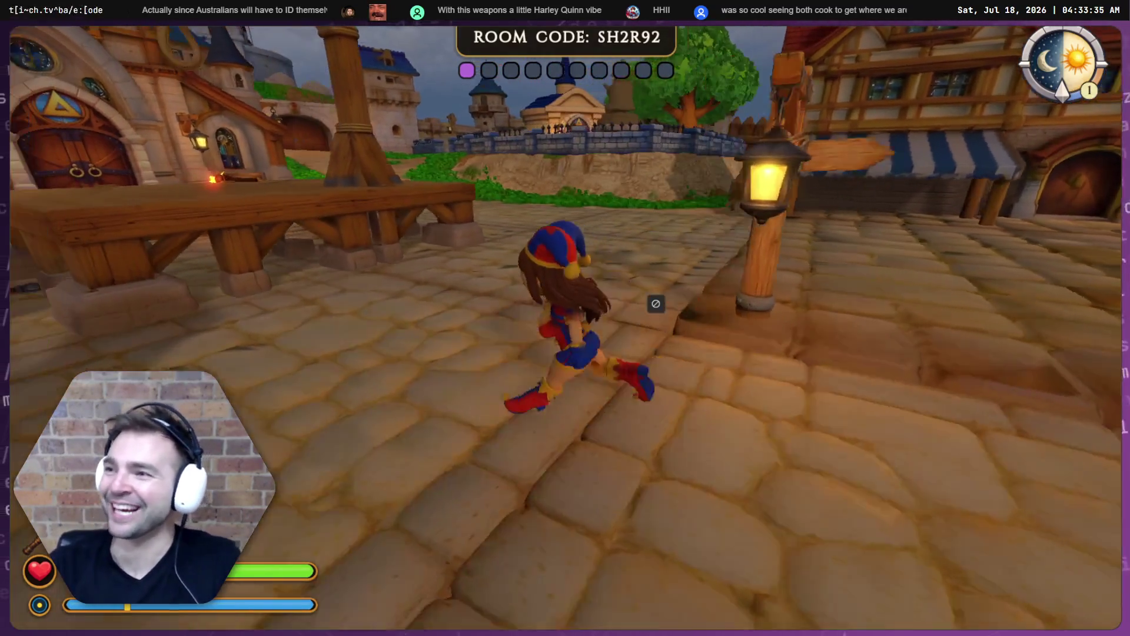
key("space")
key("a")
key("w")
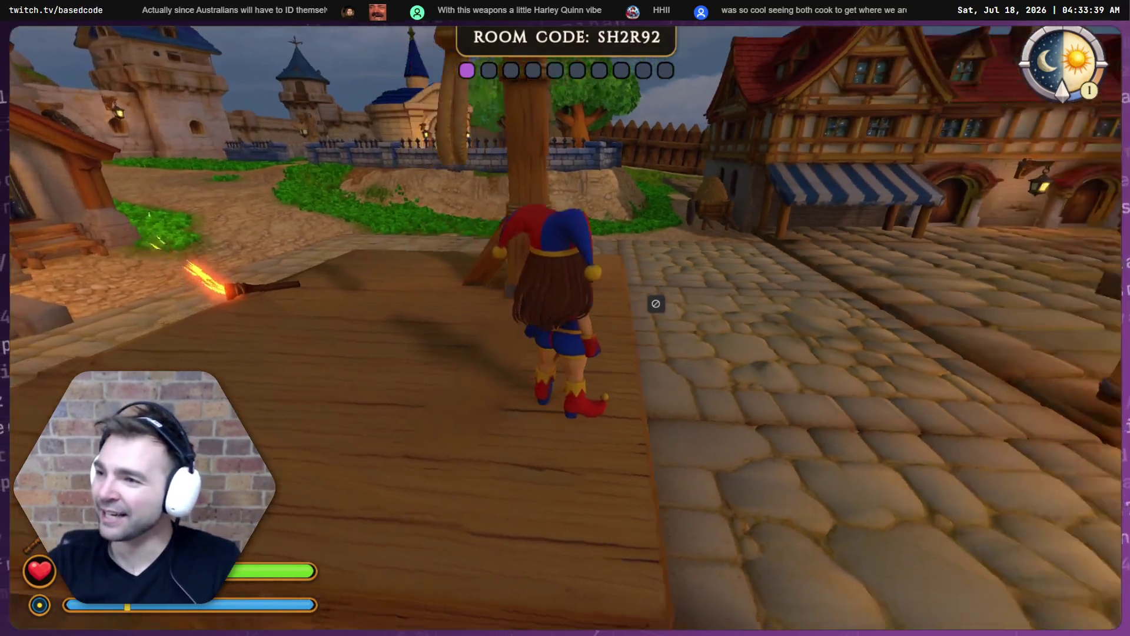
key("Escape")
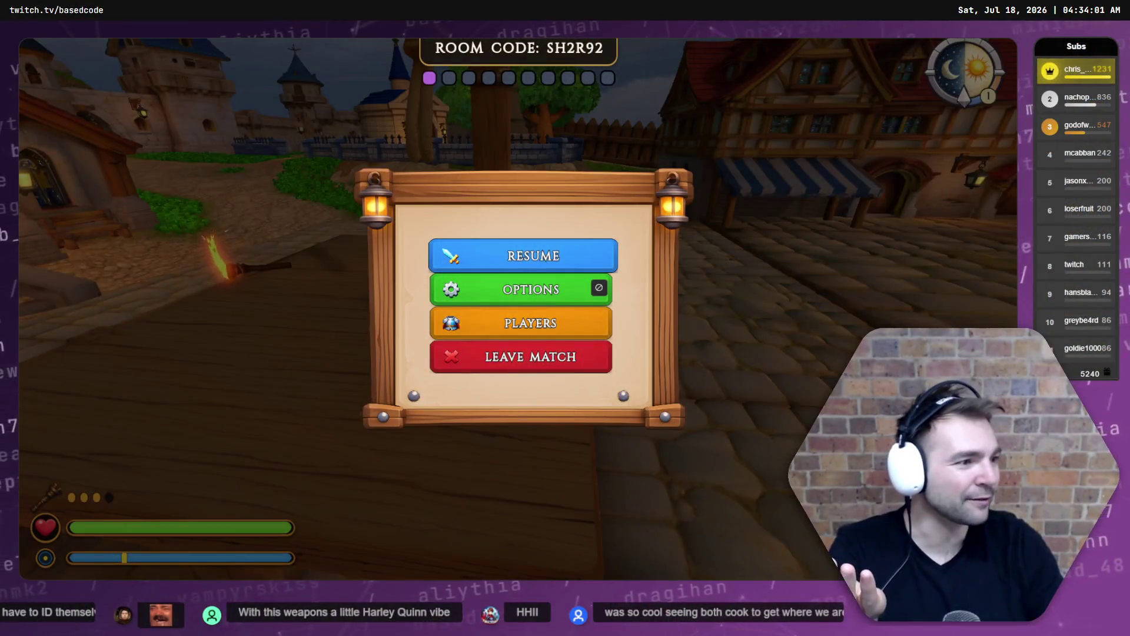
Resume the match and walk the jester back and forth across the platform toward the church.
key("Escape")
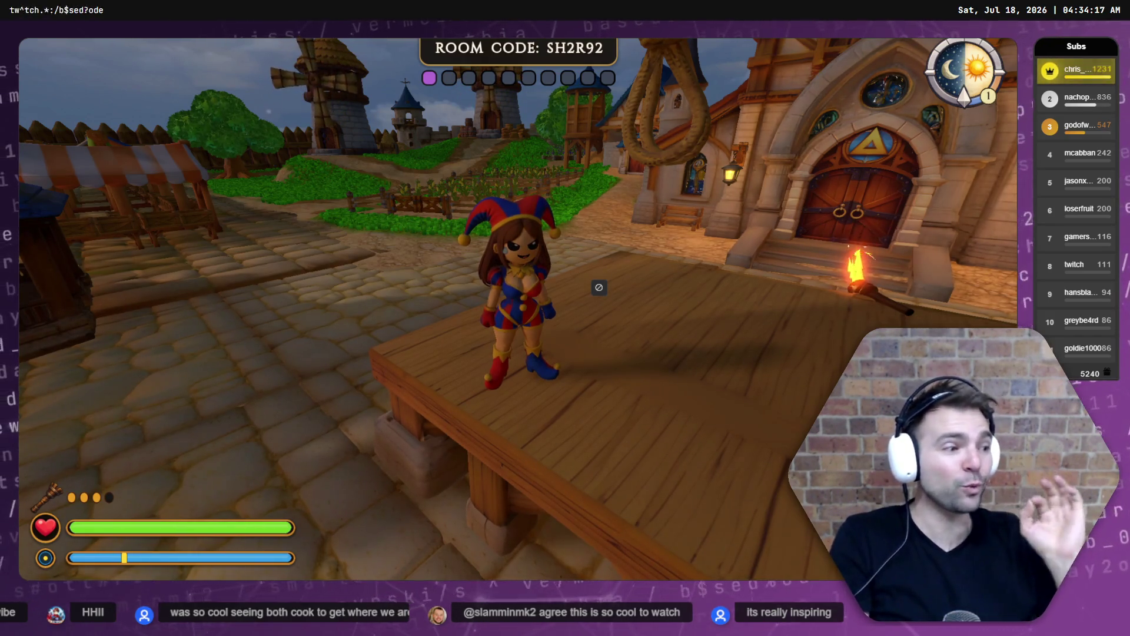
key("w")
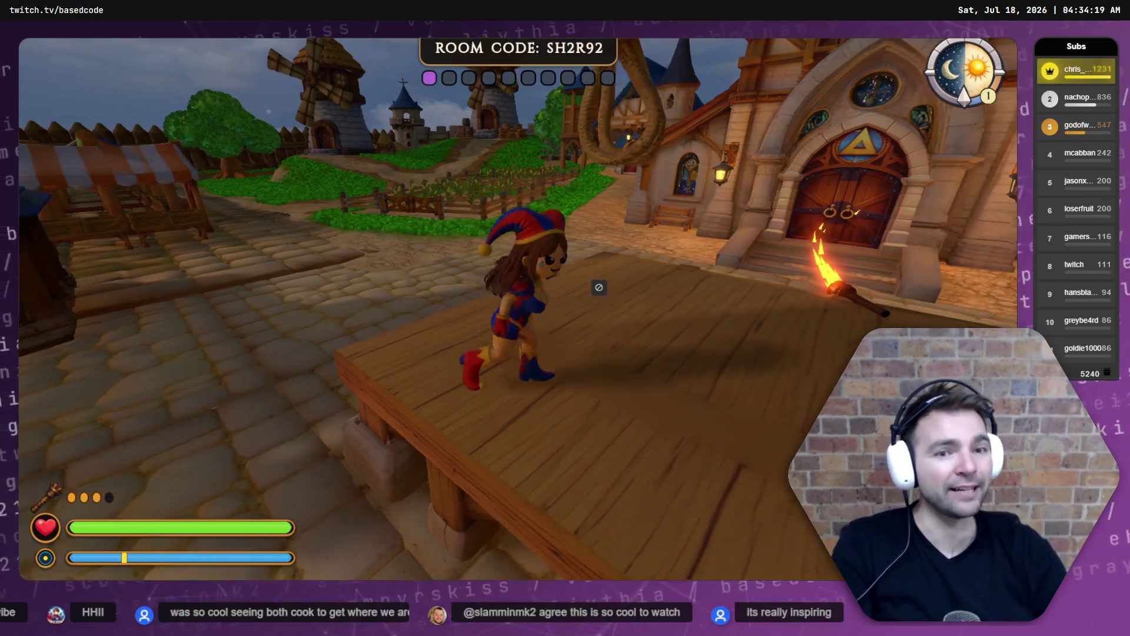
key("s")
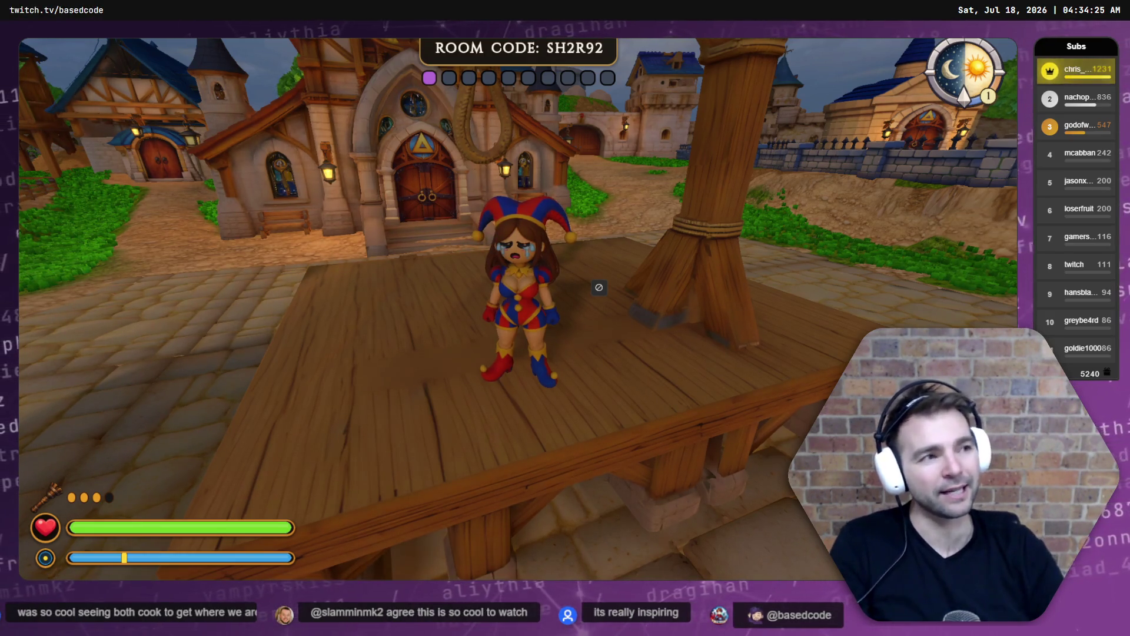
key("w")
key("s")
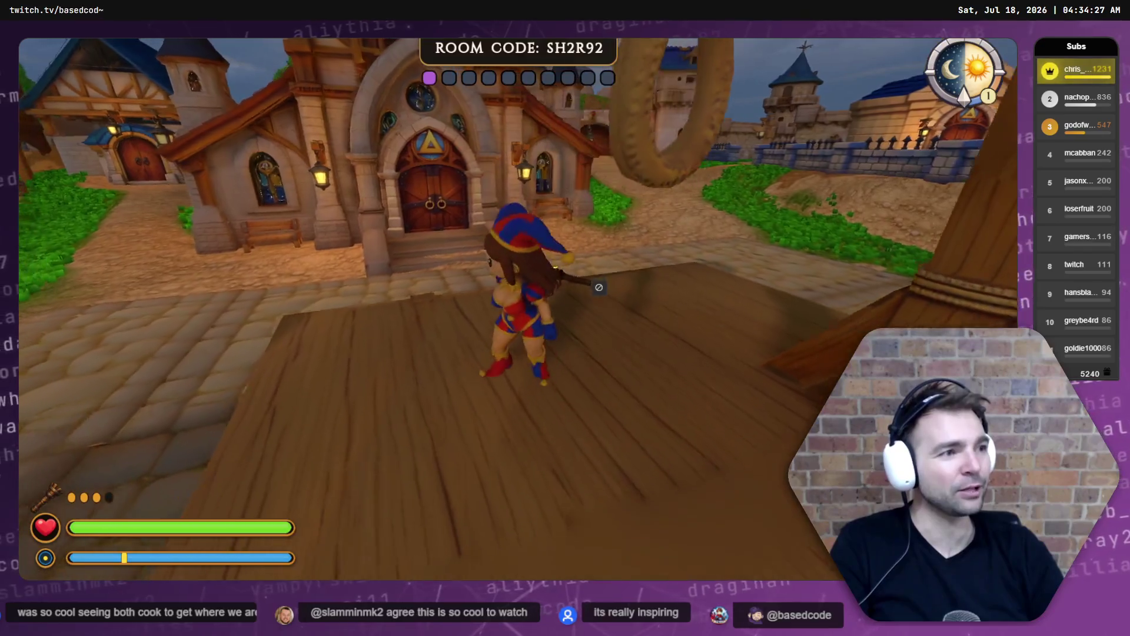
key("w")
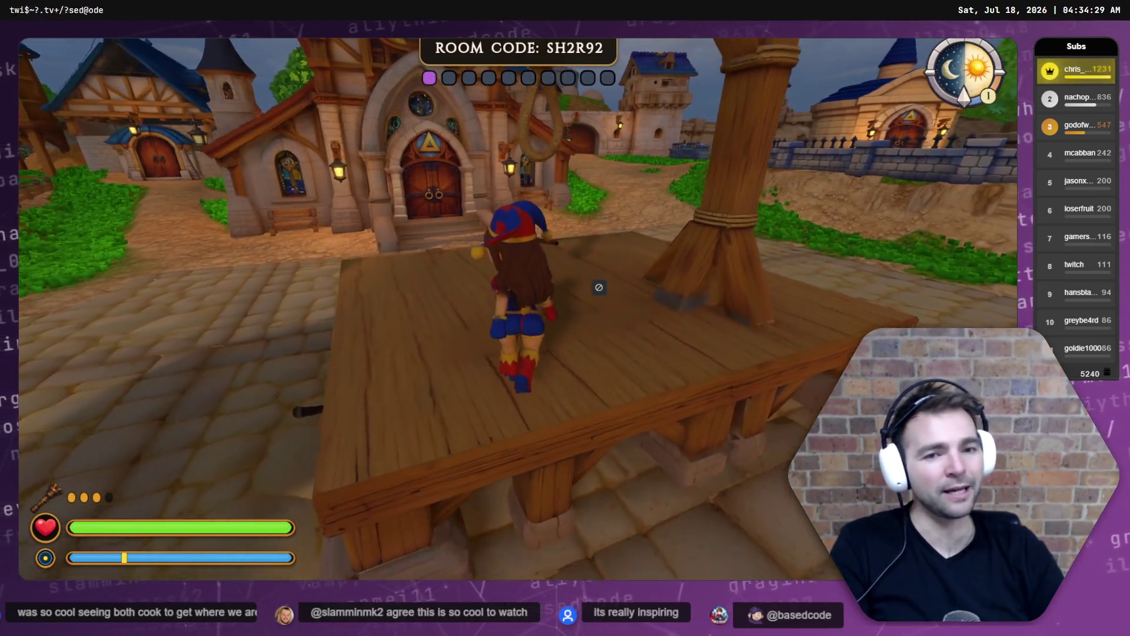
key("a")
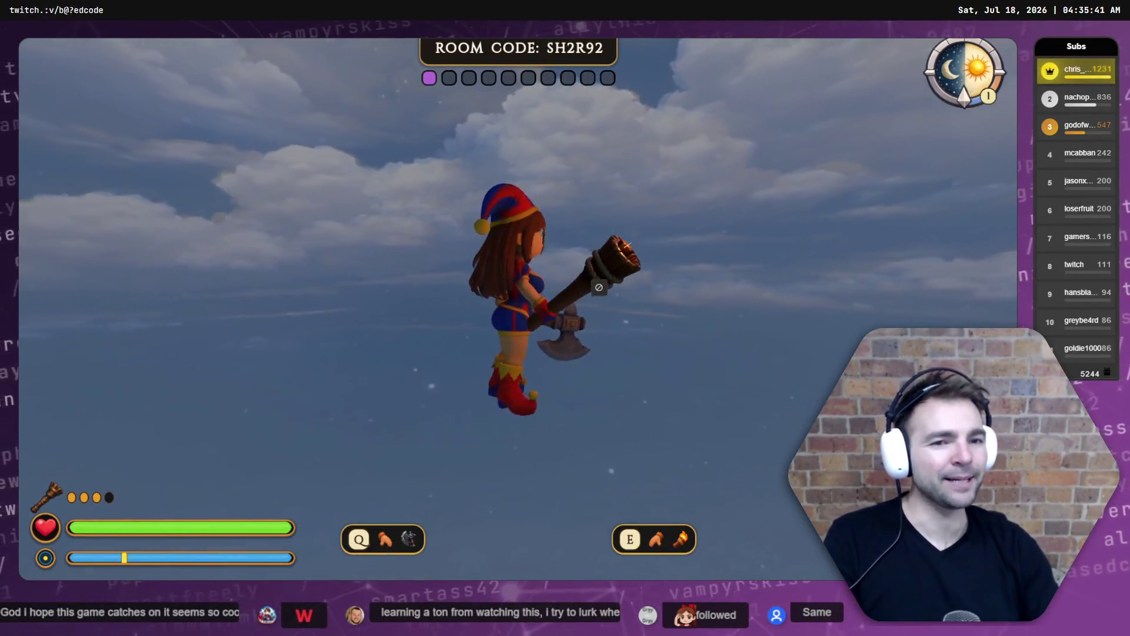
Pause the game and leave the match to return to NotMonsters' main menu.
key("Escape")
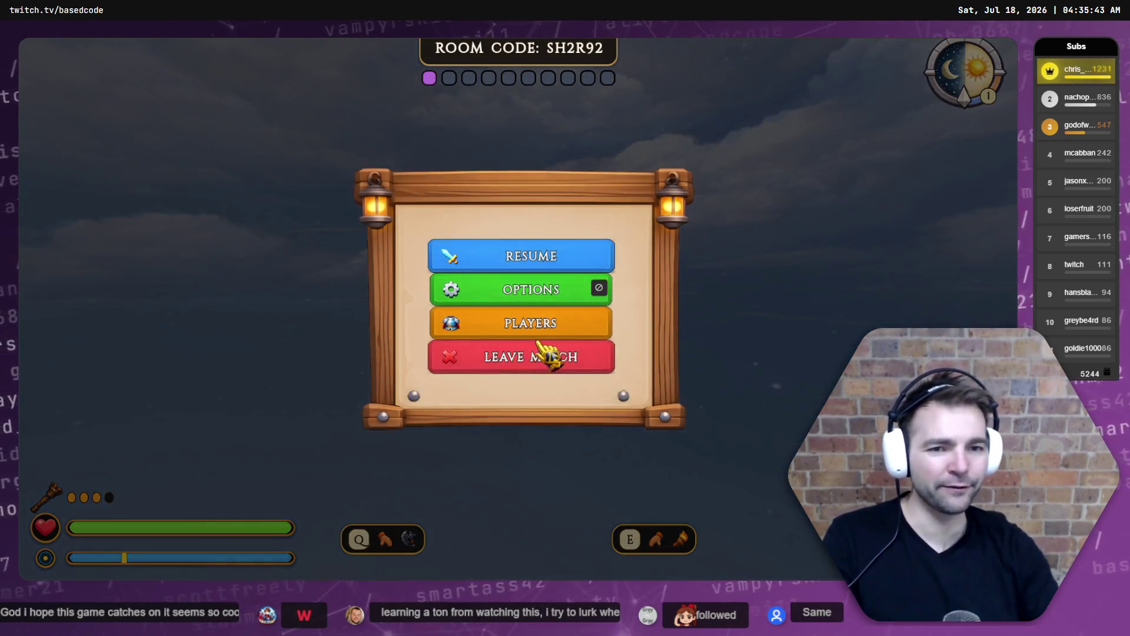
left_click(537, 353)
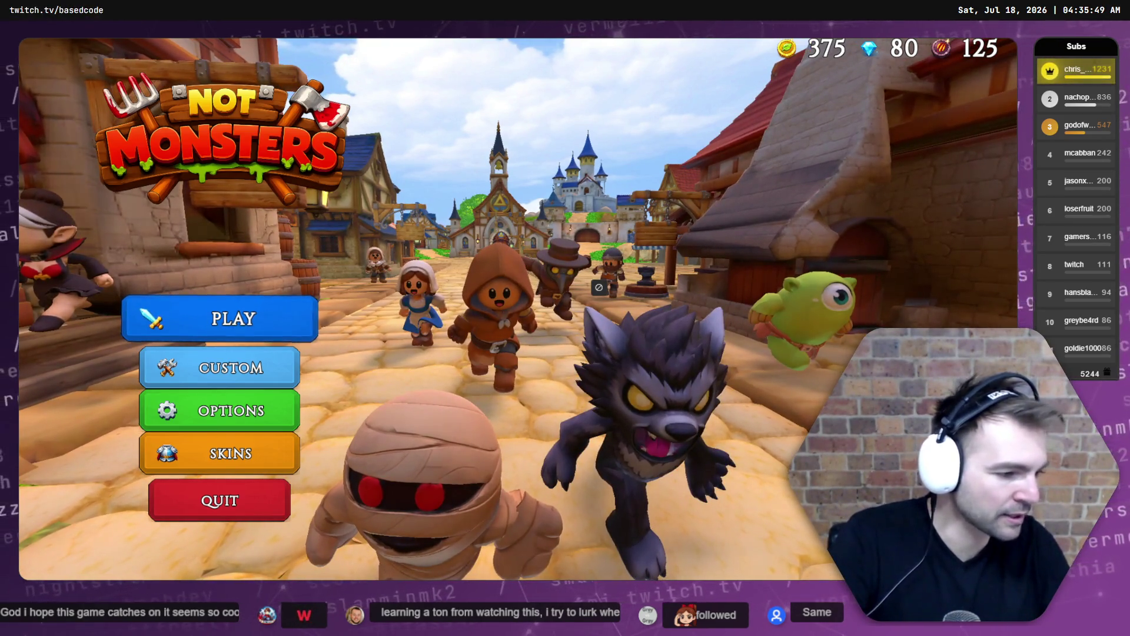
key("alt+Tab")
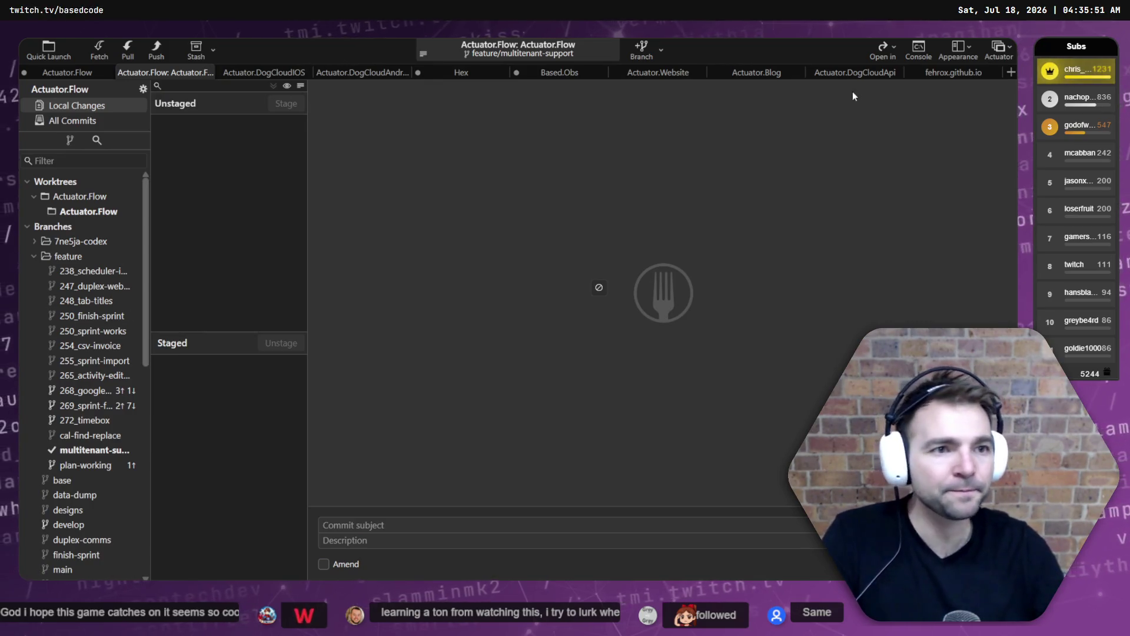
Switch Fork to the Based workspace, then start a custom match in NotMonsters.
left_click(999, 50)
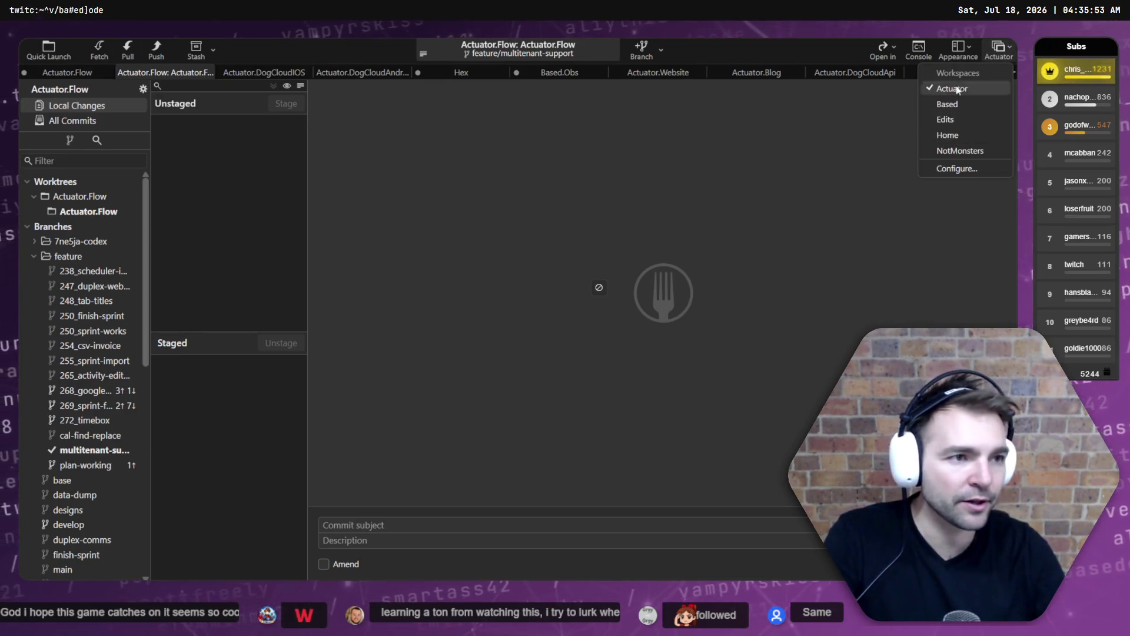
left_click(955, 107)
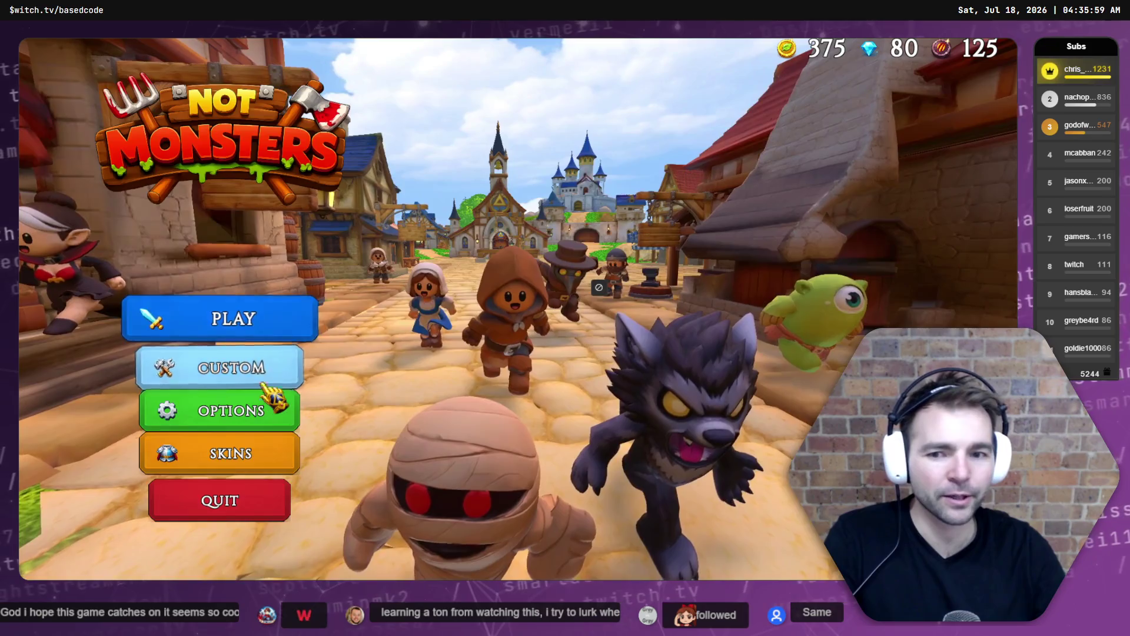
left_click(275, 368)
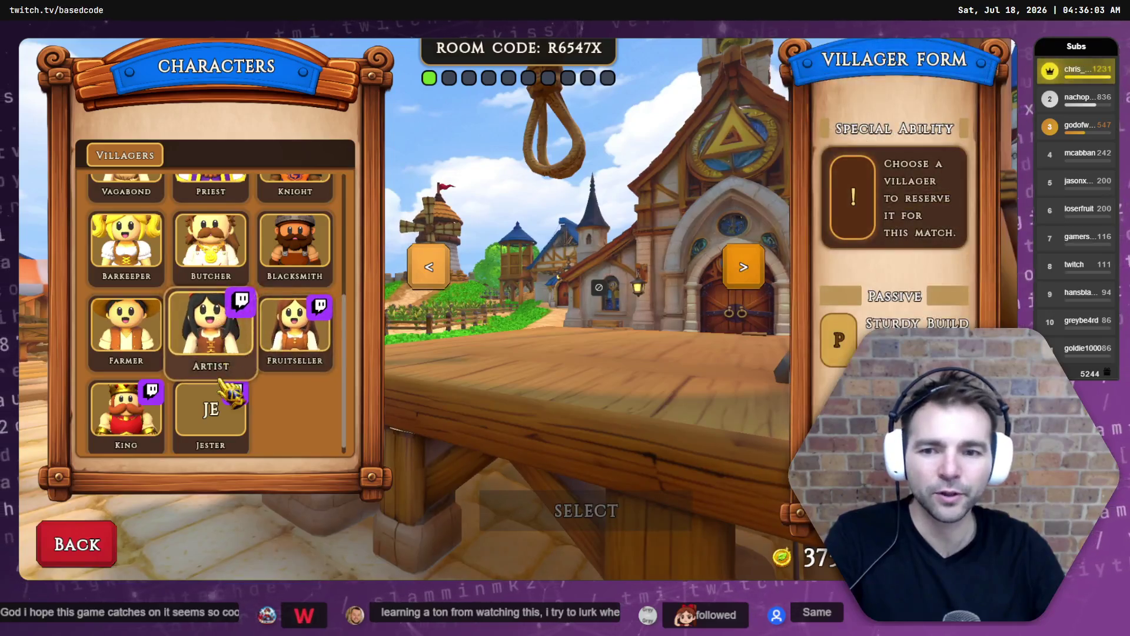
Pick the Jester as the villager and snip the area around her preview.
left_click(207, 406)
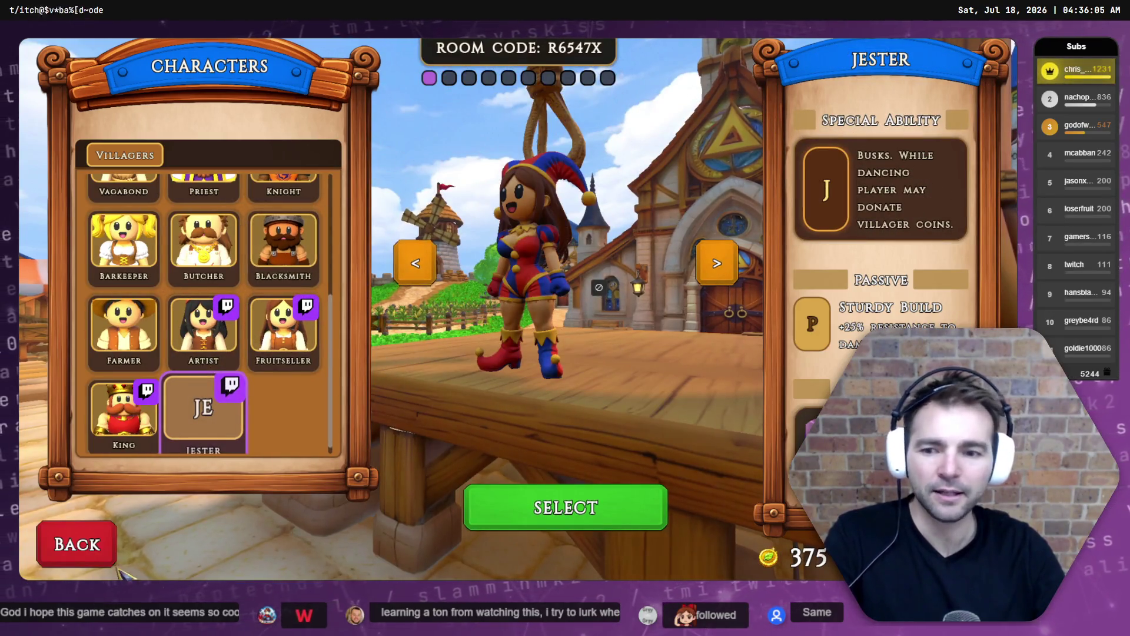
key("Print")
mouse_move(321, 67)
left_mouse_down()
mouse_move(645, 449)
mouse_move(754, 537)
left_mouse_up()
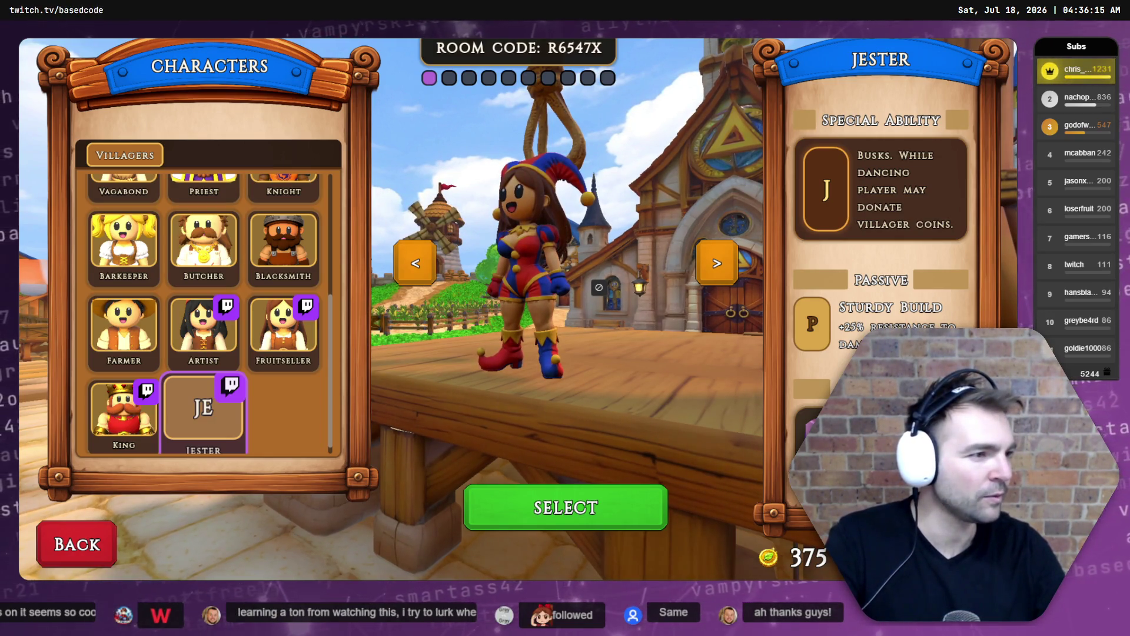
Reframe the Jester preview snip, cancel it, and enter the match as the Jester.
key("super+shift+s")
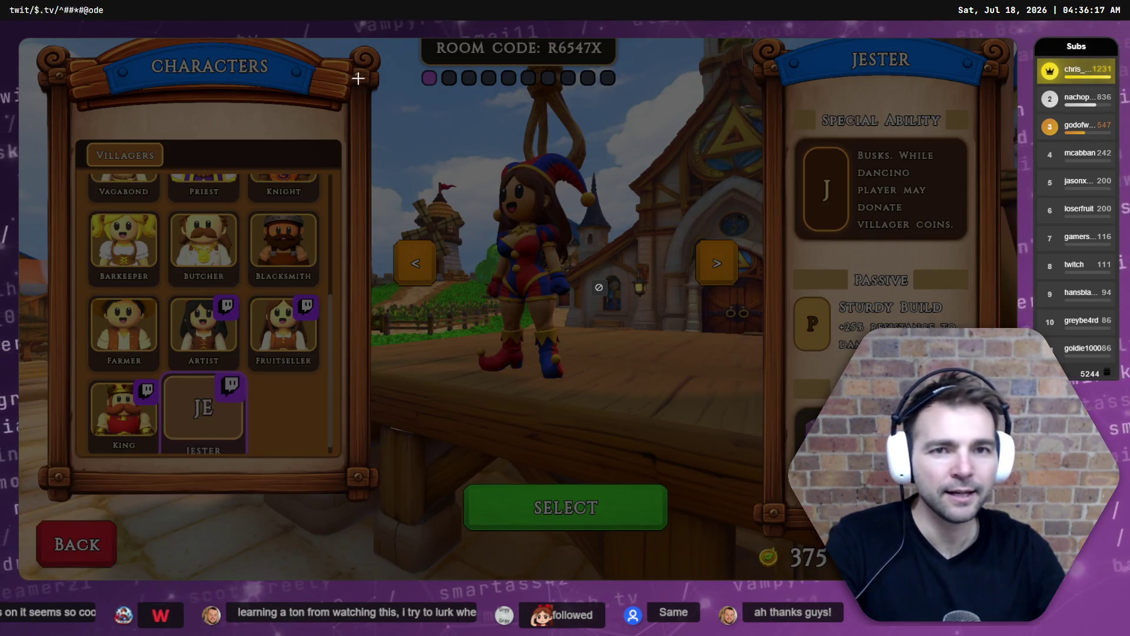
mouse_move(356, 66)
left_mouse_down()
mouse_move(762, 433)
mouse_move(729, 462)
mouse_move(746, 470)
left_mouse_up()
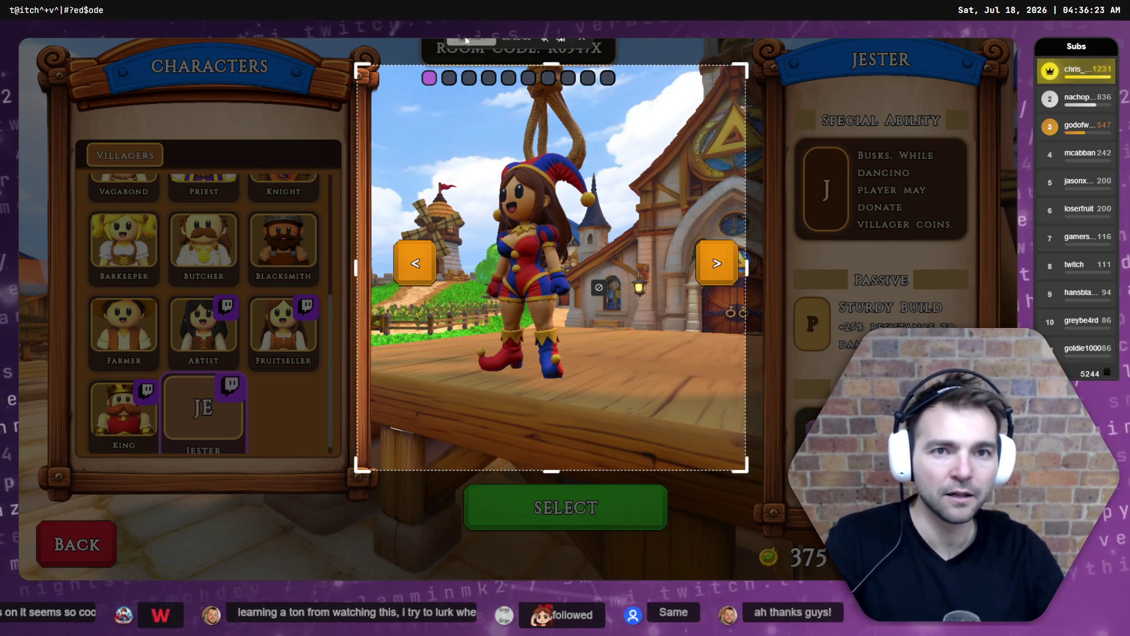
key("Escape")
left_click(568, 509)
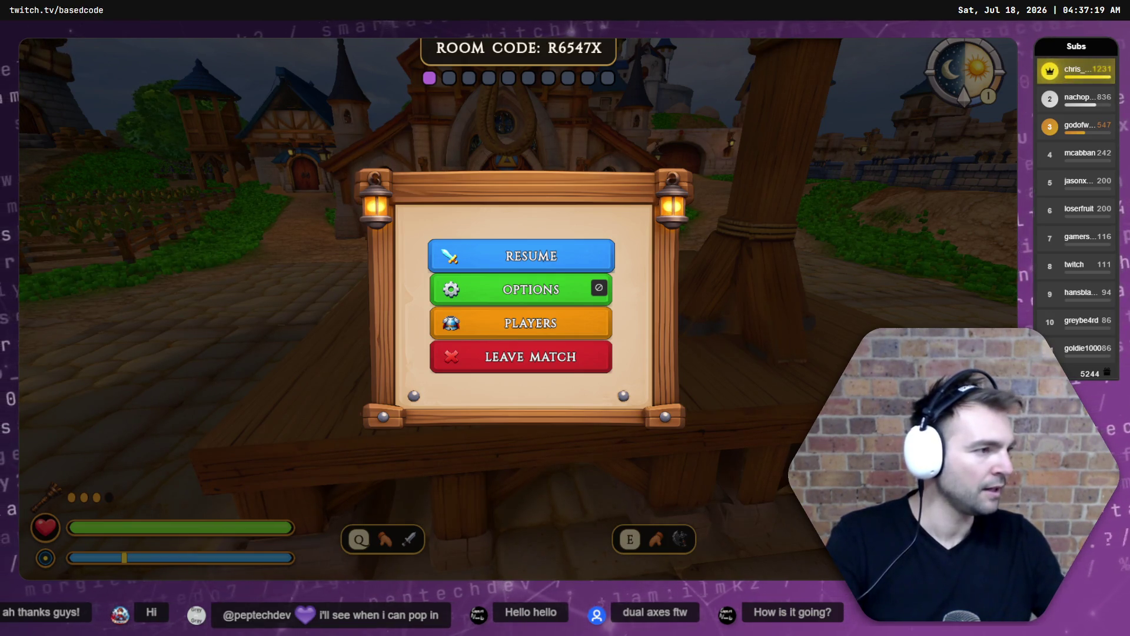
key("super+e")
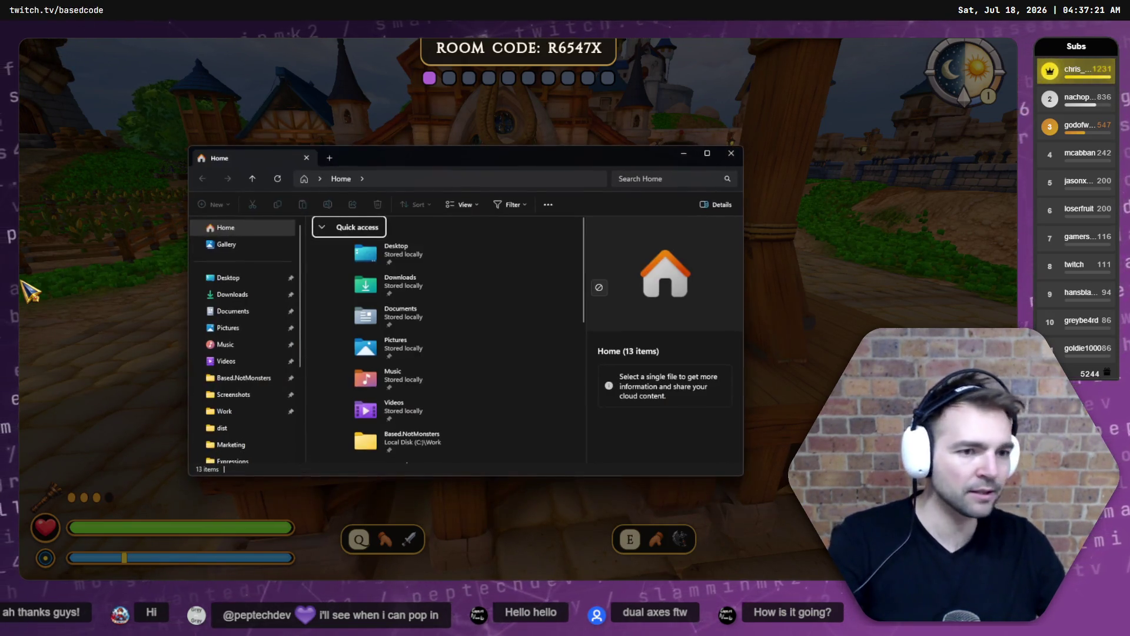
Browse the Screenshots folder, go up to Pictures, and move the File Explorer window aside.
left_click(247, 395)
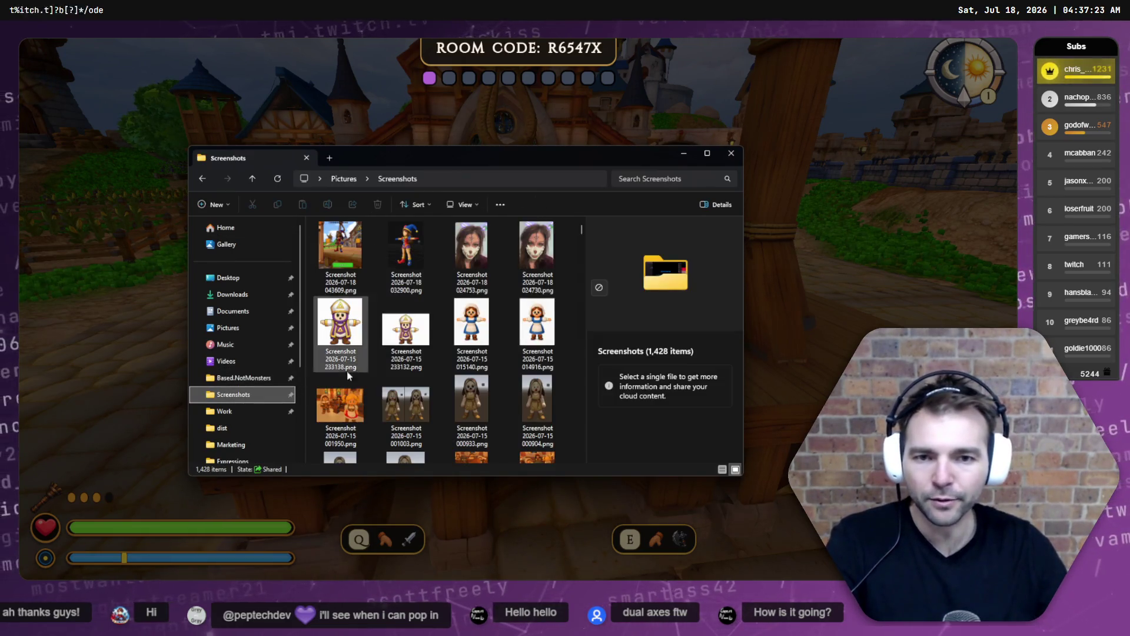
left_click(344, 178)
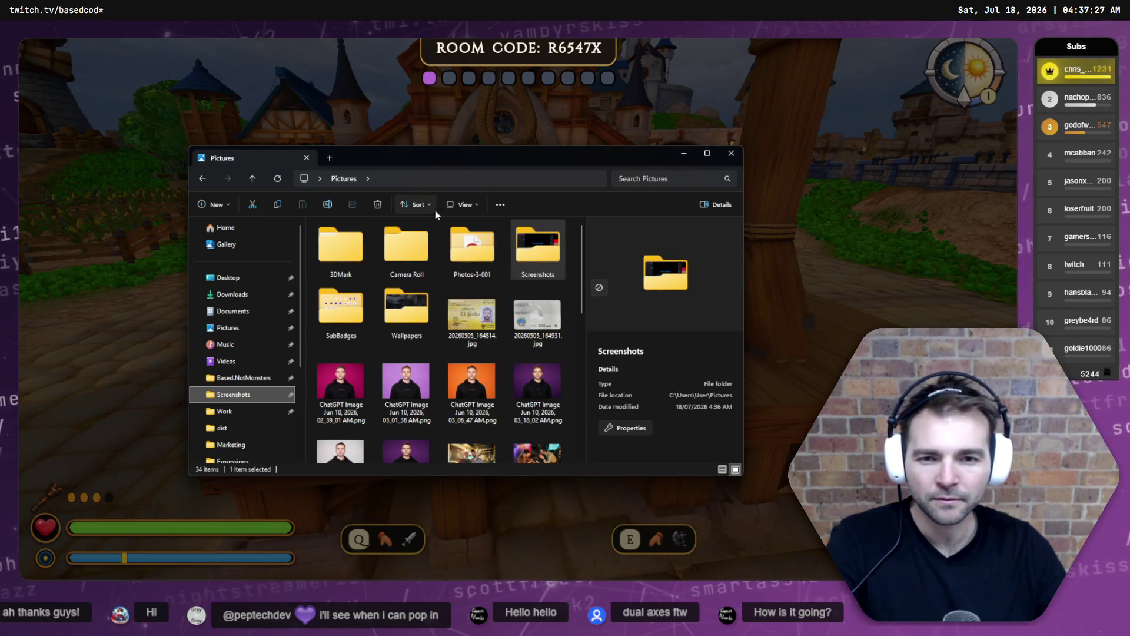
left_click_drag(506, 160, 1122, 185)
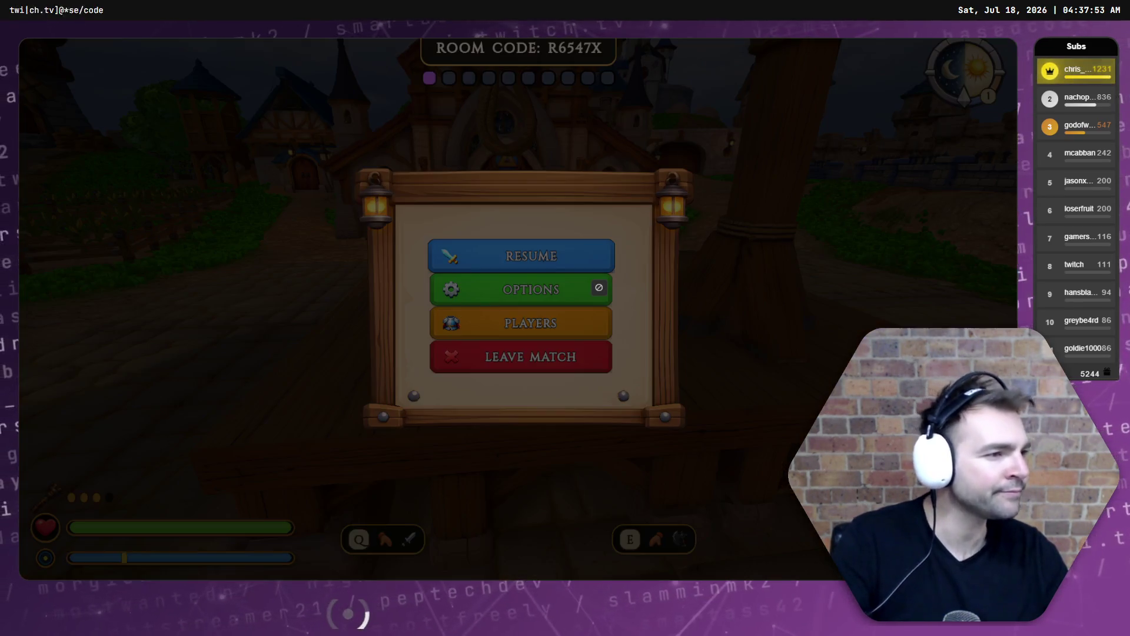
Snip the pause menu, resume briefly to show the jester's sword and axe, then pause again.
mouse_move(337, 121)
left_mouse_down()
mouse_move(699, 498)
mouse_move(751, 495)
left_mouse_up()
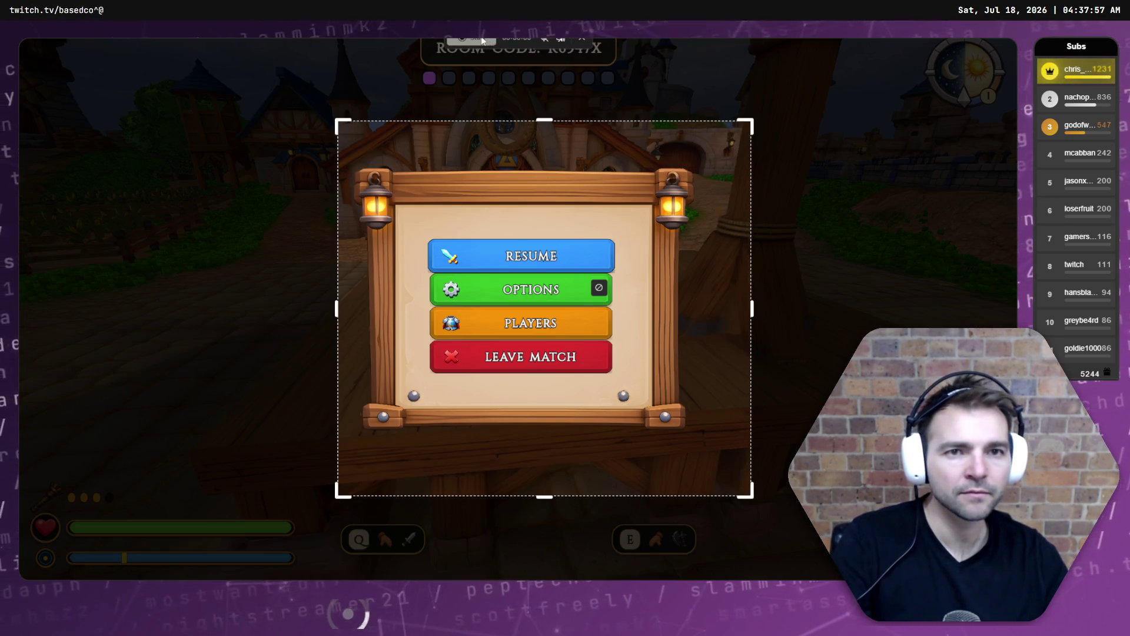
left_click(471, 39)
left_click(532, 252)
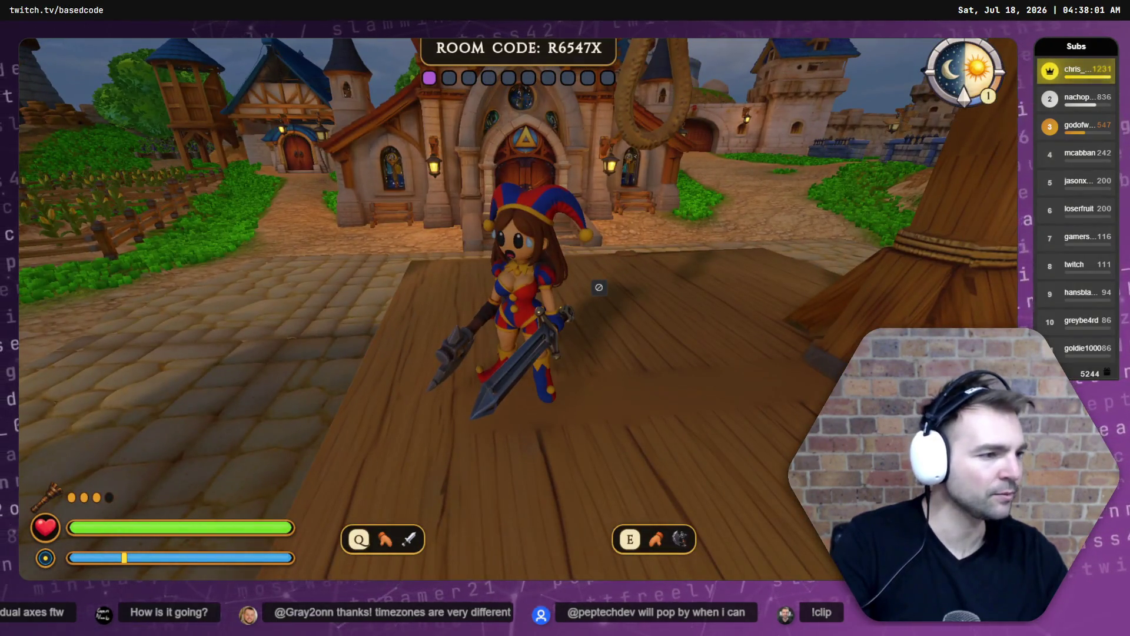
key("Escape")
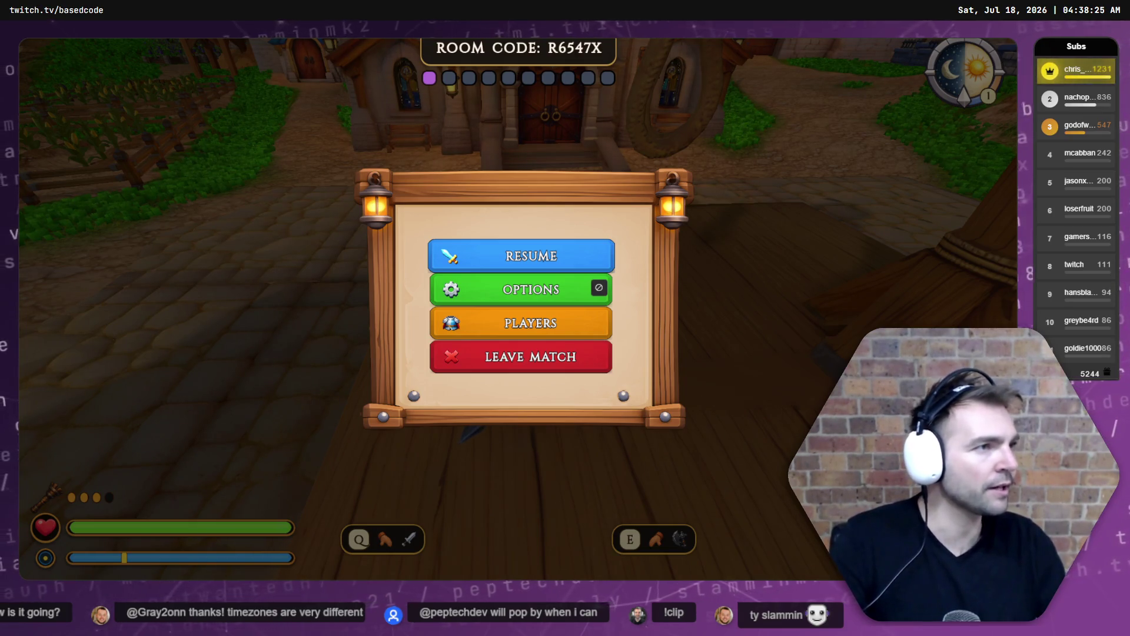
Scroll through the Screen Recordings folder, close File Explorer, and resume the match.
key("super+e")
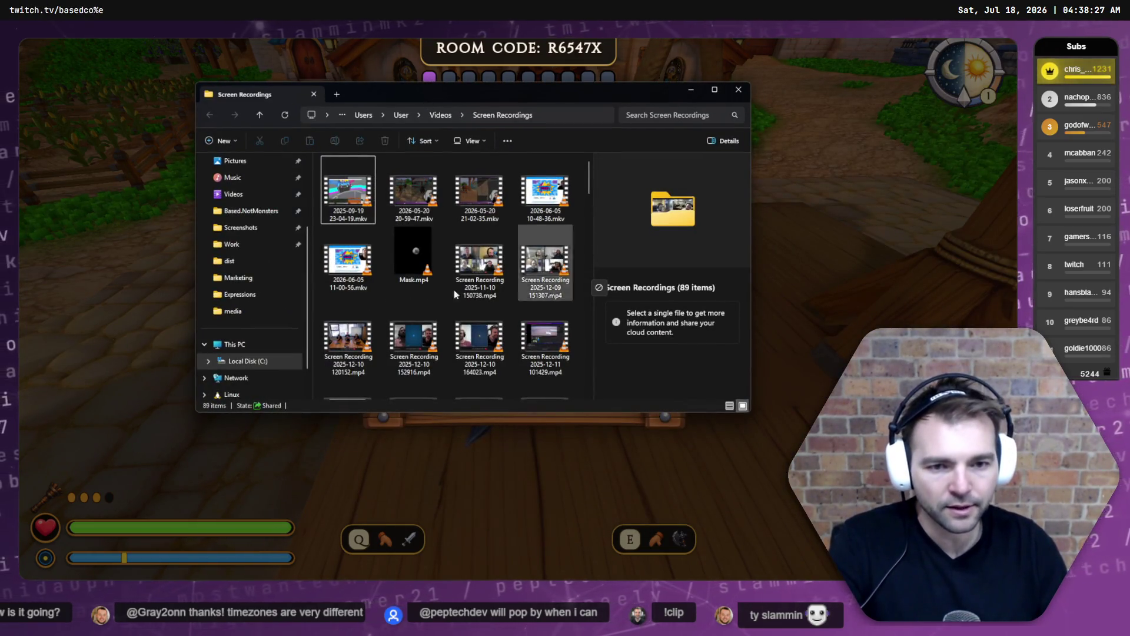
scroll(548, 252, "down", 15)
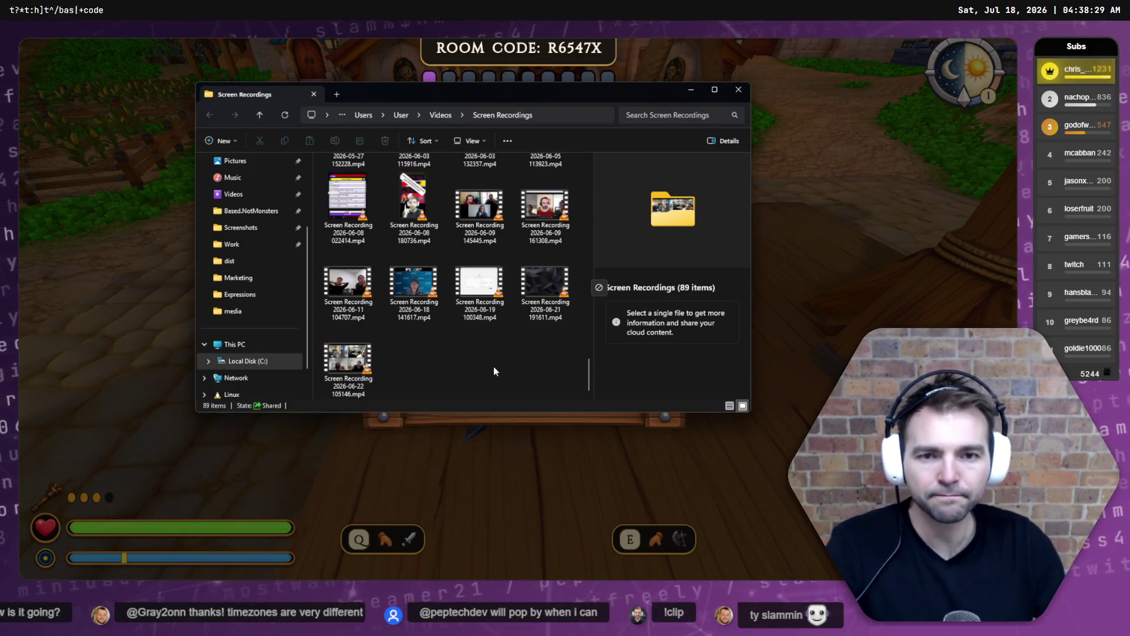
scroll(494, 365, "up", 2)
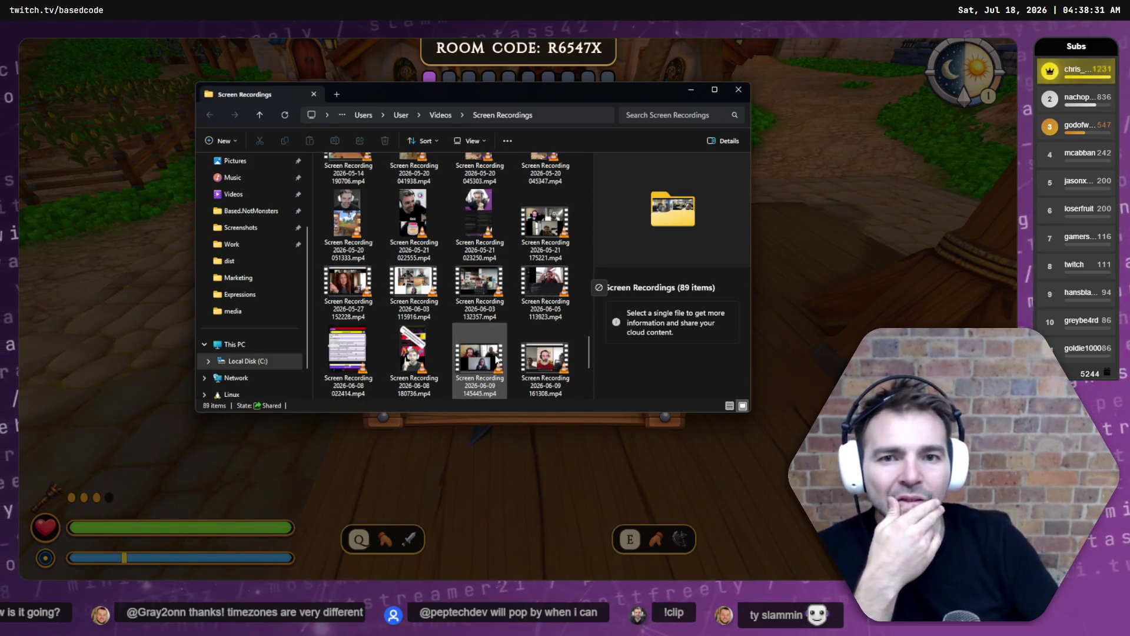
scroll(495, 358, "down", 2)
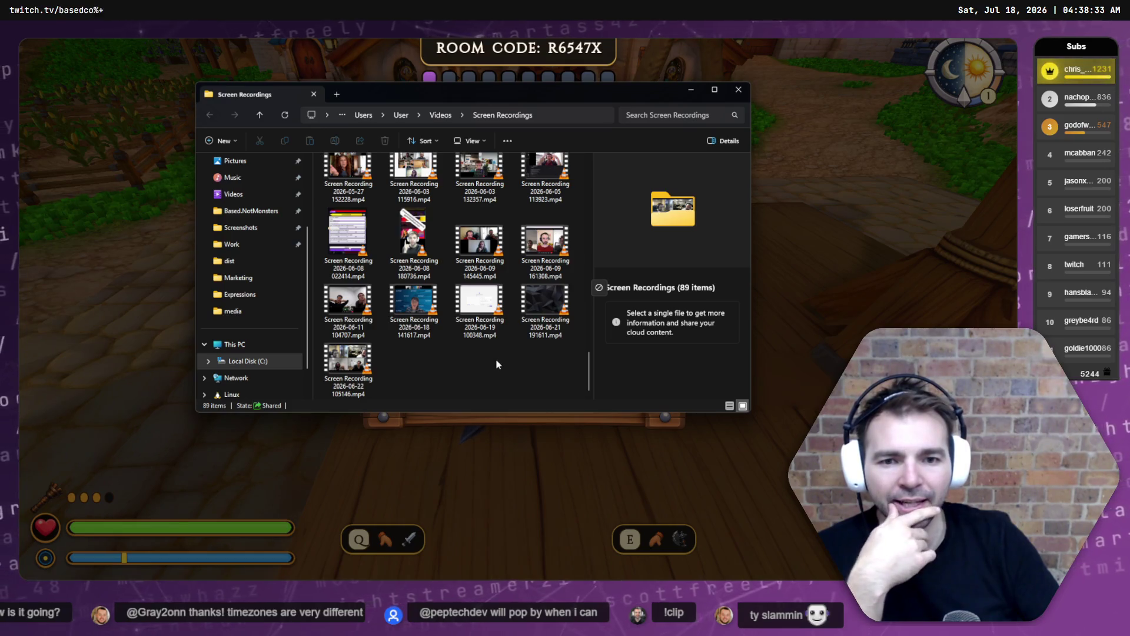
scroll(495, 357, "up", 15)
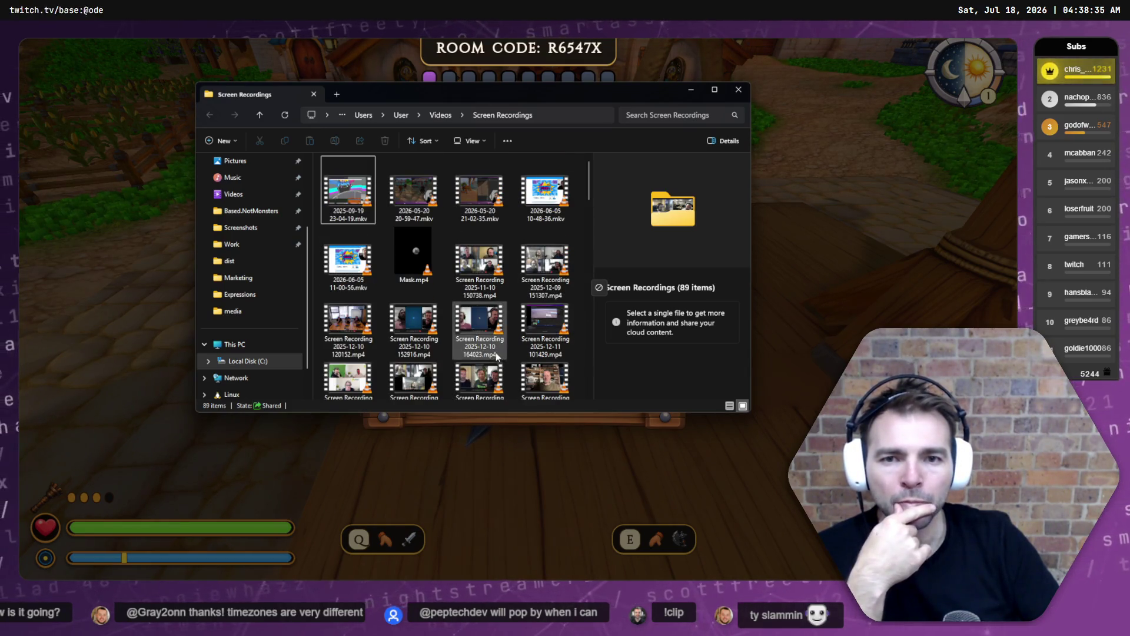
left_click(738, 90)
left_click(560, 261)
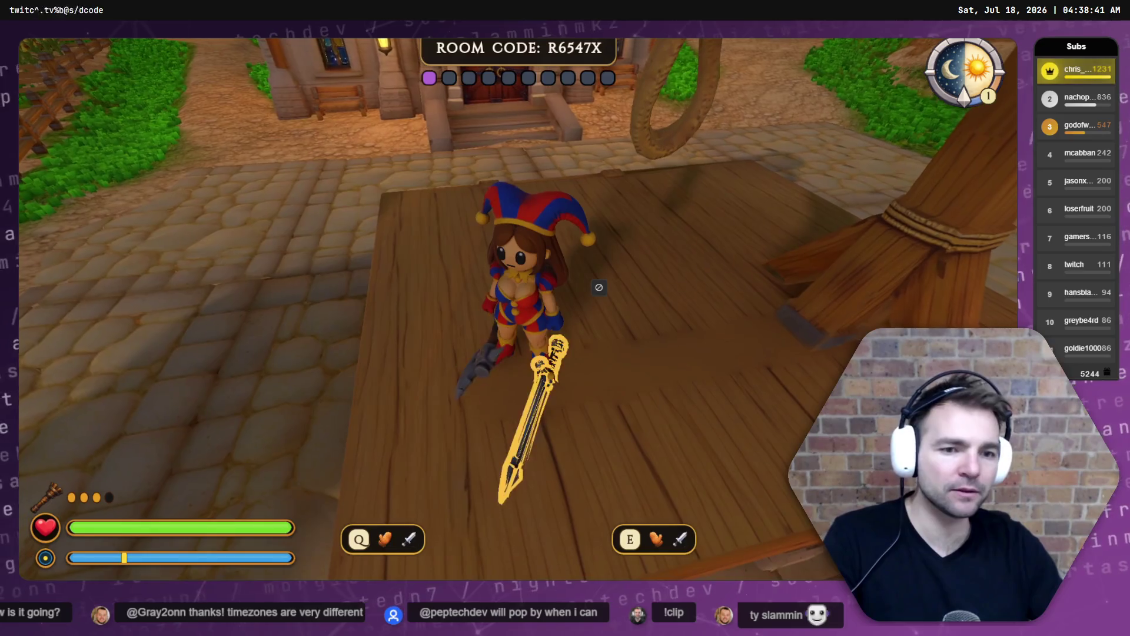
Swing the jester's sword, move her across the platform toward the church, and pause.
left_click(599, 287)
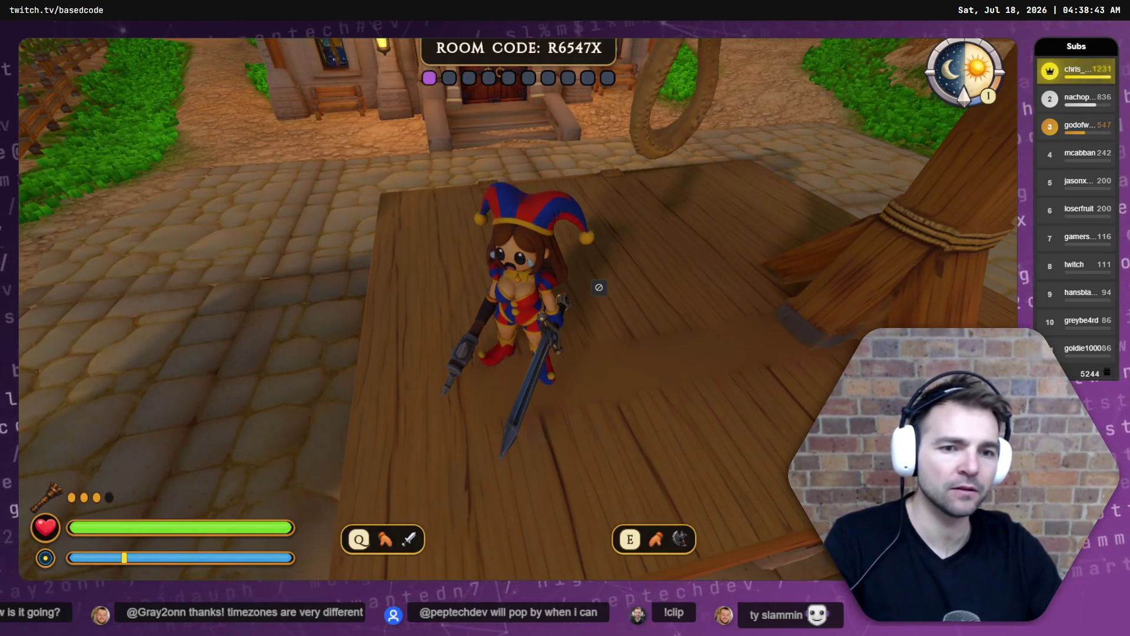
key("w")
key("a")
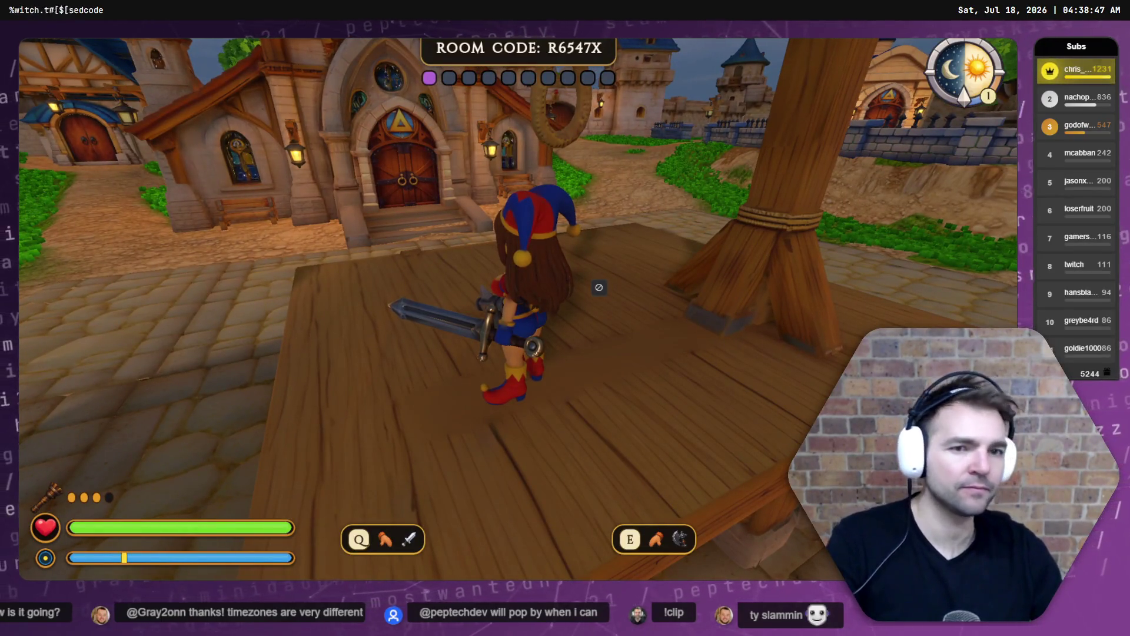
key("Escape")
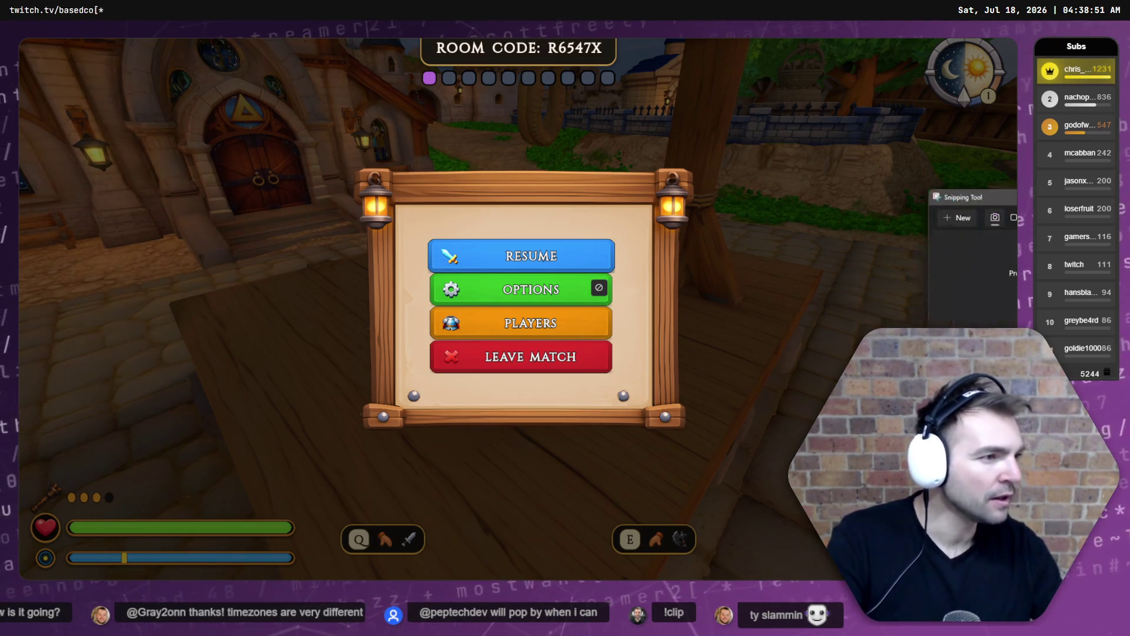
Capture snips of the NotMonsters pause menu in Snipping Tool, then resume the match.
key("super+shift+s")
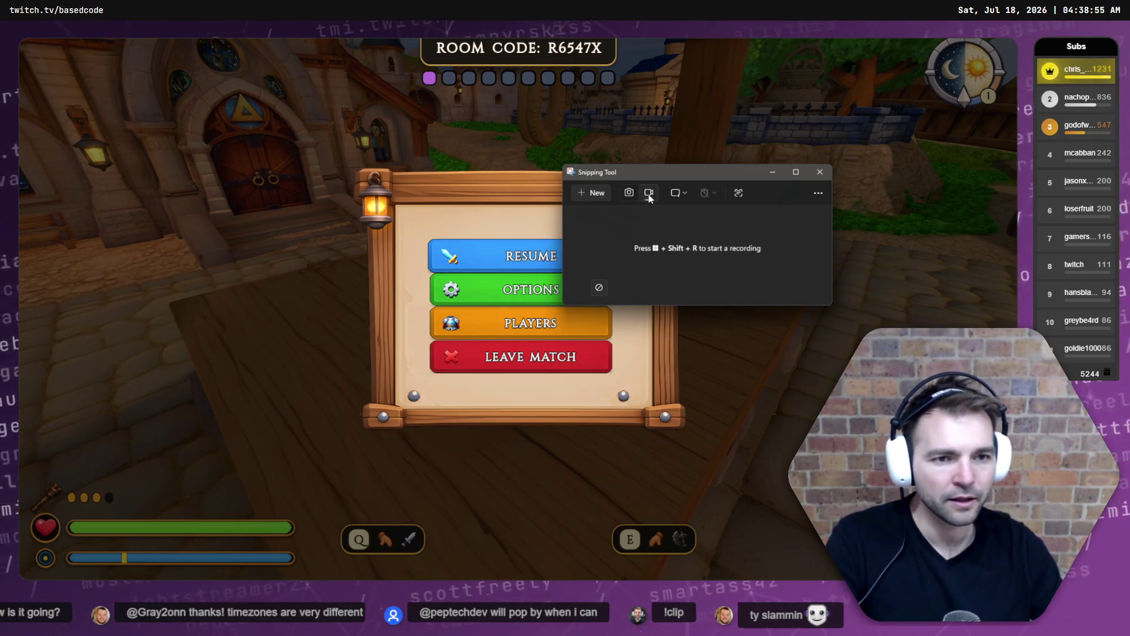
left_click(600, 195)
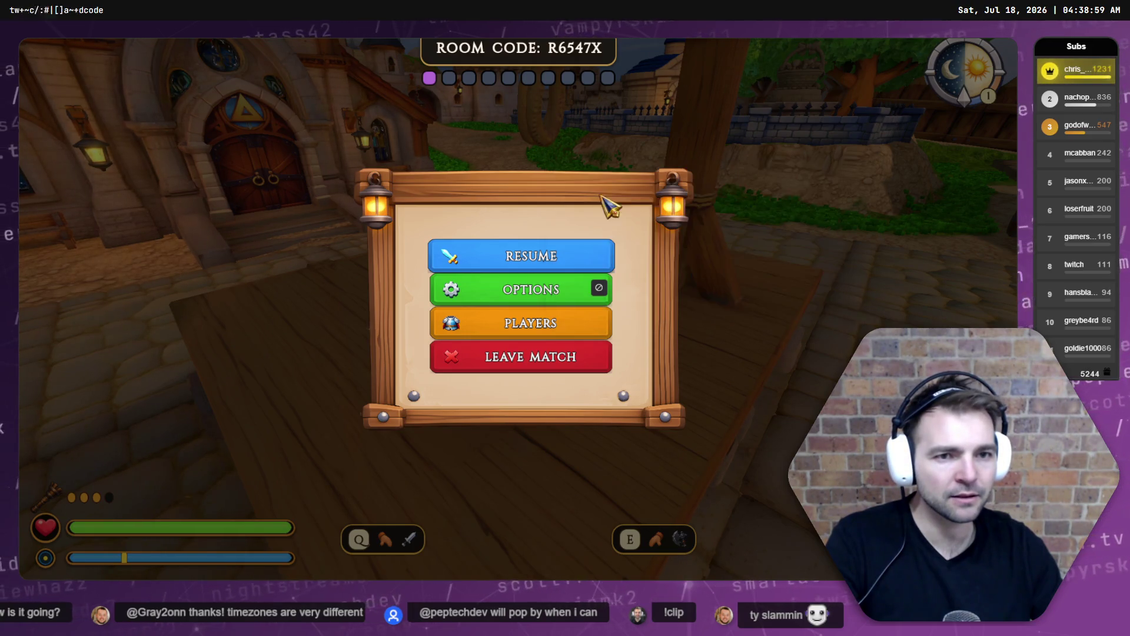
left_click_drag(283, 51, 505, 197)
mouse_move(576, 249)
left_mouse_down()
mouse_move(755, 465)
mouse_move(755, 499)
left_mouse_up()
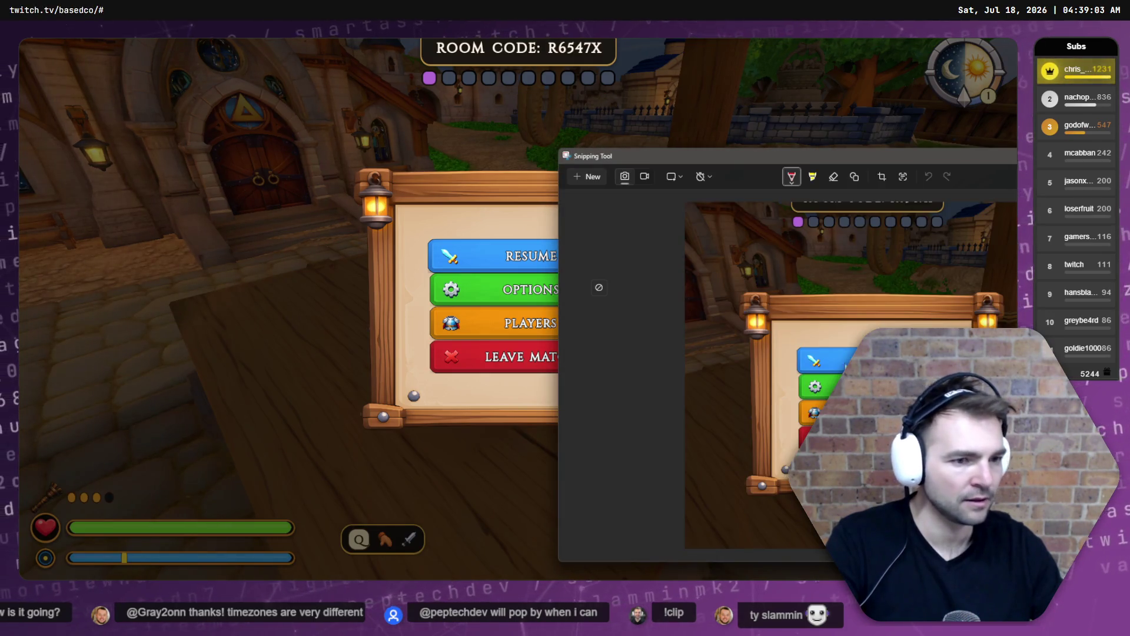
left_click(587, 177)
mouse_move(267, 49)
left_mouse_down()
mouse_move(613, 446)
mouse_move(827, 547)
mouse_move(806, 512)
left_mouse_up()
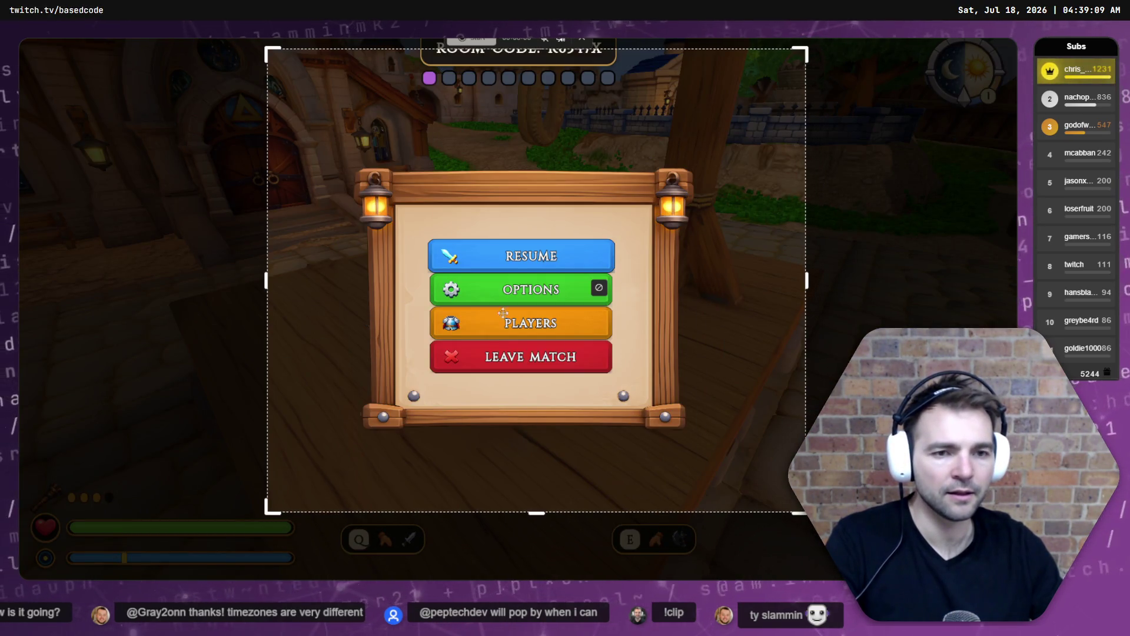
left_click(471, 39)
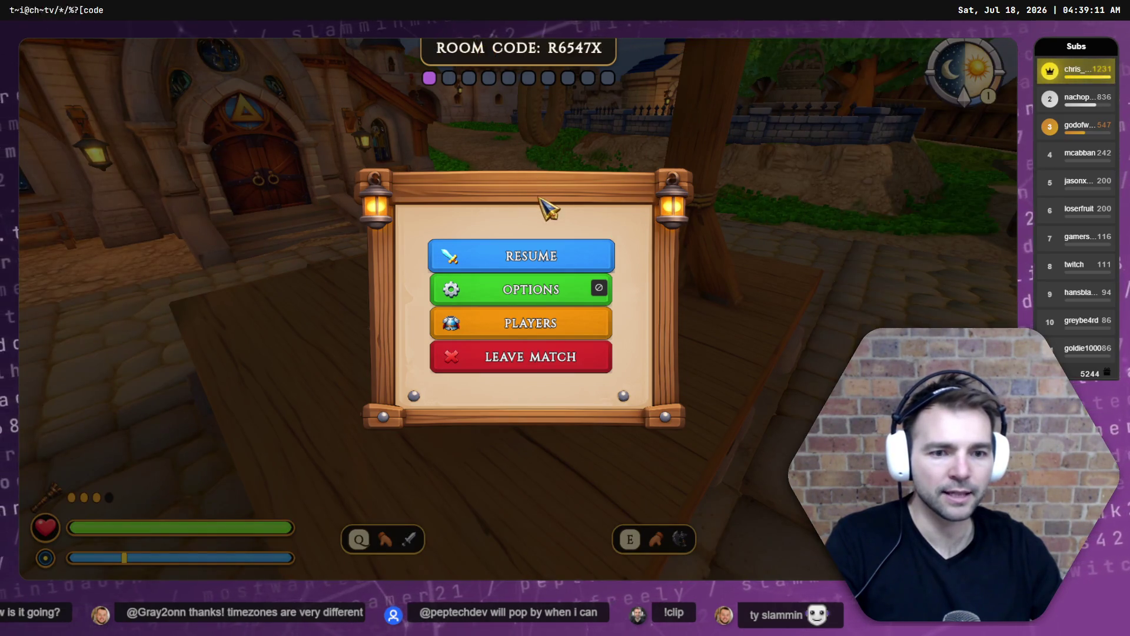
left_click(574, 264)
Run the jester off the platform, down the village street and through the fenced corn field, then pause.
key("s")
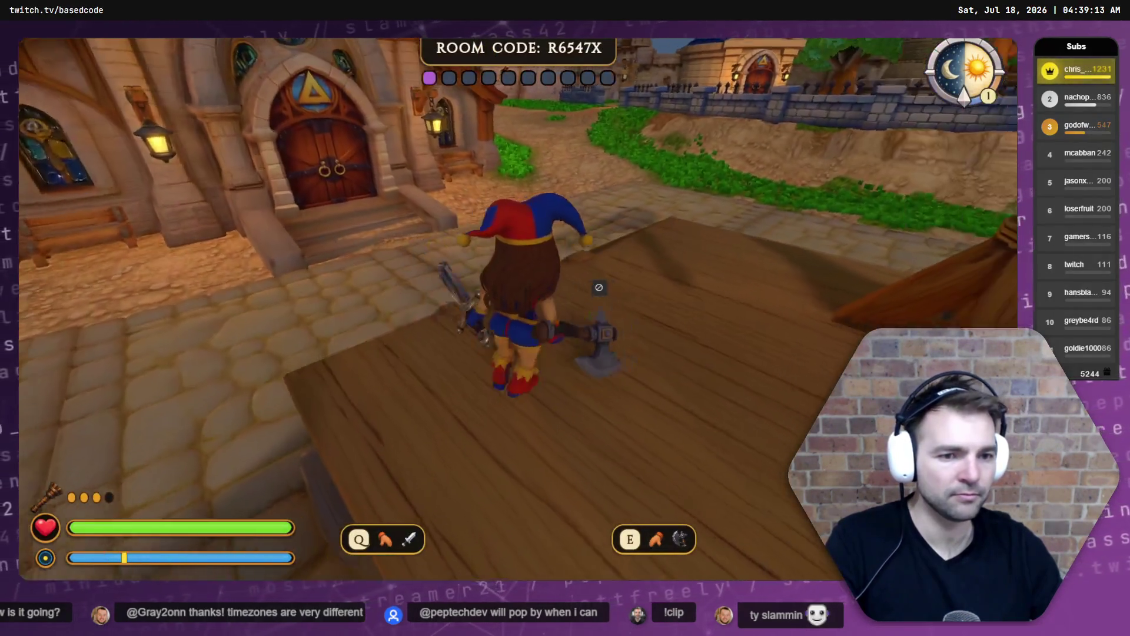
key("w")
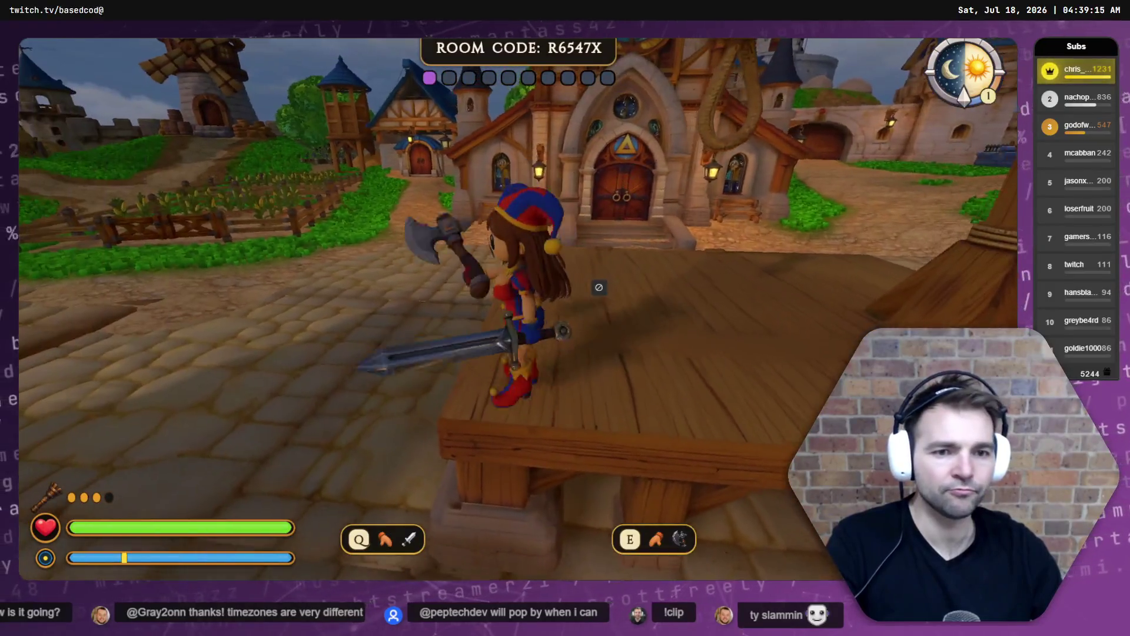
key("a")
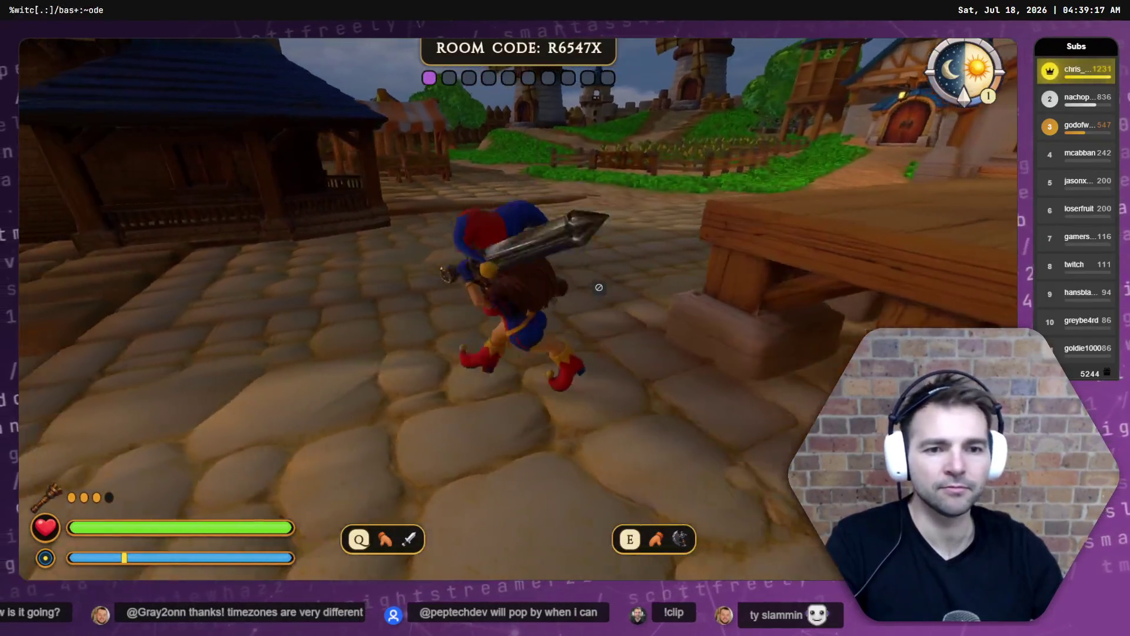
key("w")
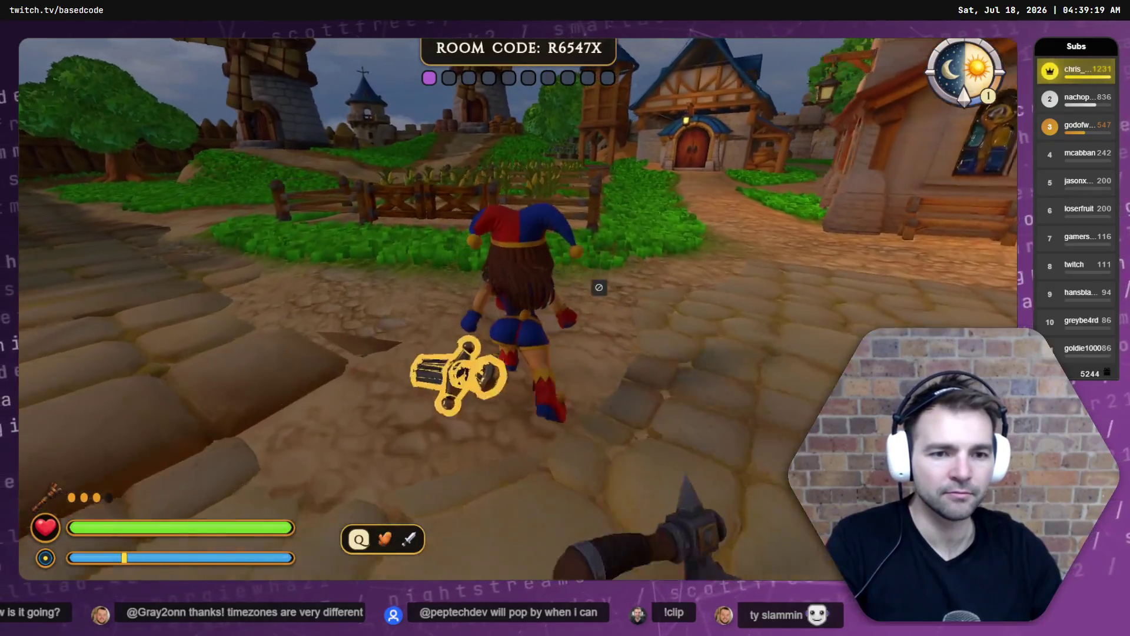
key("w")
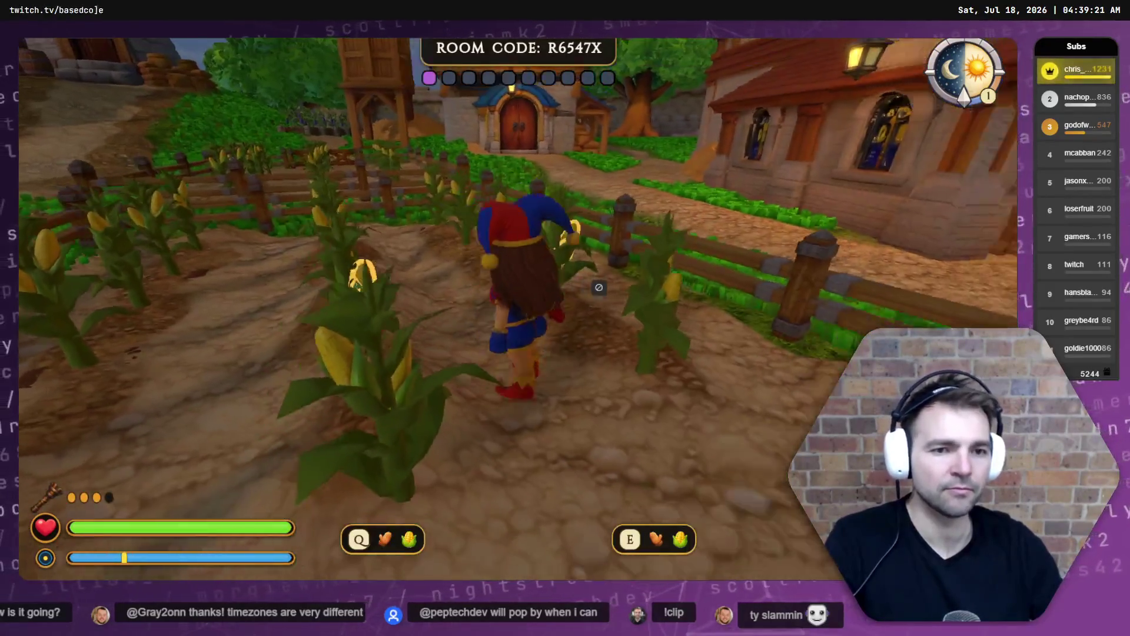
key("w")
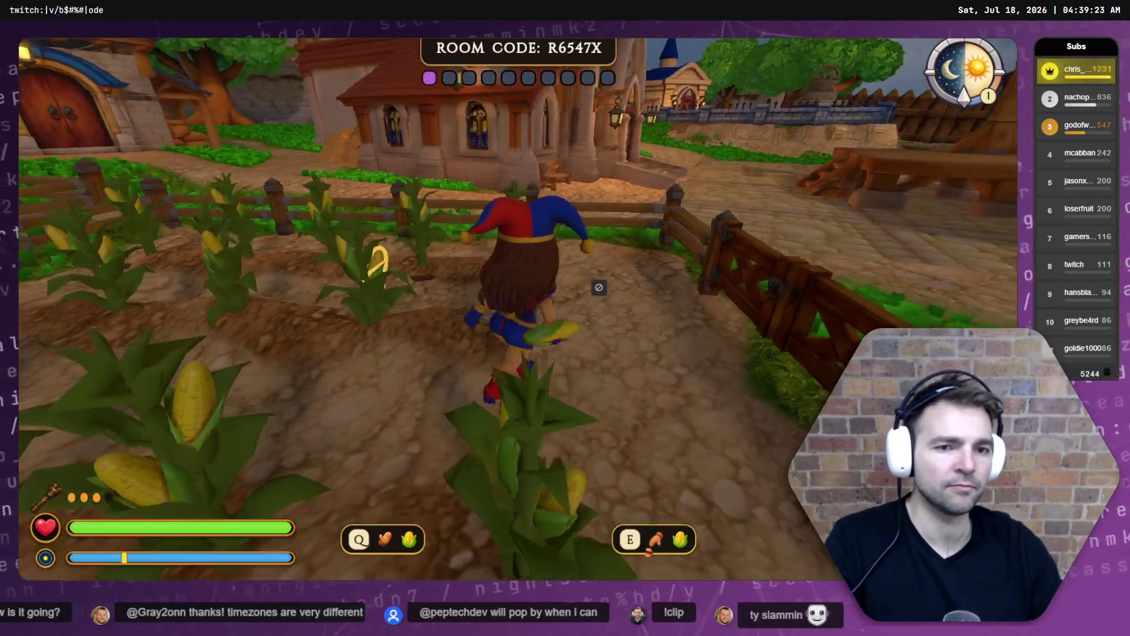
key("w")
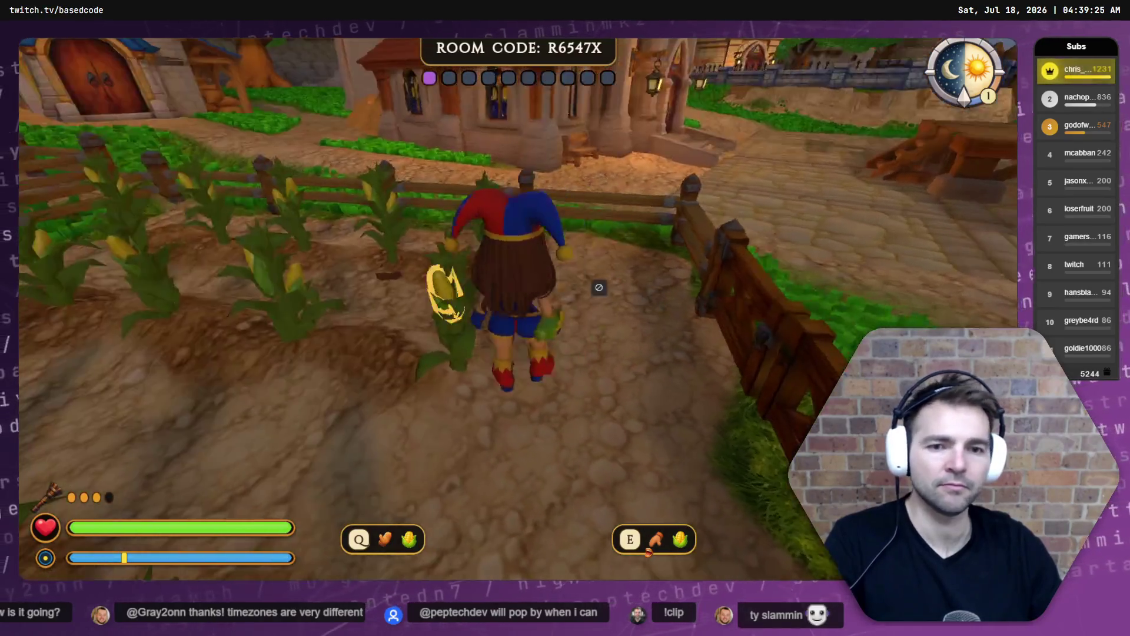
key("w")
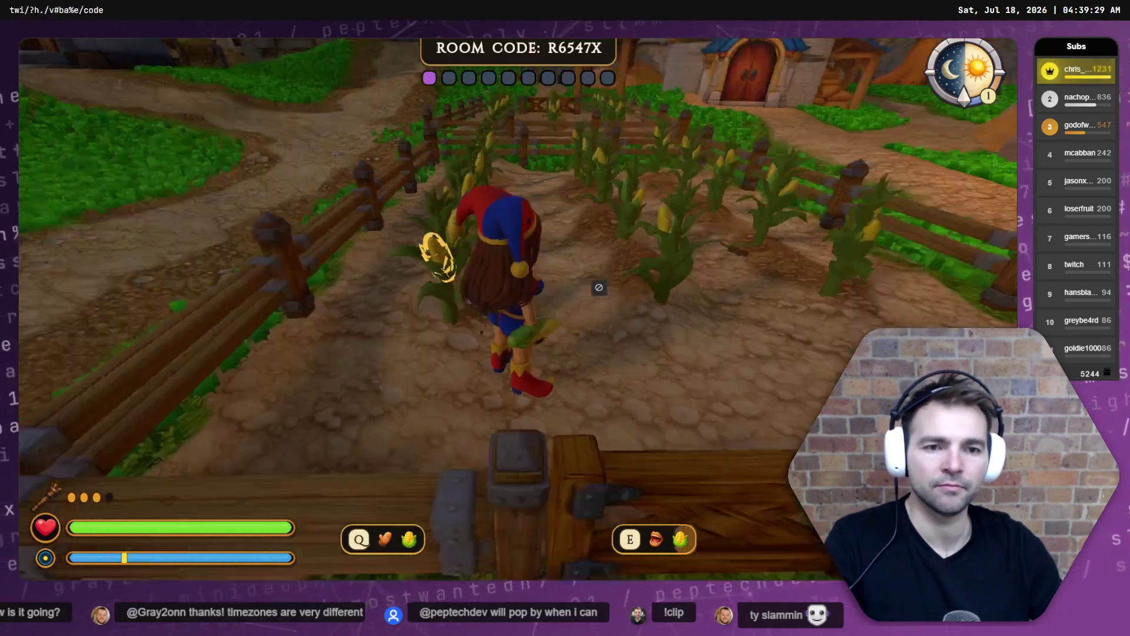
key("Escape")
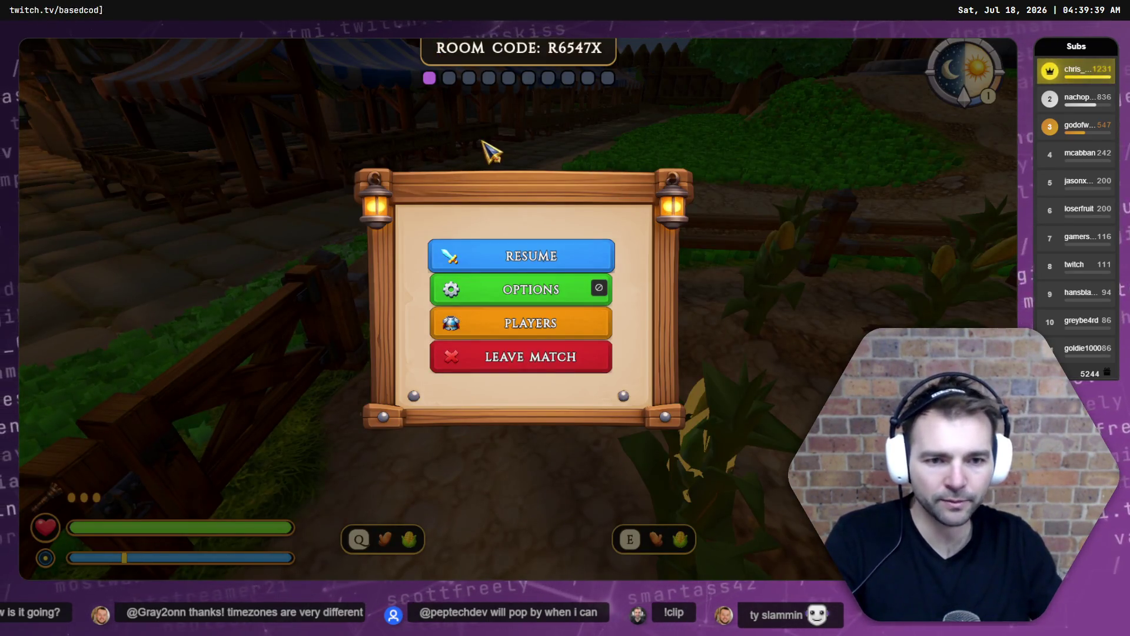
Window NotMonsters, move it up-left over the editor, then resume play in fullscreen.
key("F11")
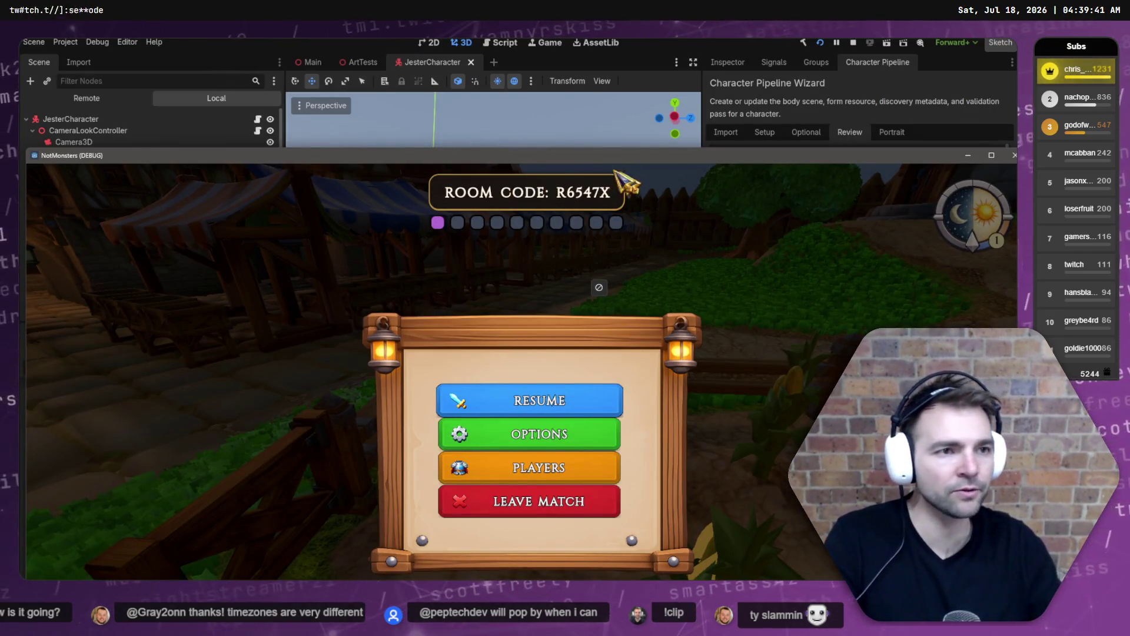
left_click_drag(594, 158, 531, 81)
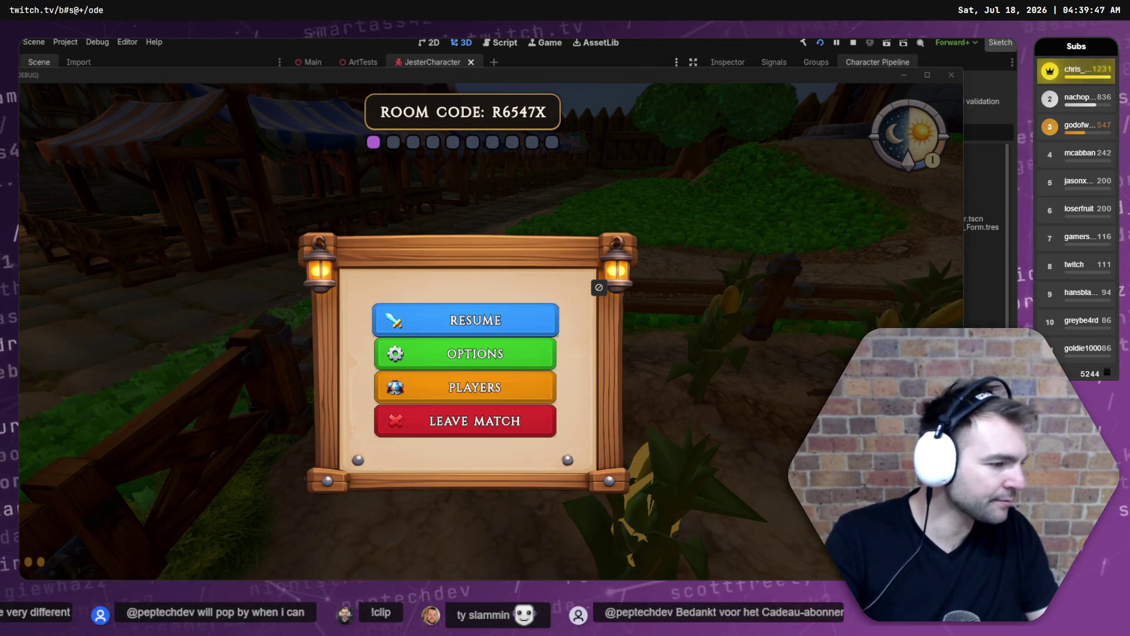
key("super+shift+r")
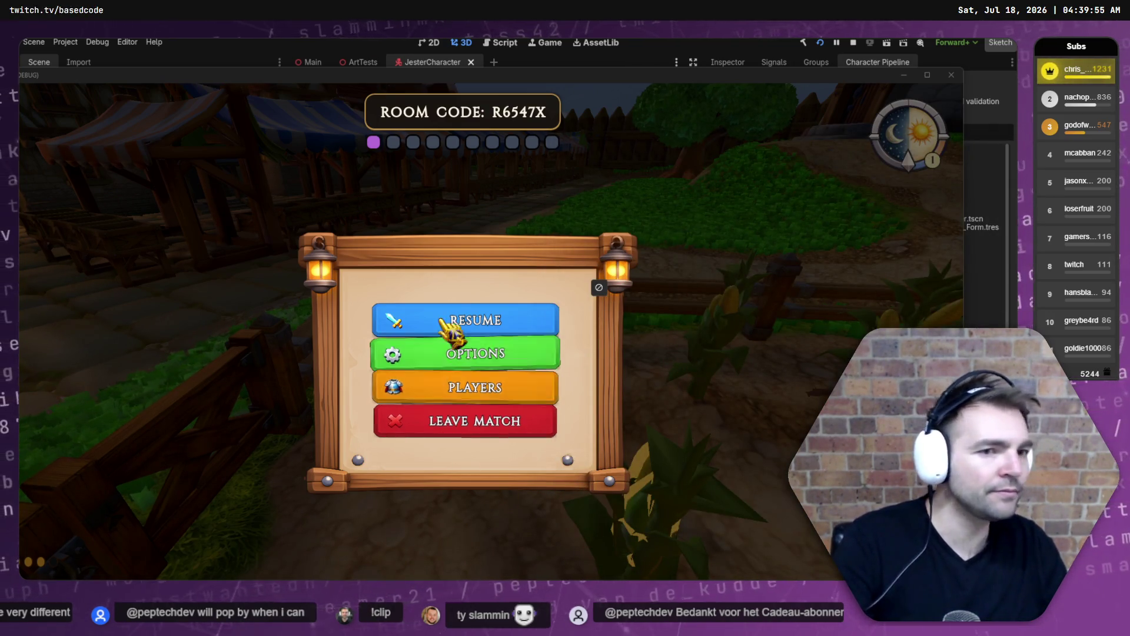
key("Escape")
key("F11")
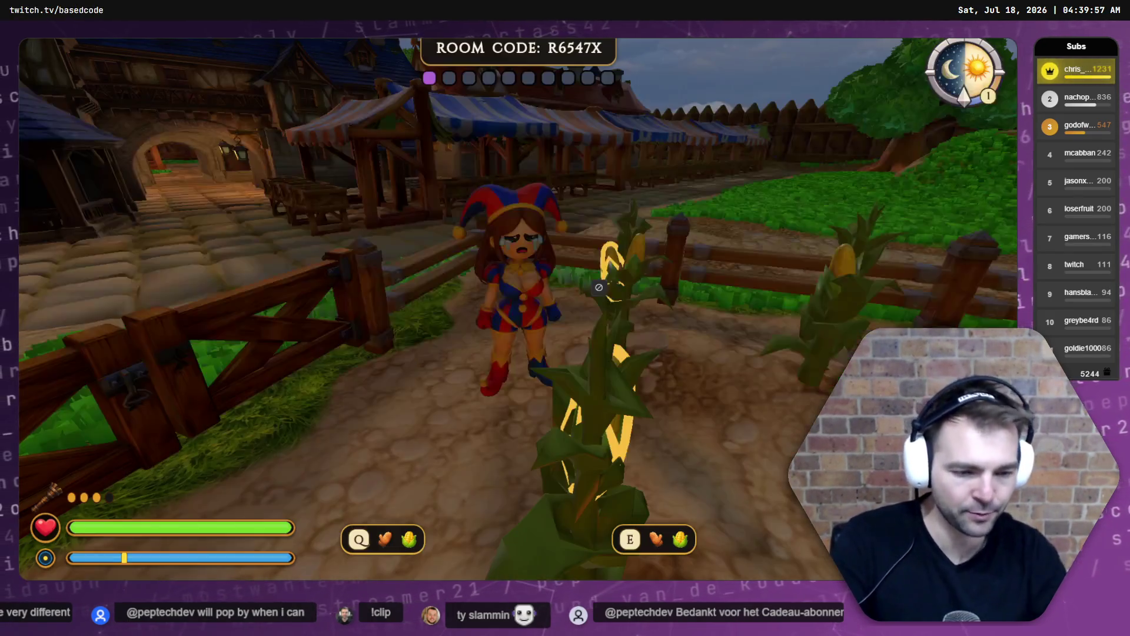
Pause and resume the match twice, then walk the Jester from the cornfield to the market stalls.
key("Escape")
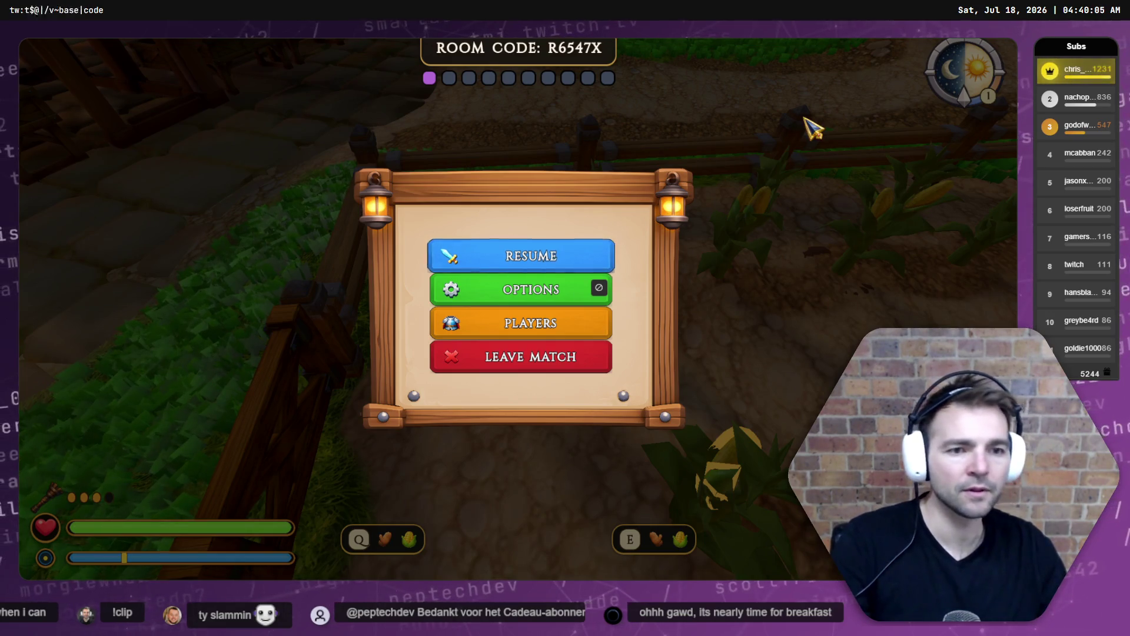
key("Escape")
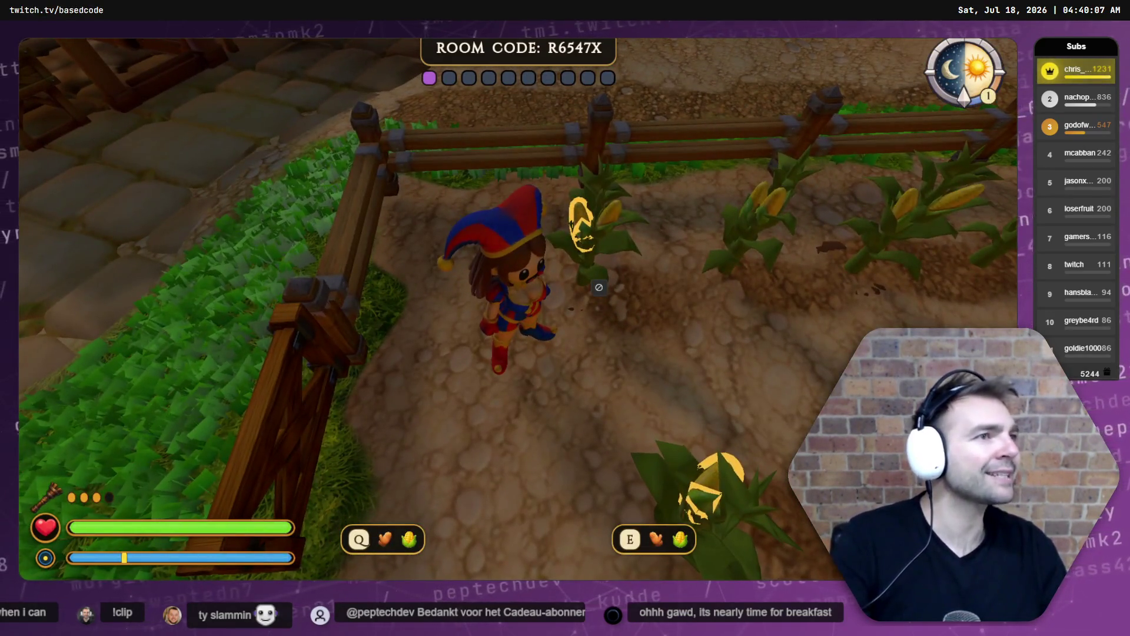
key("Escape")
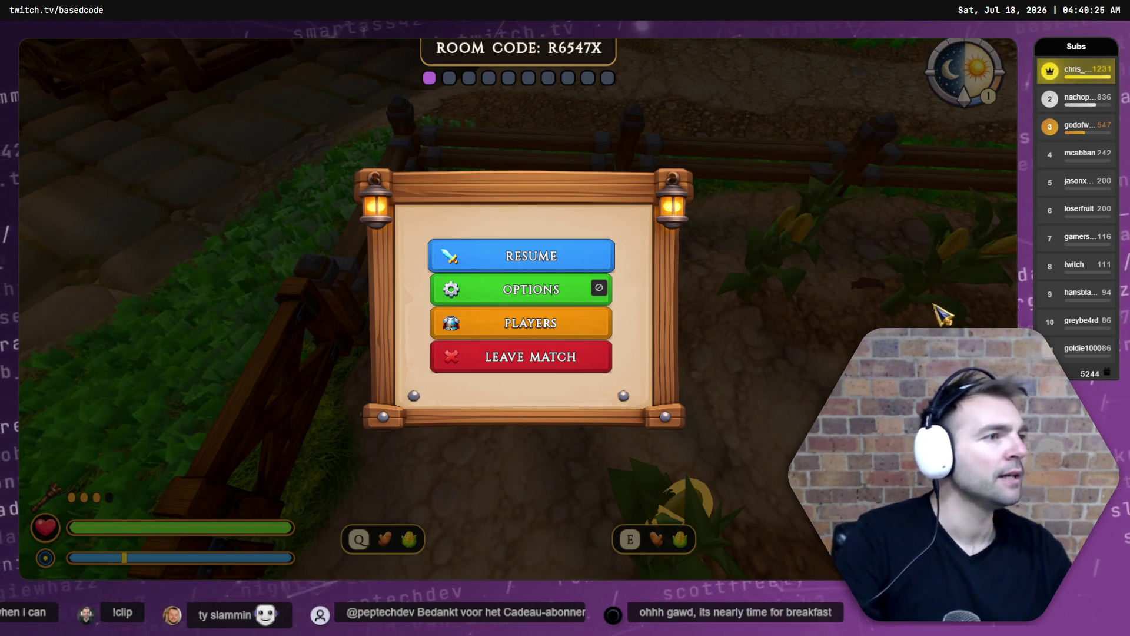
key("Escape")
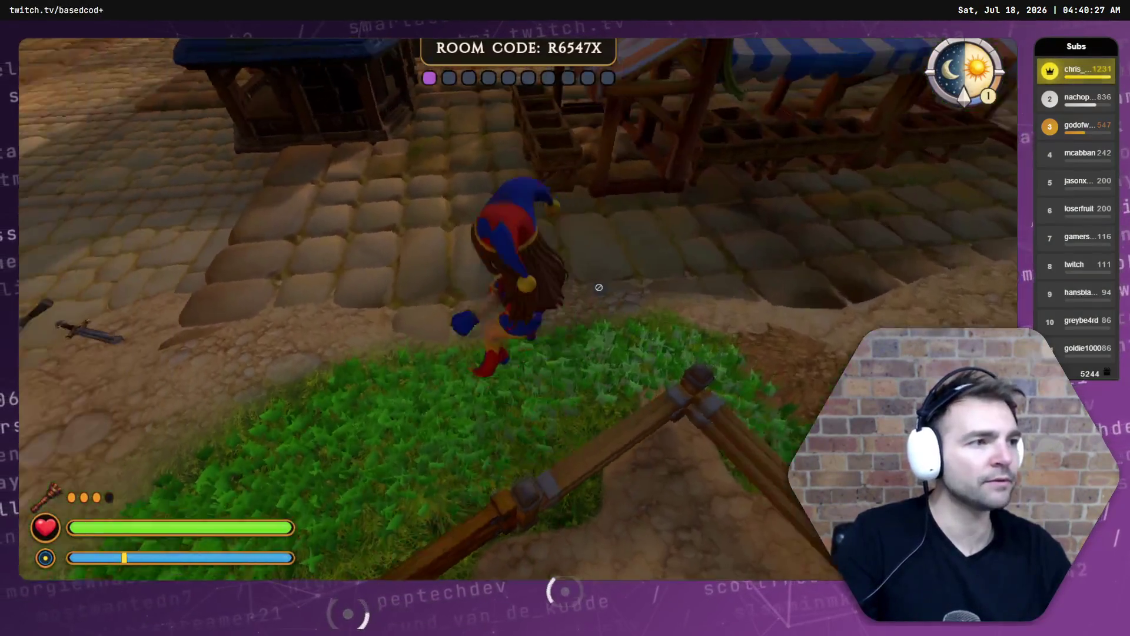
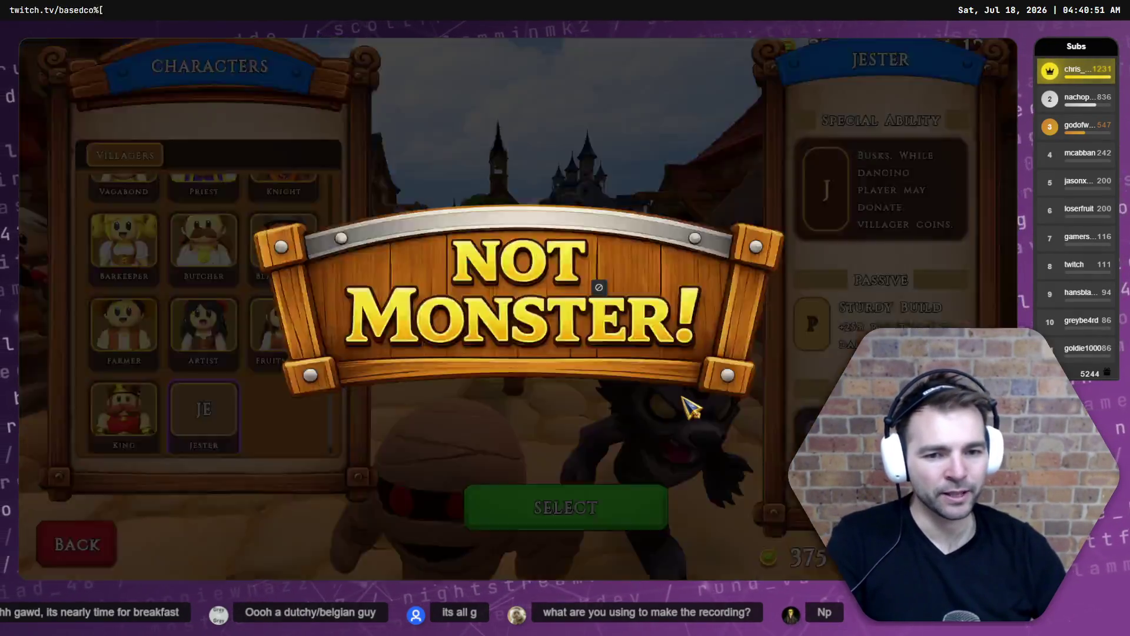
Leave Not Monsters for the Fork git client and open its workspace list.
key("alt+Tab")
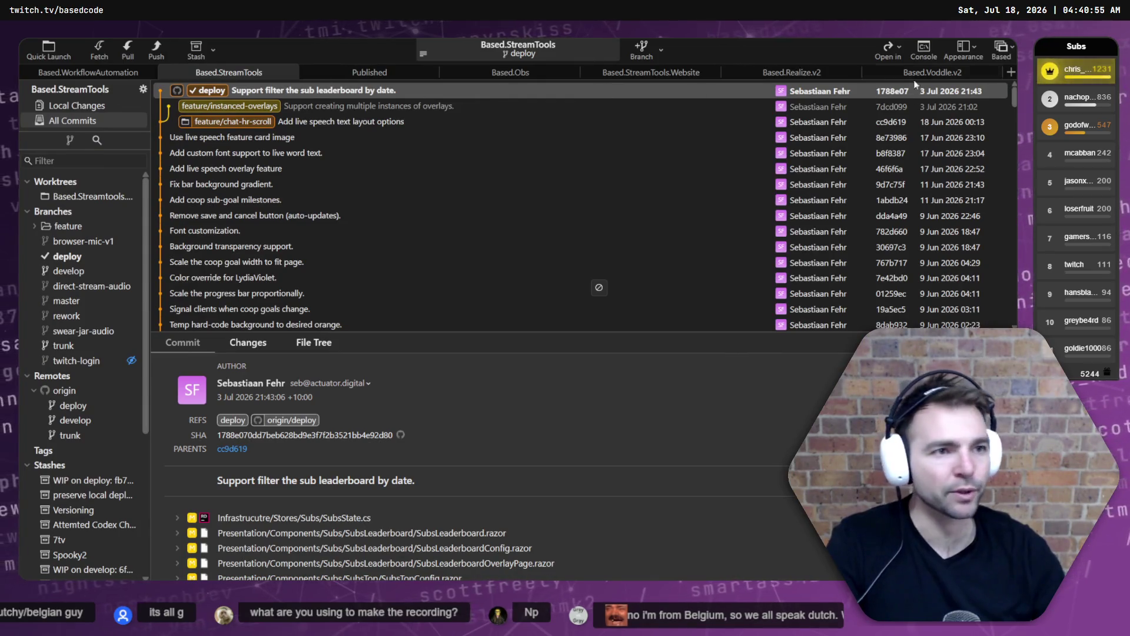
left_click(1002, 50)
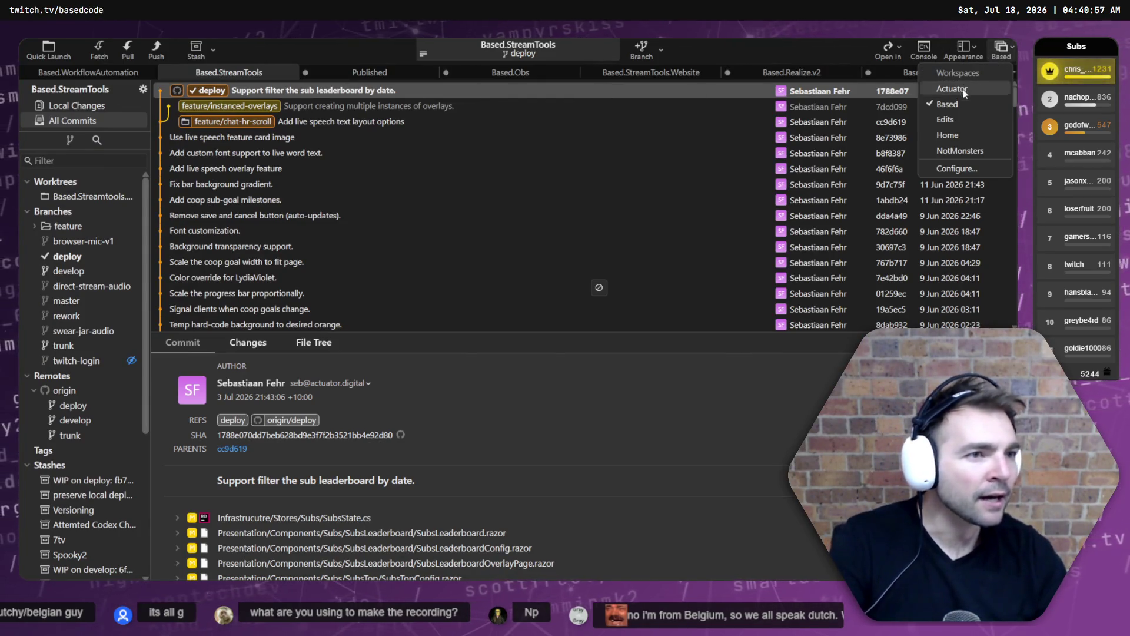
Switch Fork to the NotMonsters workspace and show the Client repository's master history.
left_click(966, 152)
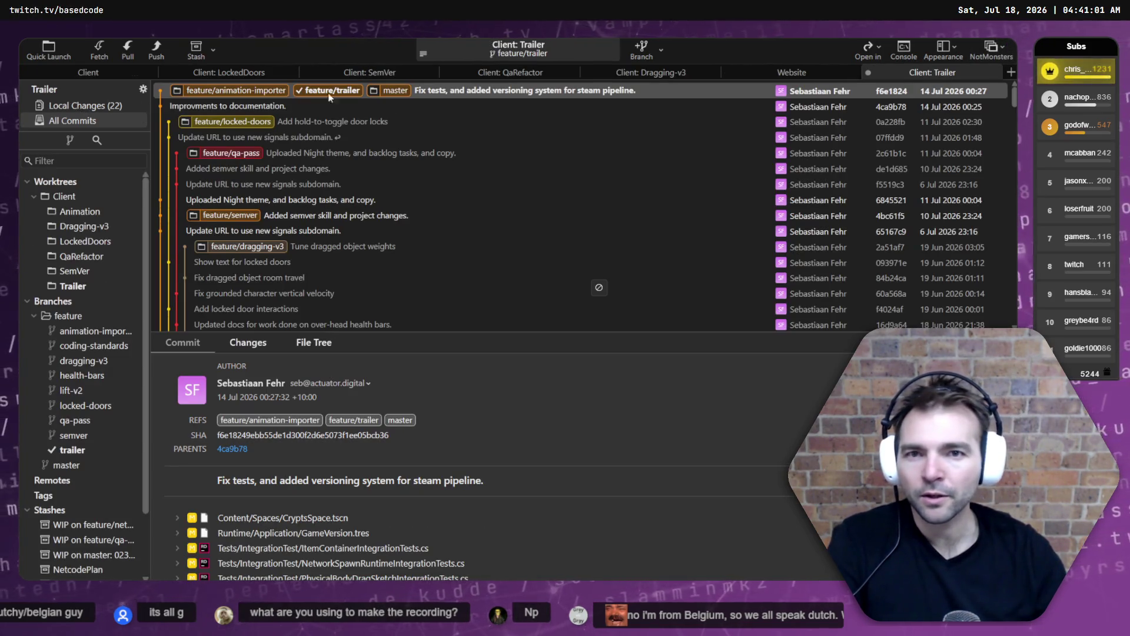
left_click(395, 92)
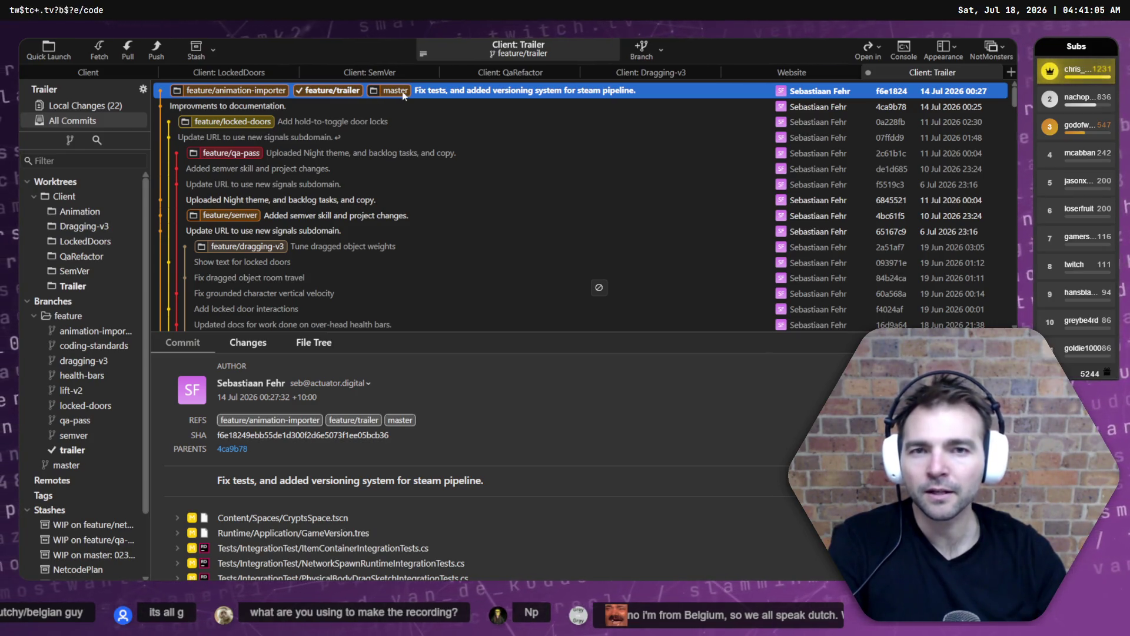
left_click(87, 75)
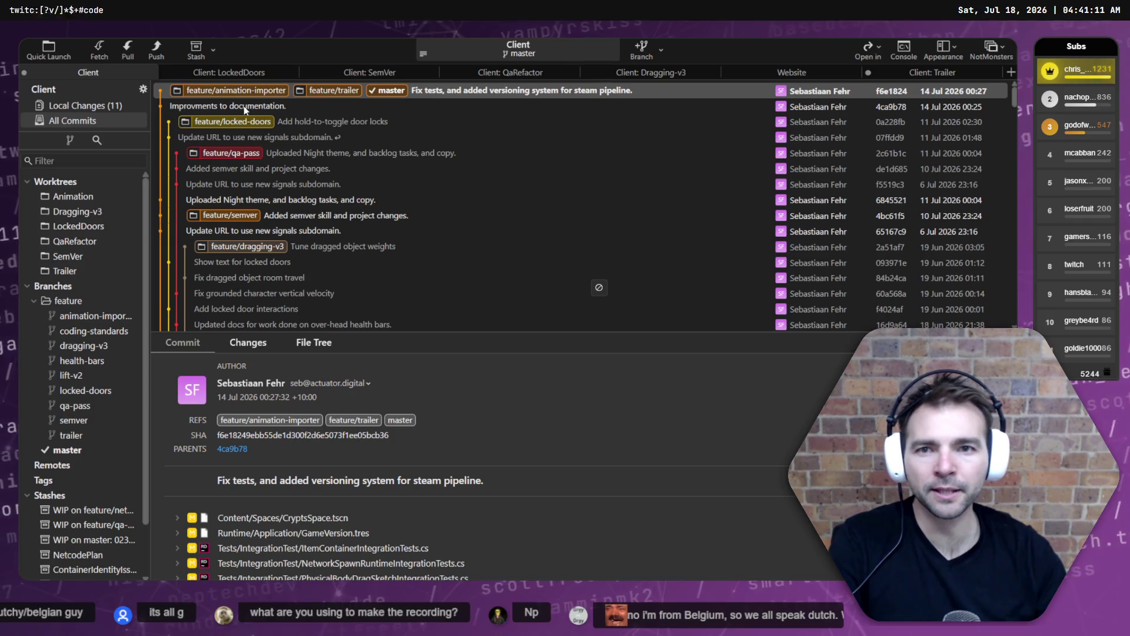
In Local Changes, stage the Jester character folder, ArtTests.tscn and VideoIdeas.md.
key("ctrl+1")
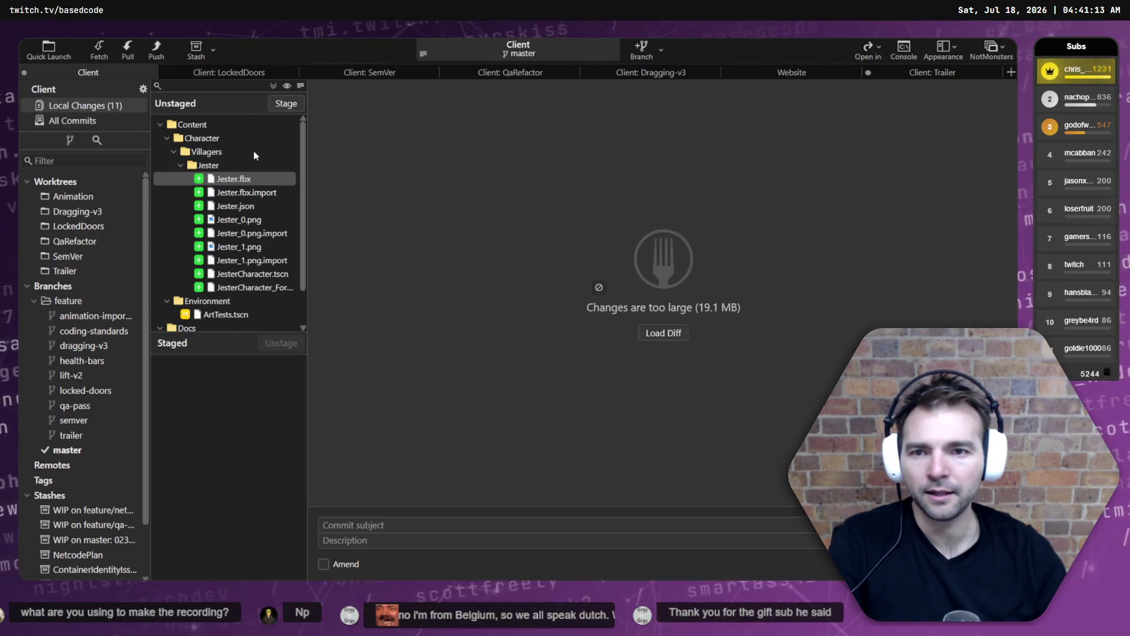
scroll(236, 302, "down", 1)
left_click(233, 314)
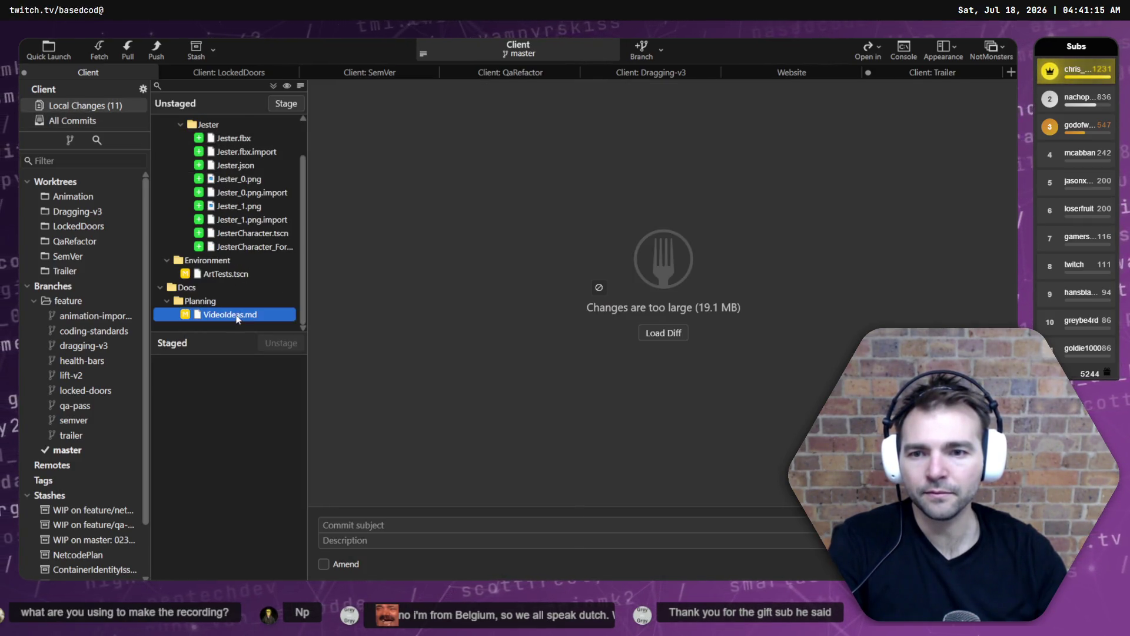
scroll(257, 300, "up", 1)
left_click(230, 170)
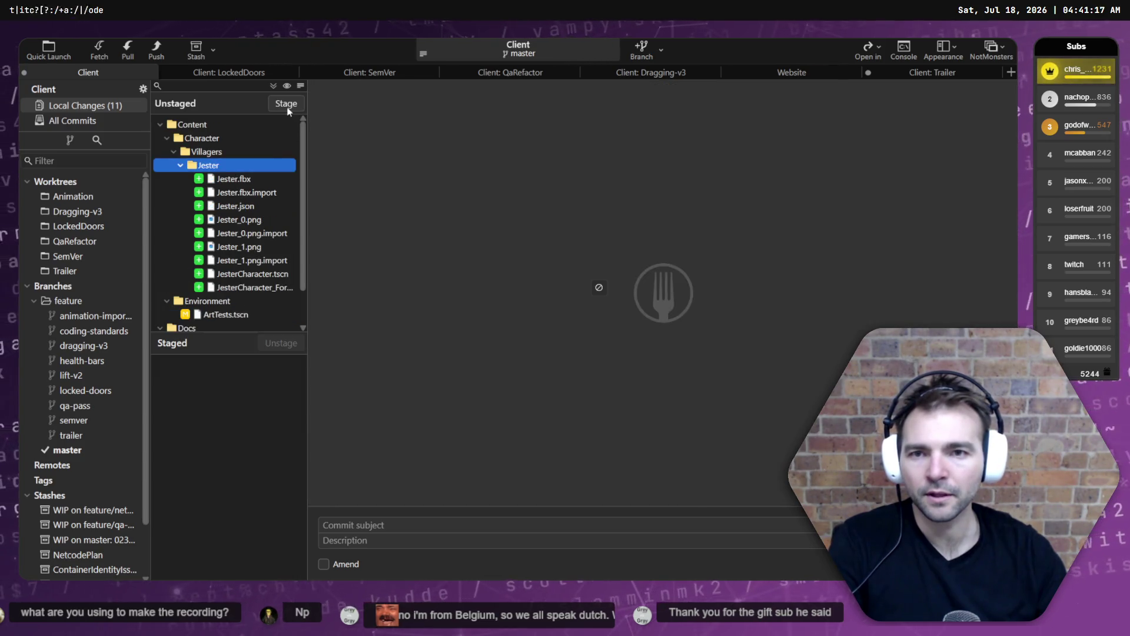
left_click(287, 104)
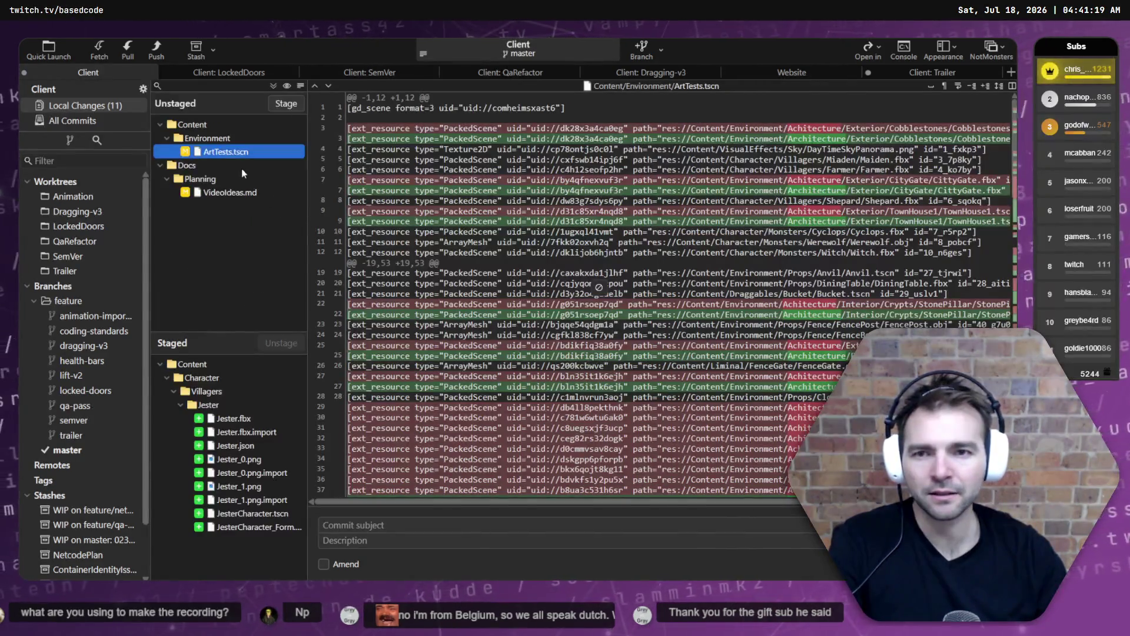
left_click(291, 105)
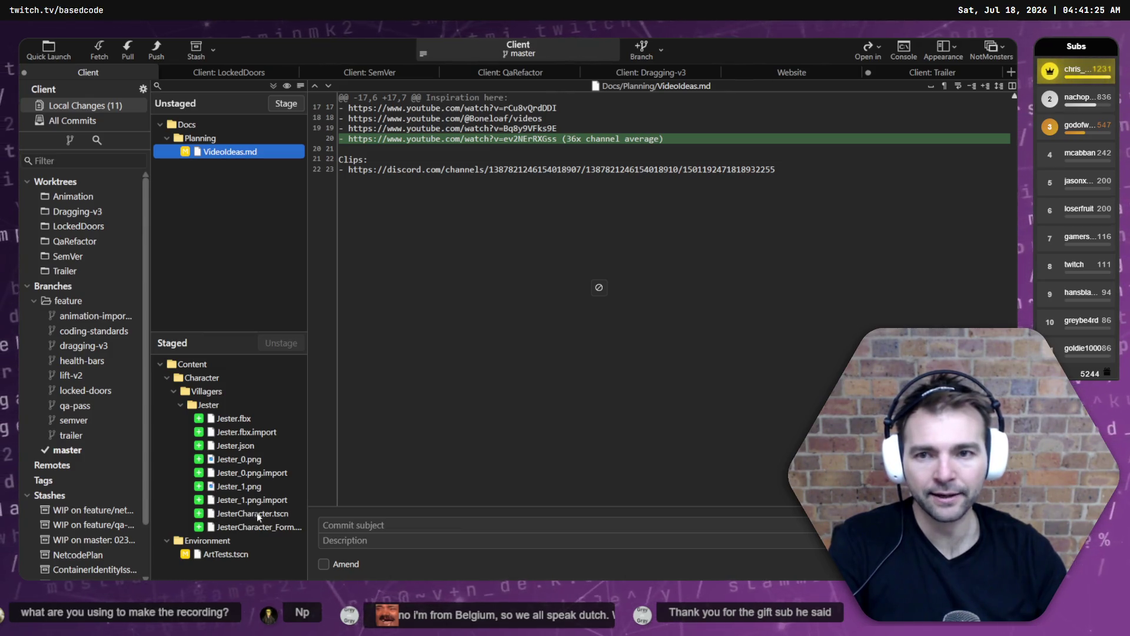
left_click(286, 103)
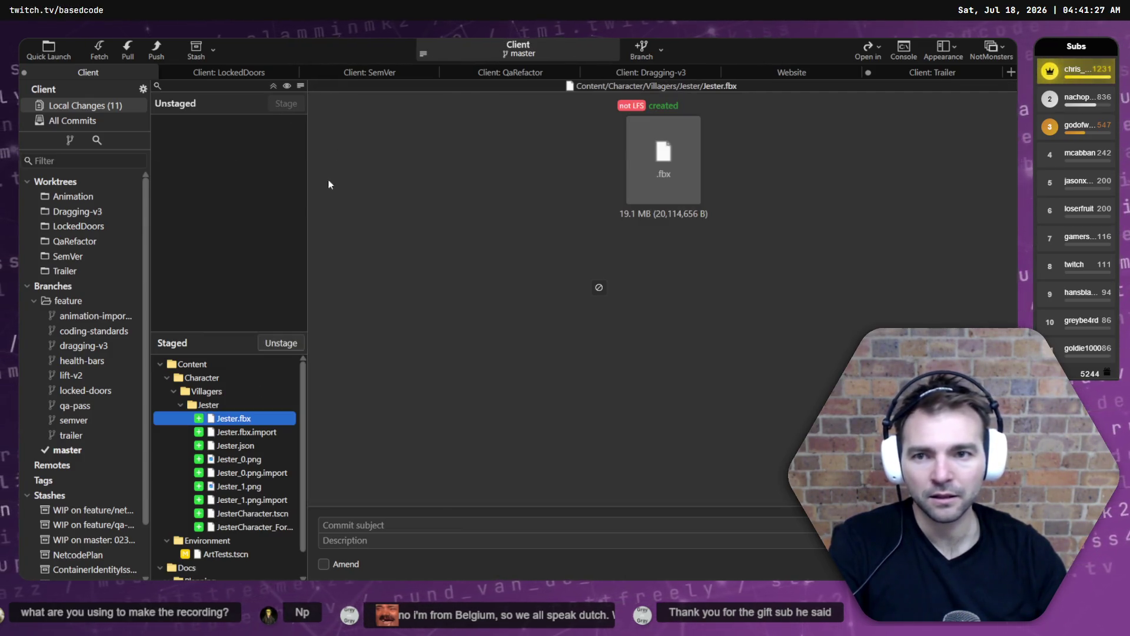
Review the staged diffs, then unstage the Jester files, VideoIdeas.md and ArtTests.tscn.
left_click(235, 554)
key("Down")
key("Down")
key("Down")
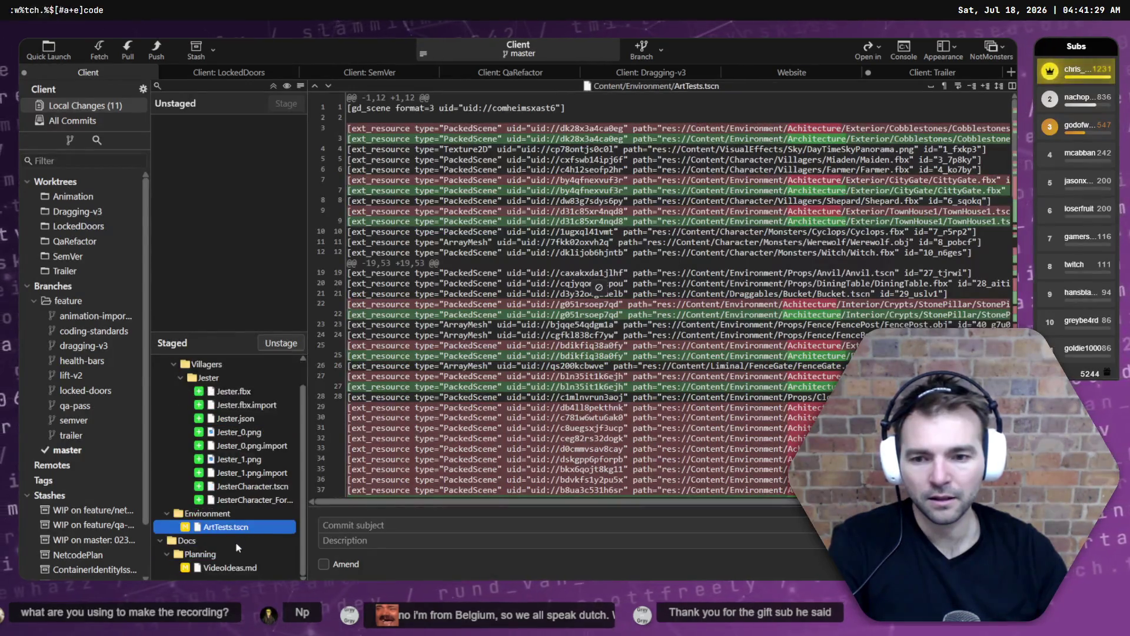
left_click(284, 360)
left_click(284, 344)
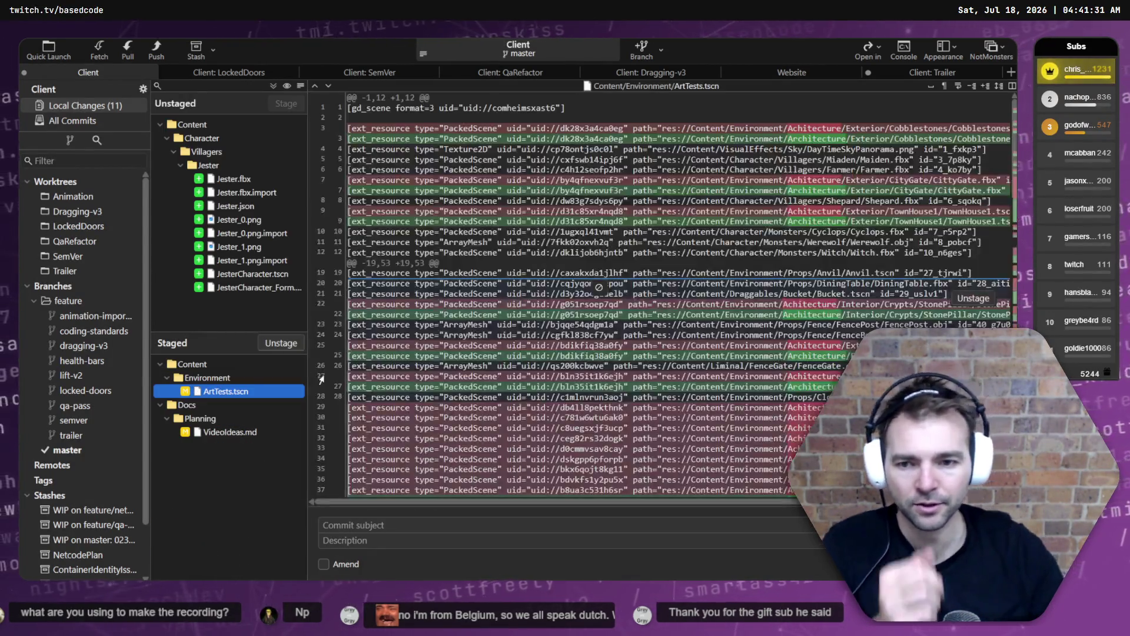
left_click(203, 417)
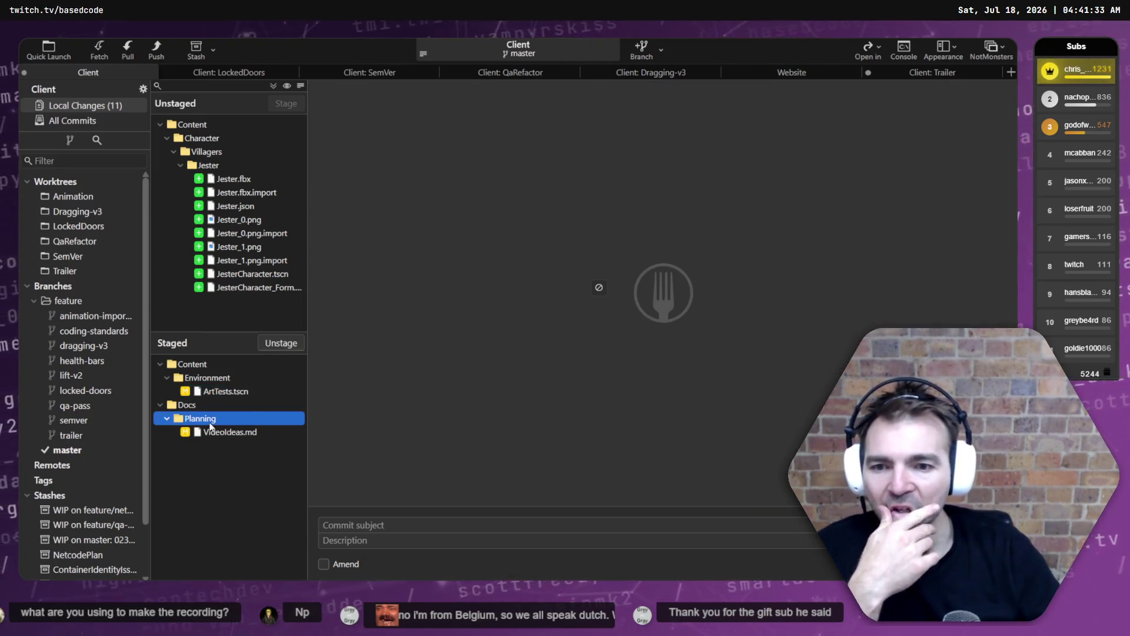
left_click(281, 345)
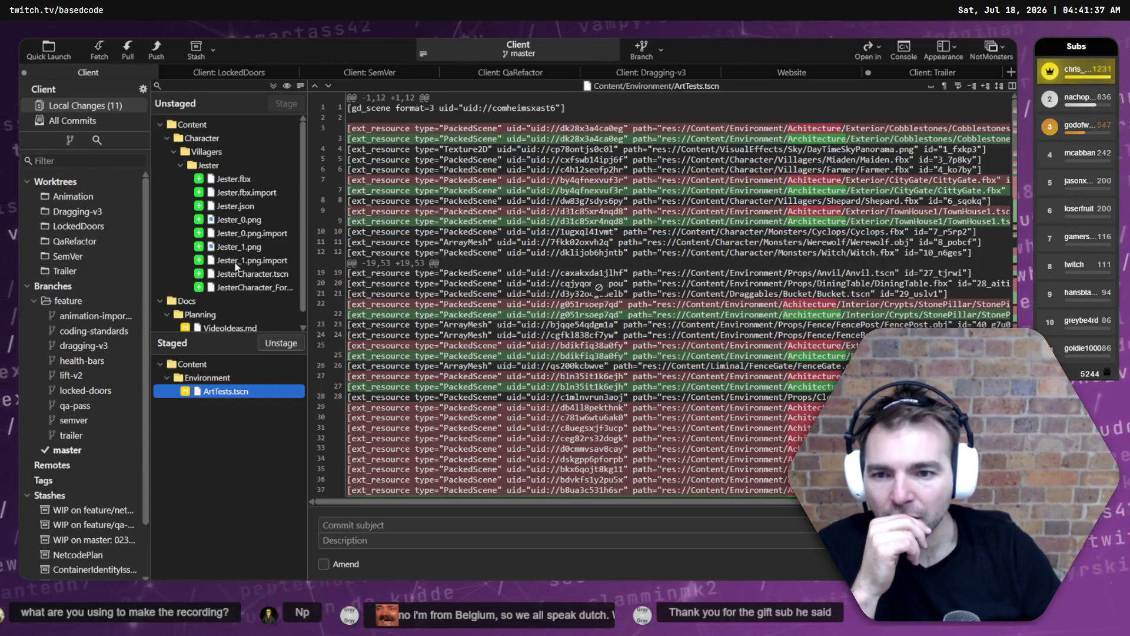
left_click(278, 347)
left_click(235, 315)
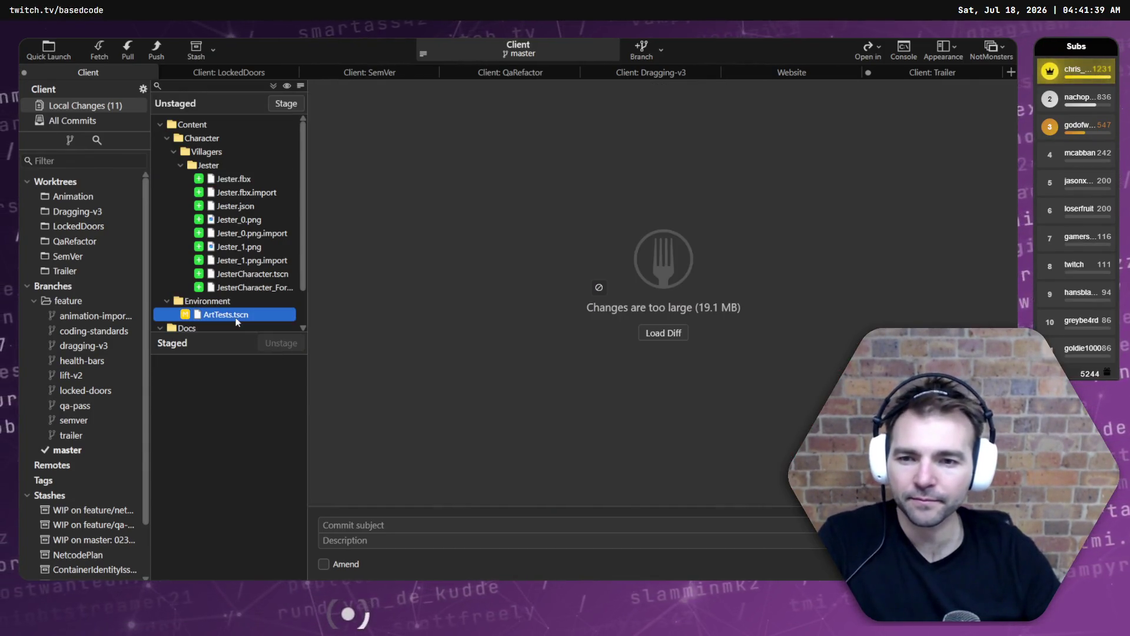
Restage only the Jester files and ArtTests.tscn, then return to the commit history.
left_click(195, 153, "shift")
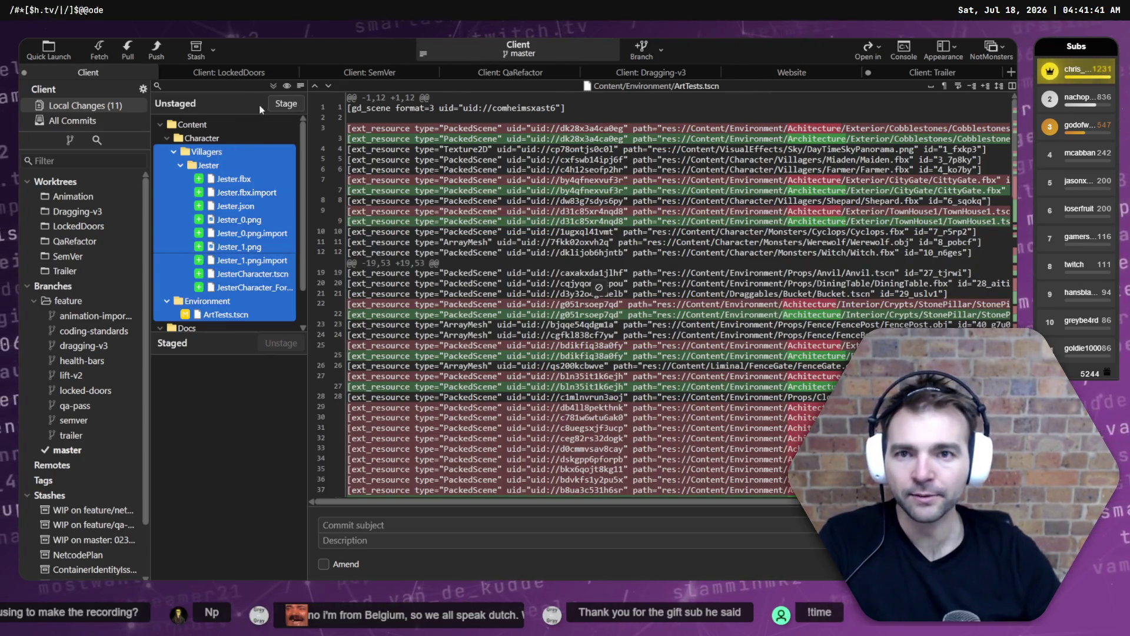
left_click(285, 104)
left_click(80, 302)
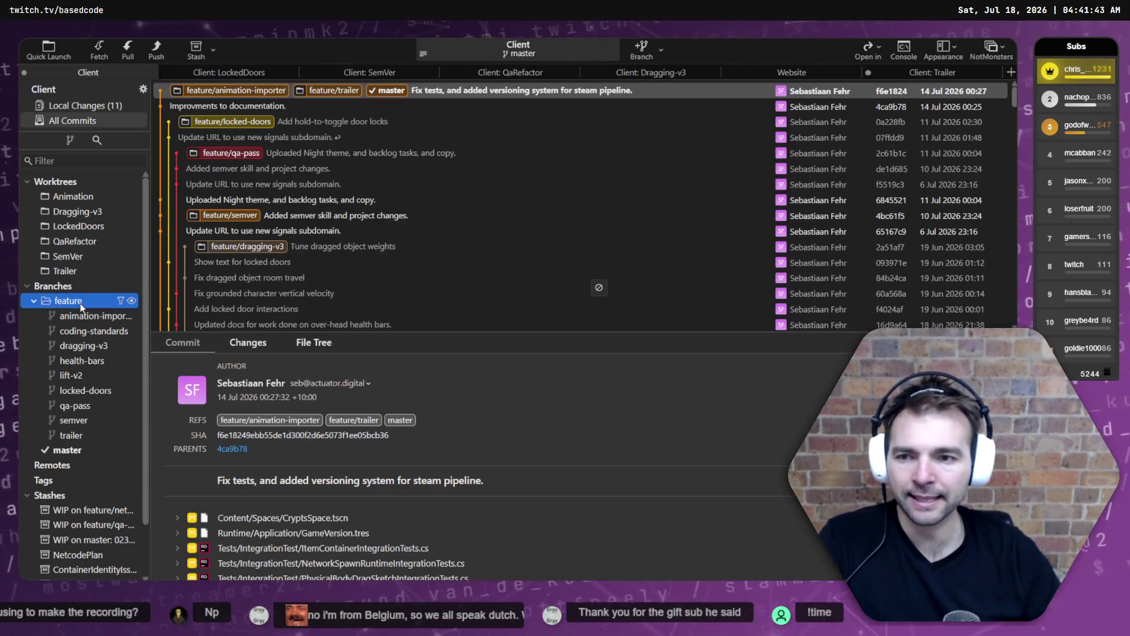
right_click(478, 90)
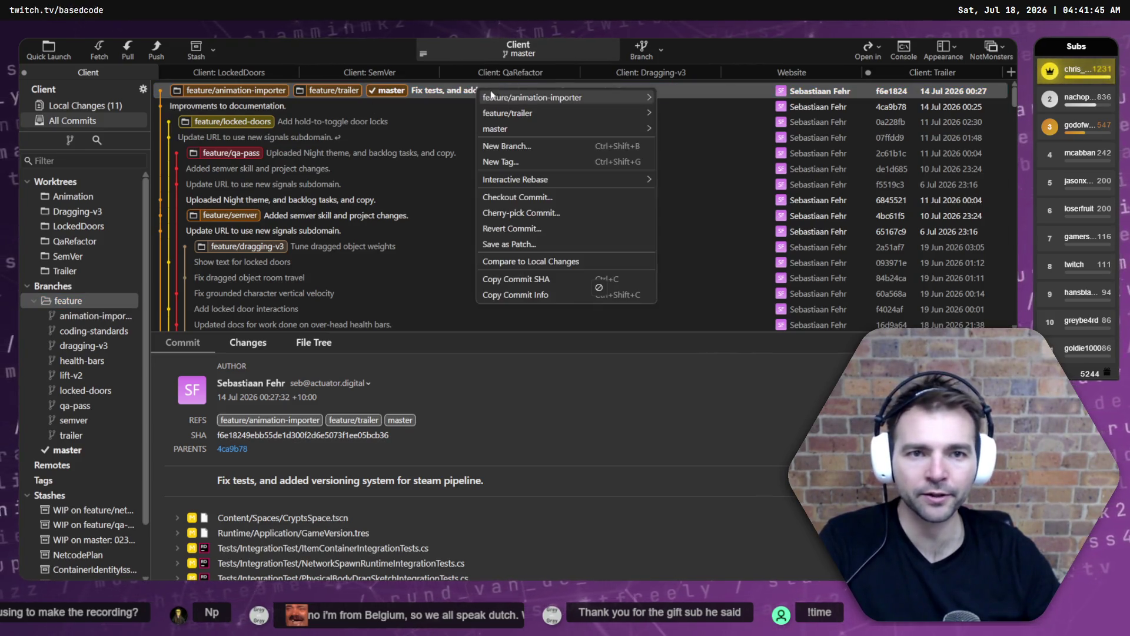
Create a new branch named feature/jester at the latest commit.
mouse_move(520, 97)
left_click(529, 147)
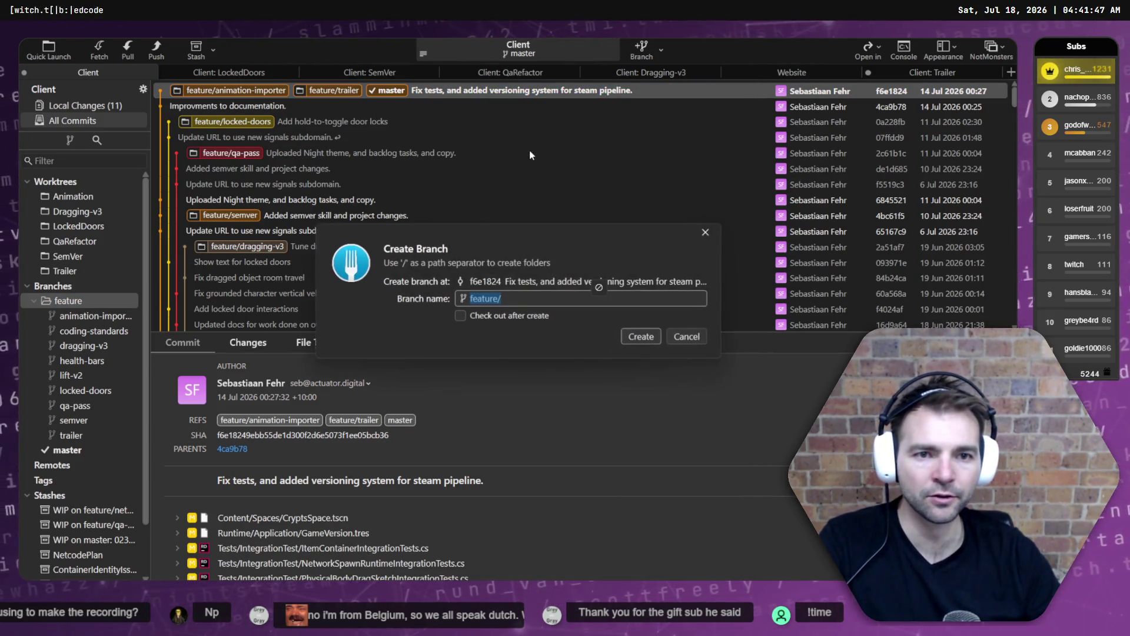
type("feature/jeste")
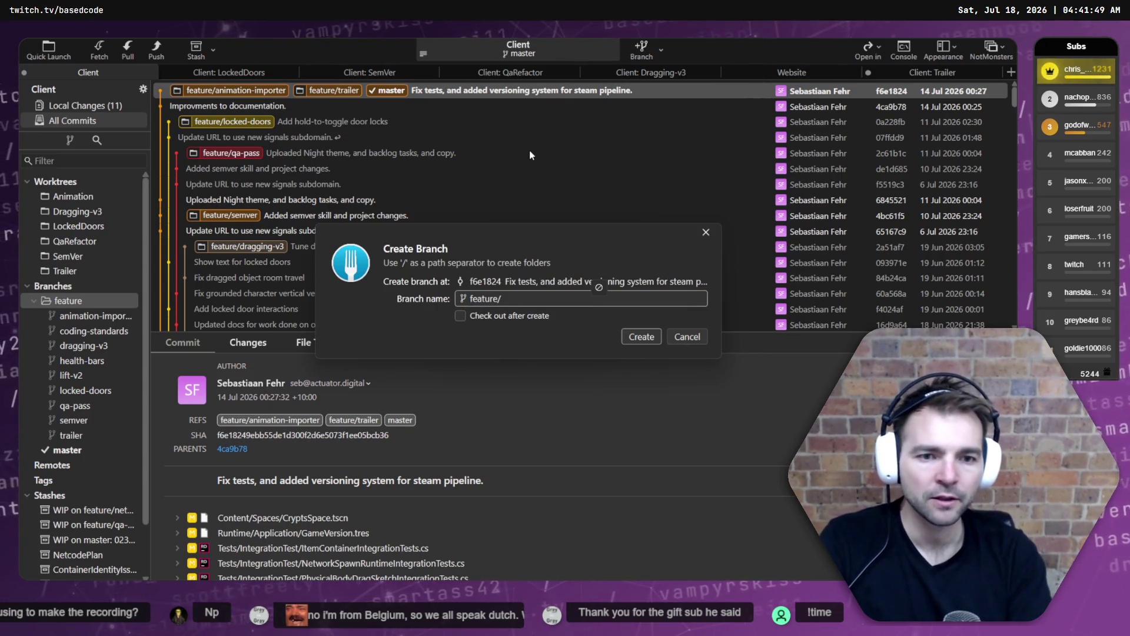
type("r")
key("Return")
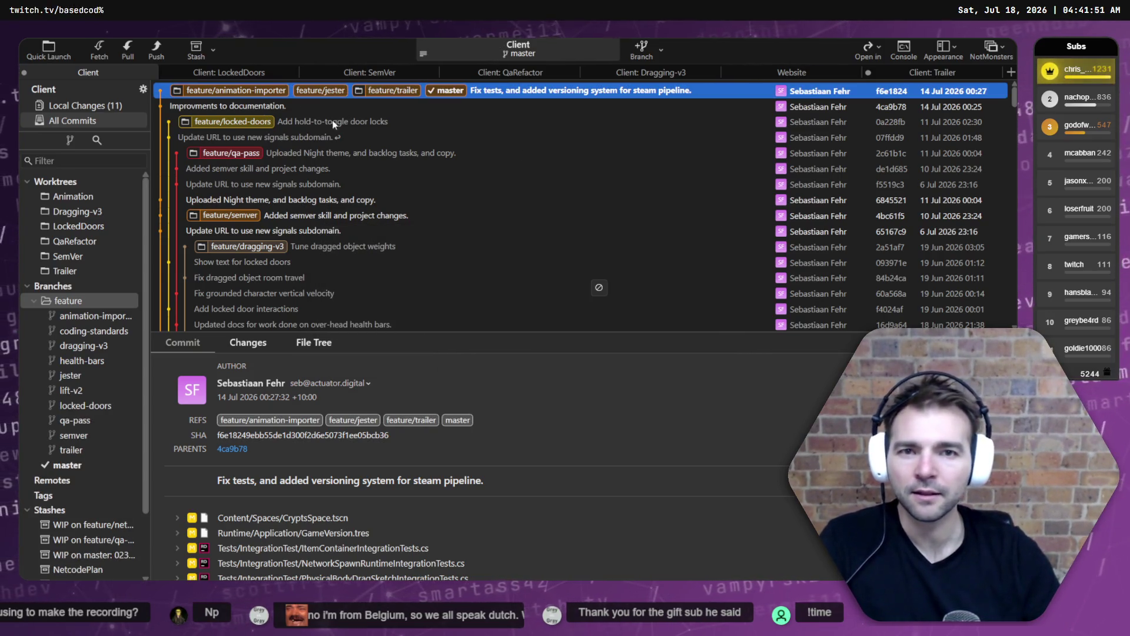
Write the commit subject about adding a new jester character to the game, fixing a typo.
left_click(105, 107)
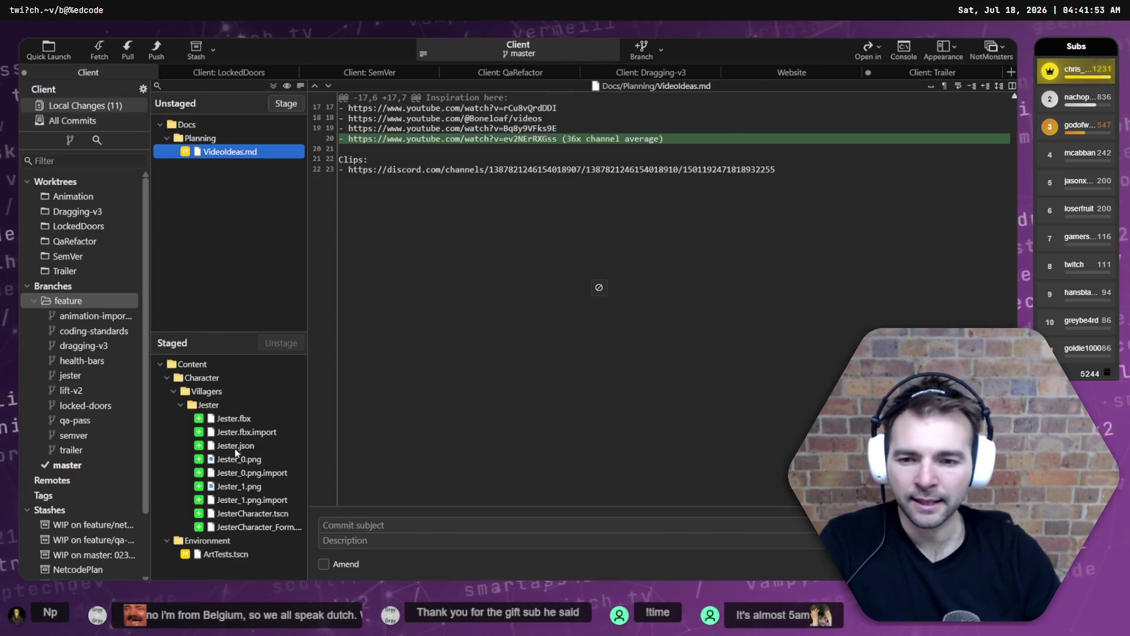
left_click(323, 525)
type("Add a")
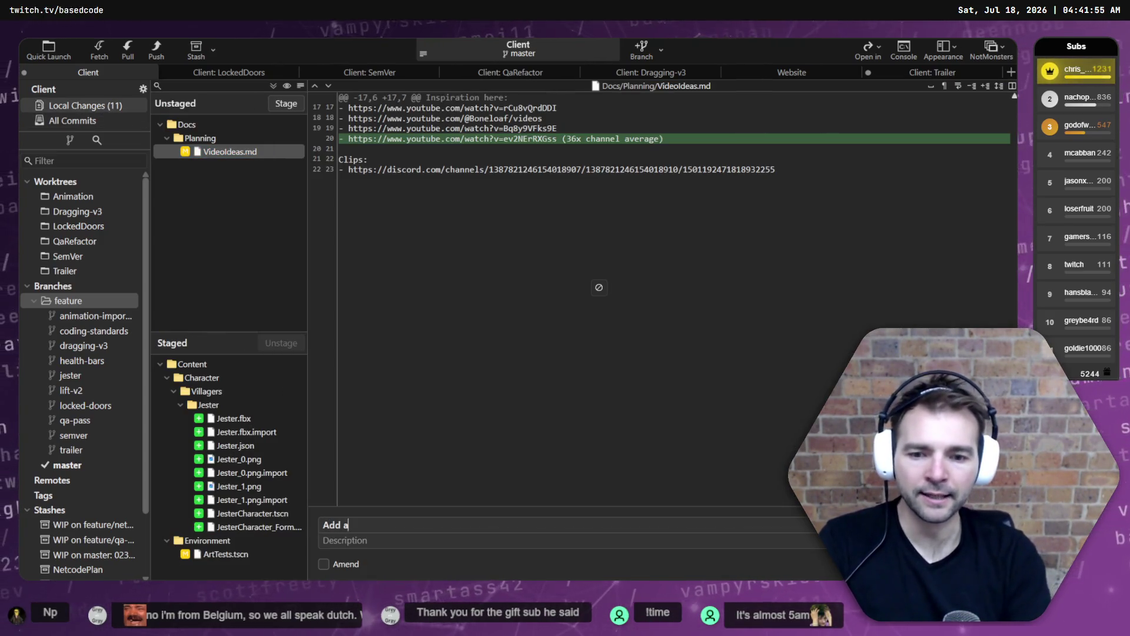
type(" new jester charactrer")
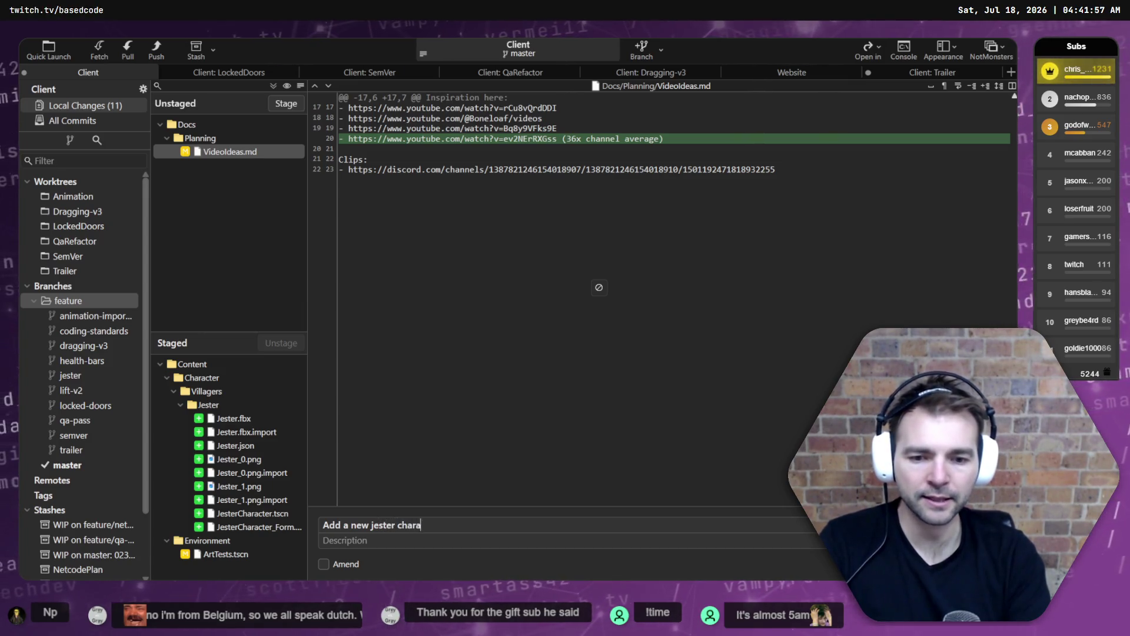
key("ctrl+BackSpace")
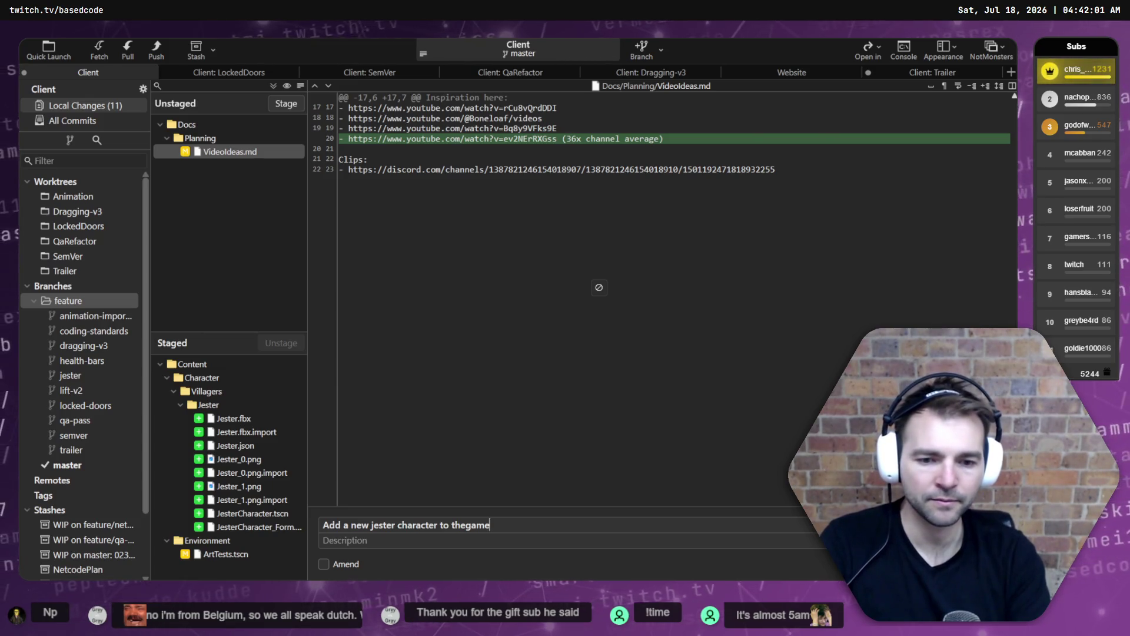
type("he gam")
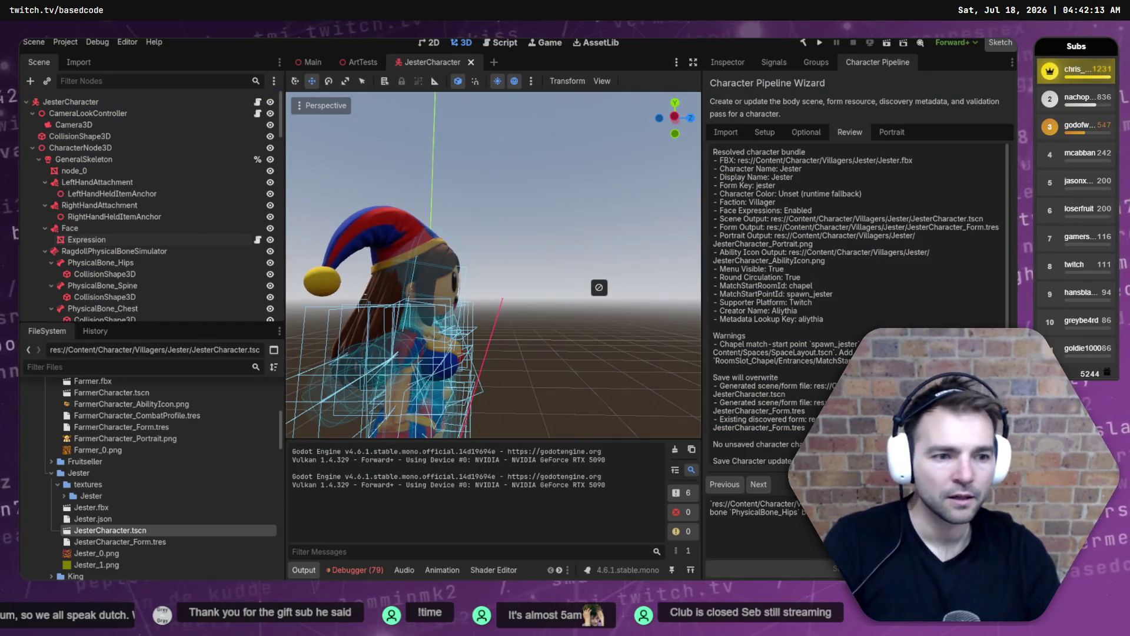
Generate the Jester portrait in the wizard's Portrait phase, then go to Fork.
left_click(891, 134)
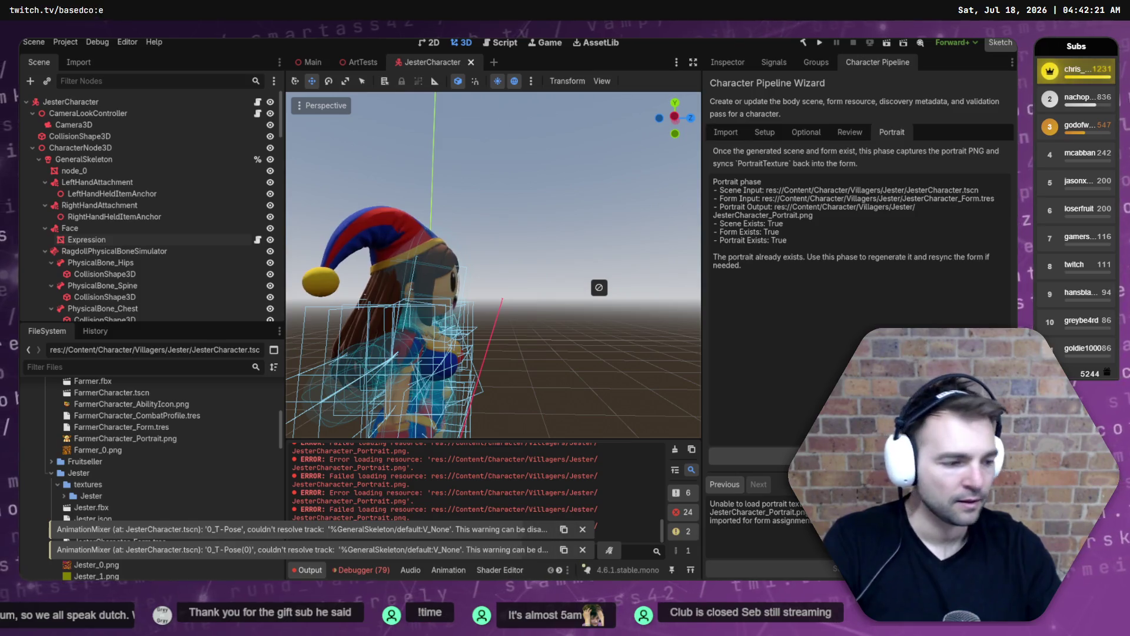
key("alt+Tab")
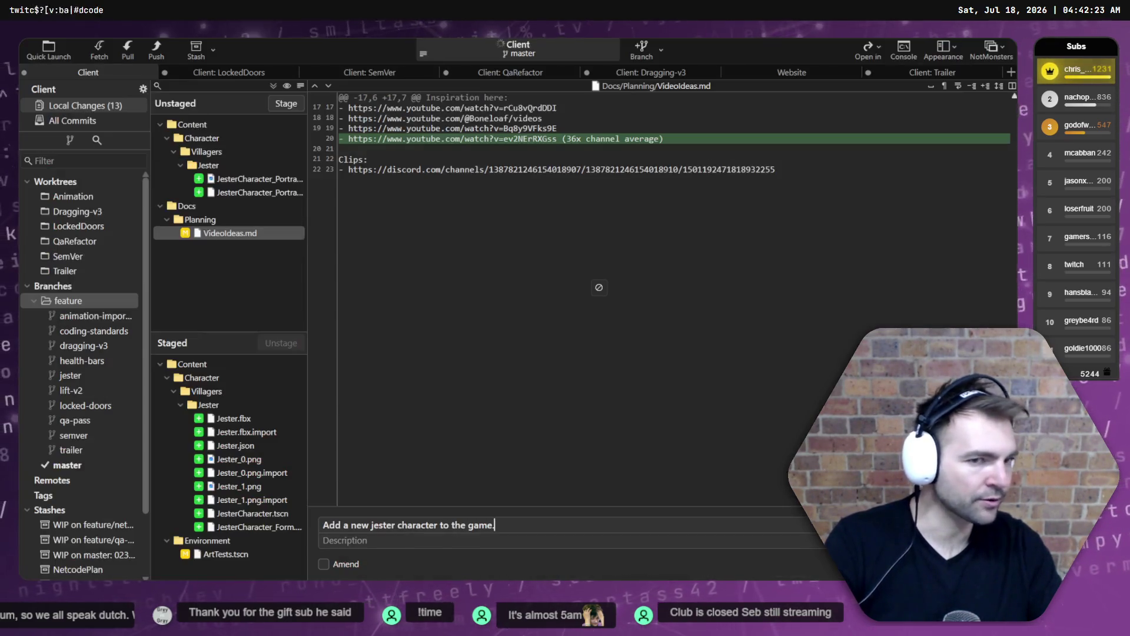
Stage both JesterCharacter_Portrait files in Fork and return to Godot.
left_click(247, 179)
left_click(265, 193)
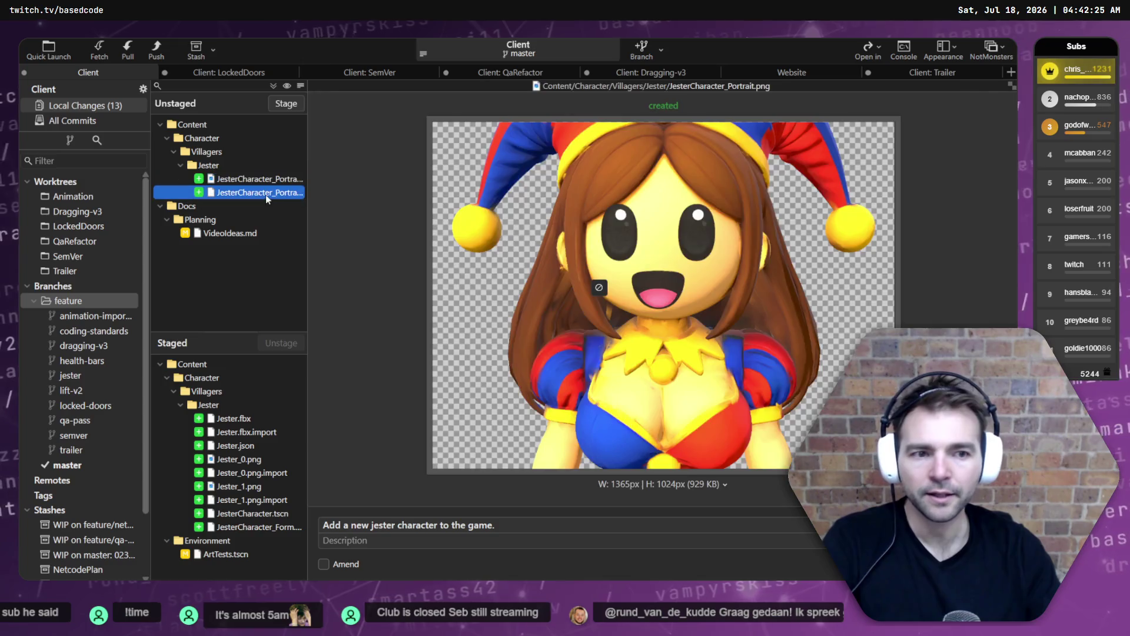
left_click(272, 180)
left_click(282, 193, "shift")
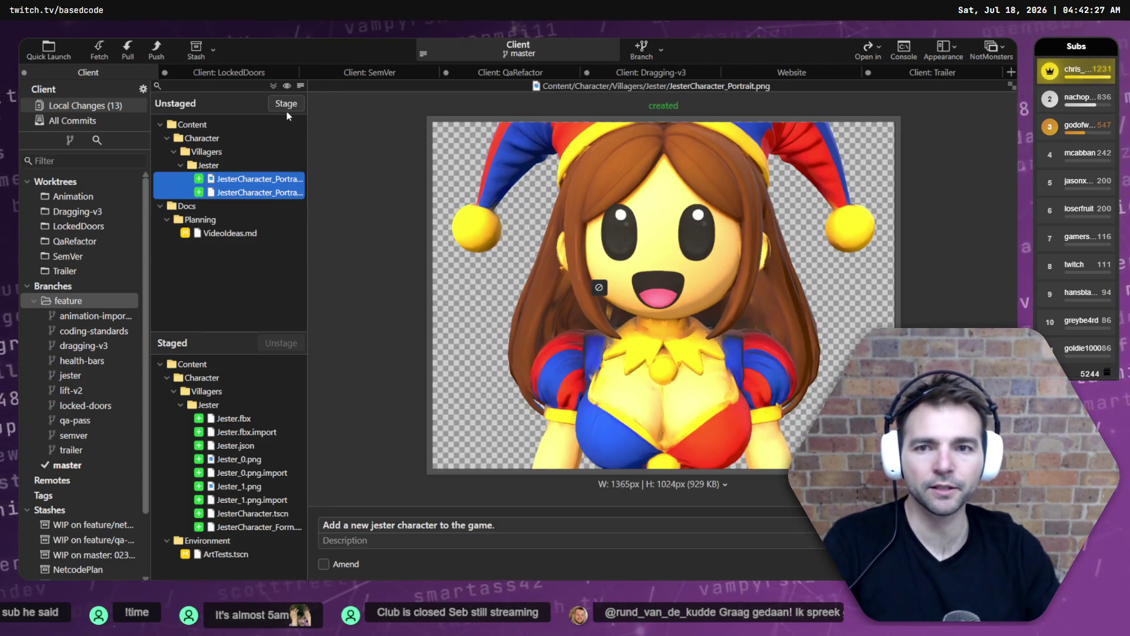
left_click(286, 104)
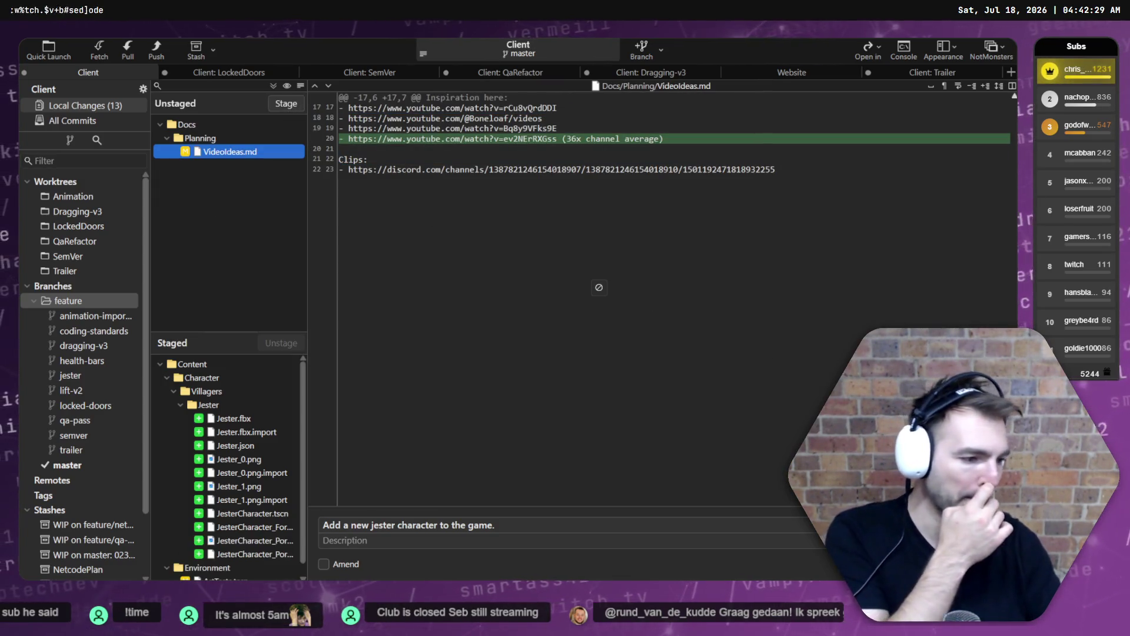
key("alt+Tab")
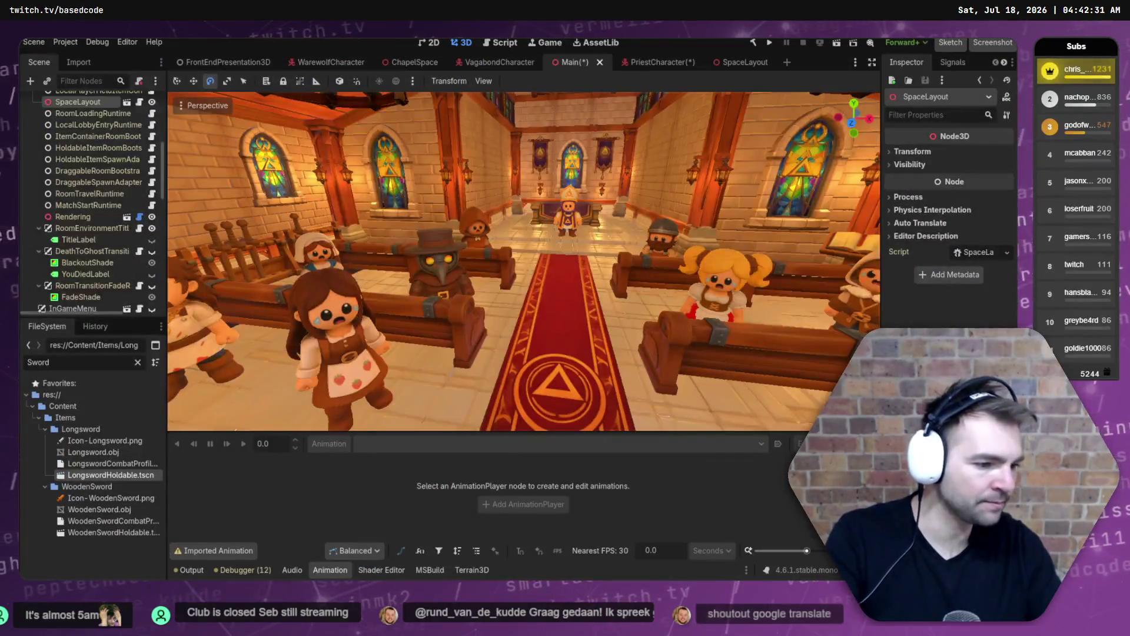
Run Not Monsters, confirm the Jester is selectable as a villager, then quit the game.
key("alt+Tab")
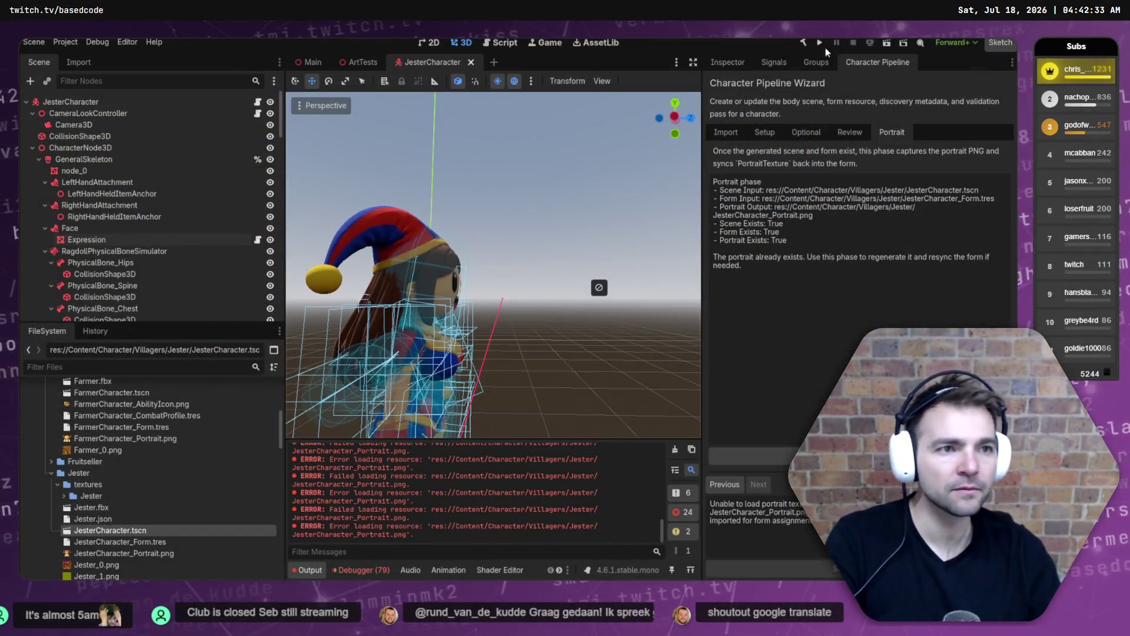
left_click(820, 43)
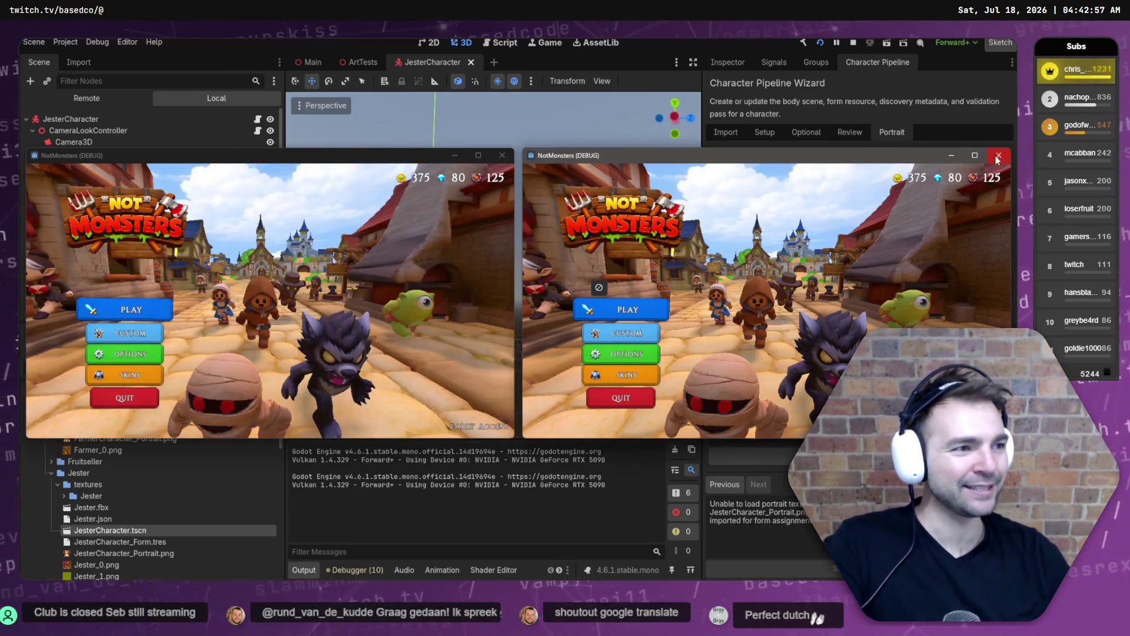
left_click(997, 156)
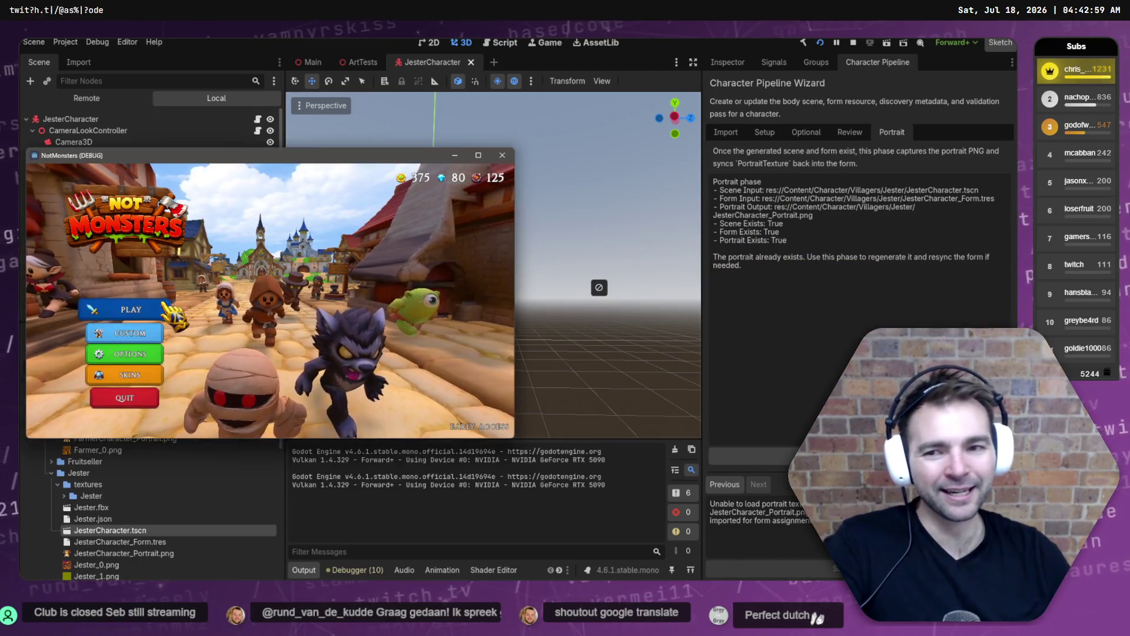
left_click(167, 307)
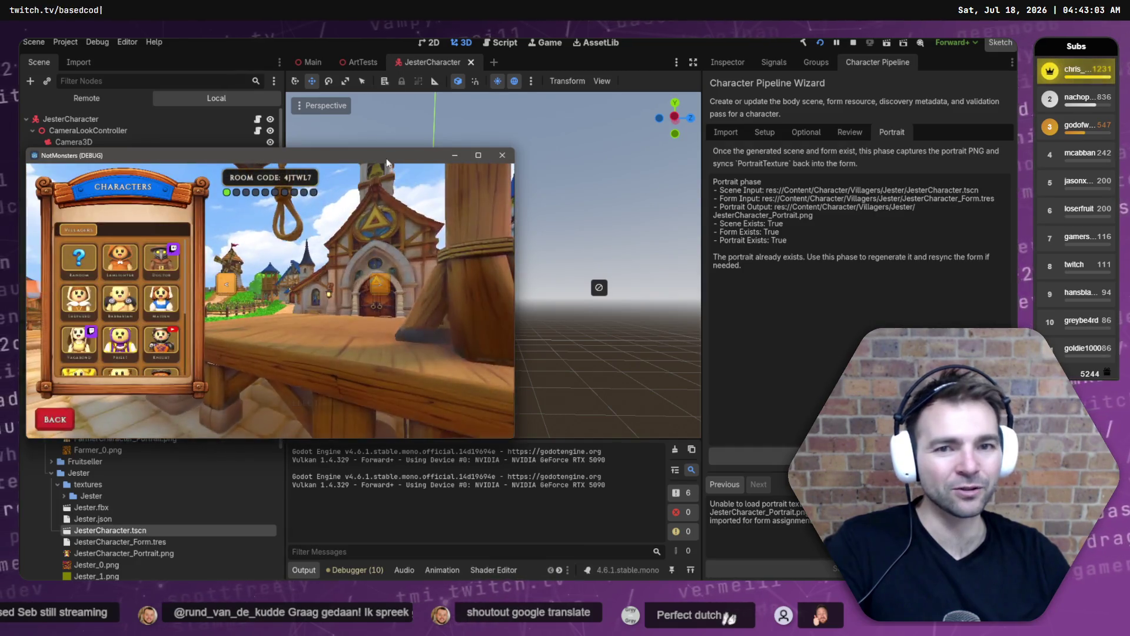
double_click(386, 158)
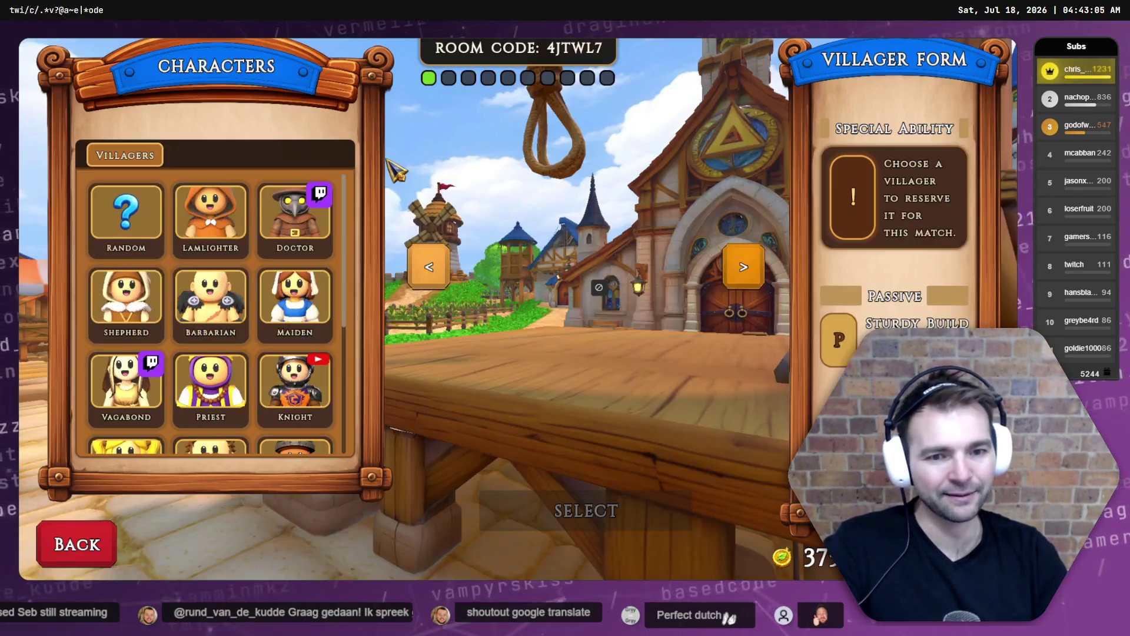
scroll(223, 383, "down", 5)
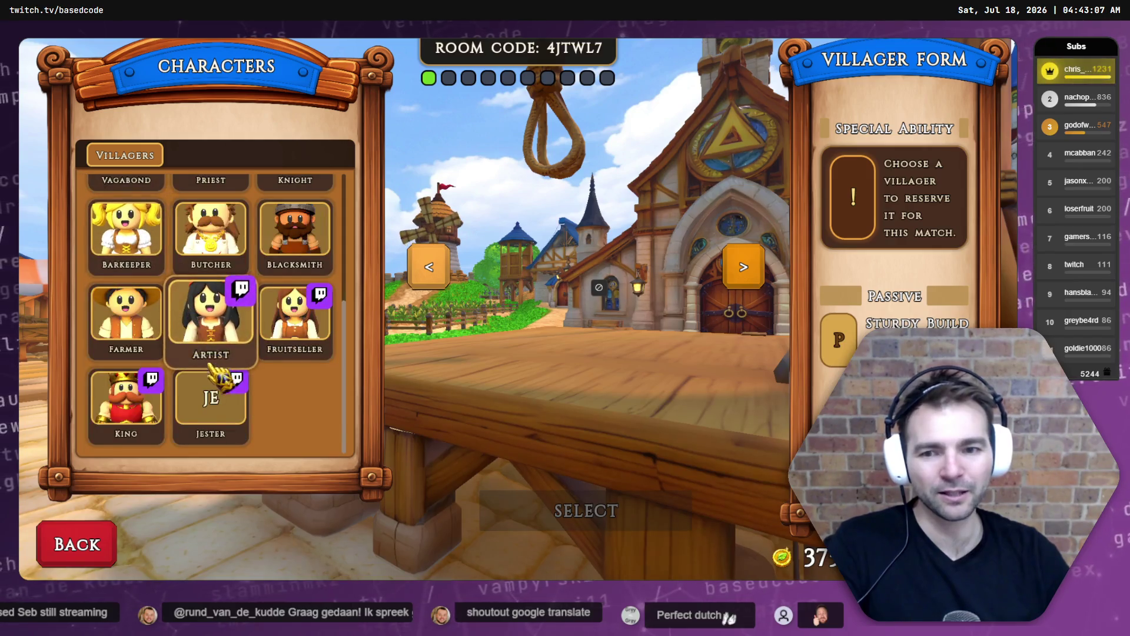
left_click(228, 414)
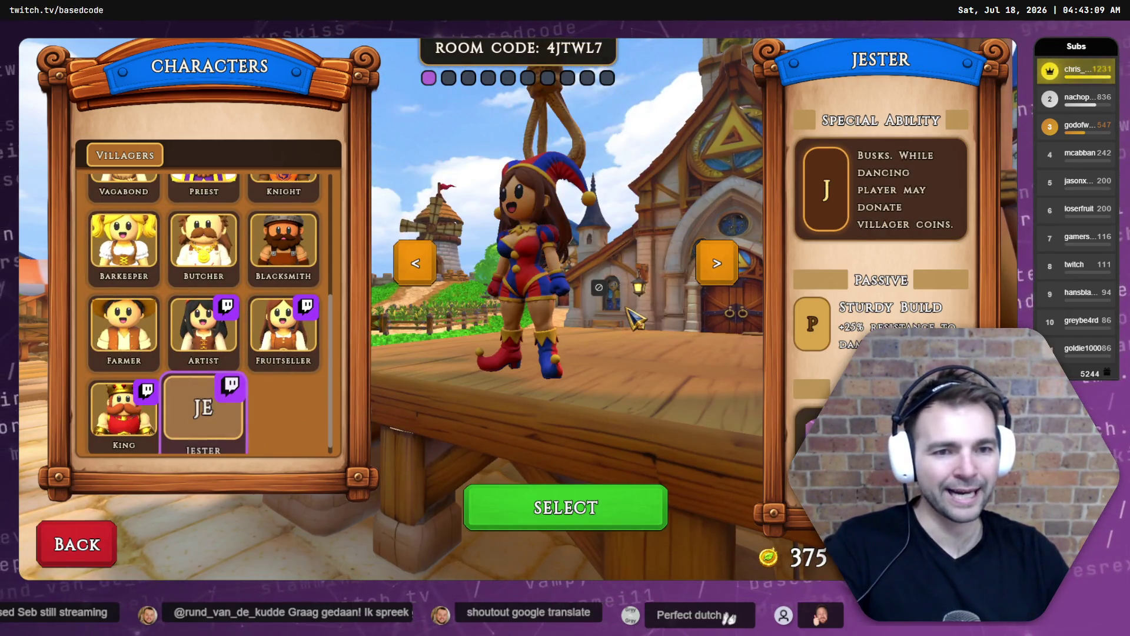
left_click(76, 544)
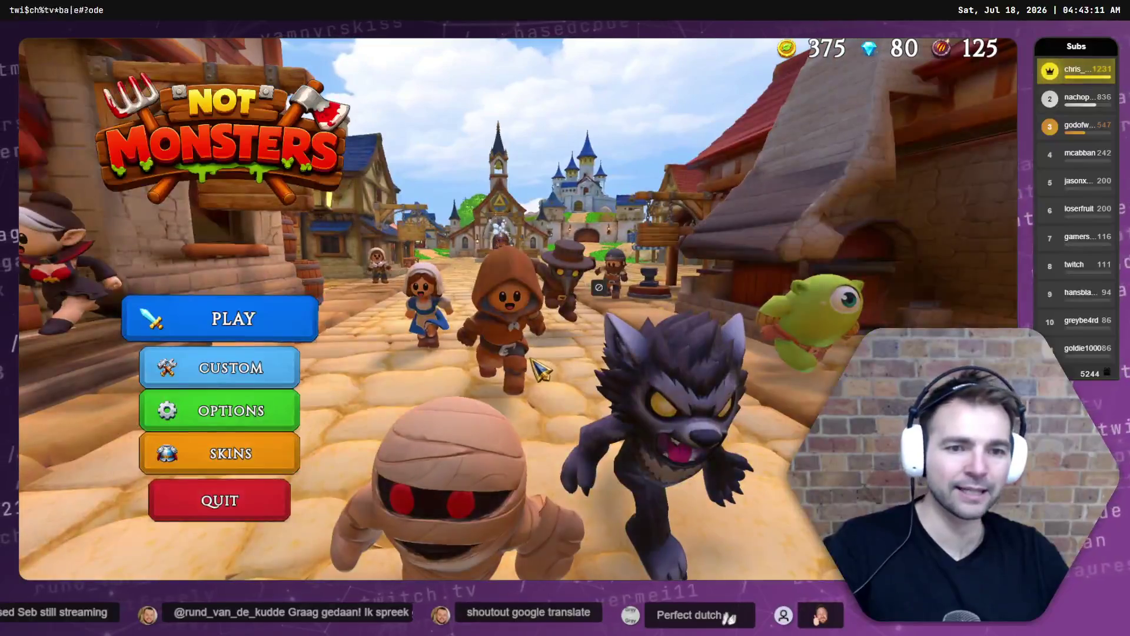
key("alt+F4")
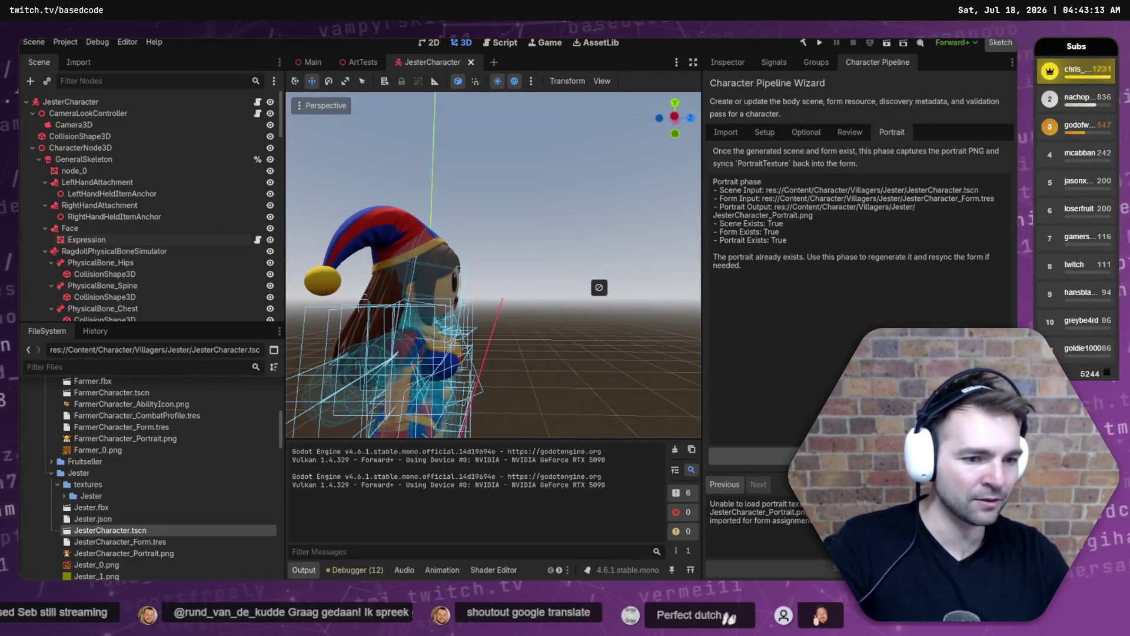
Show JesterCharacter_Form.tres in the Inspector: key jester, Villager faction, Portrait Texture empty.
left_click(724, 487)
left_click(758, 483)
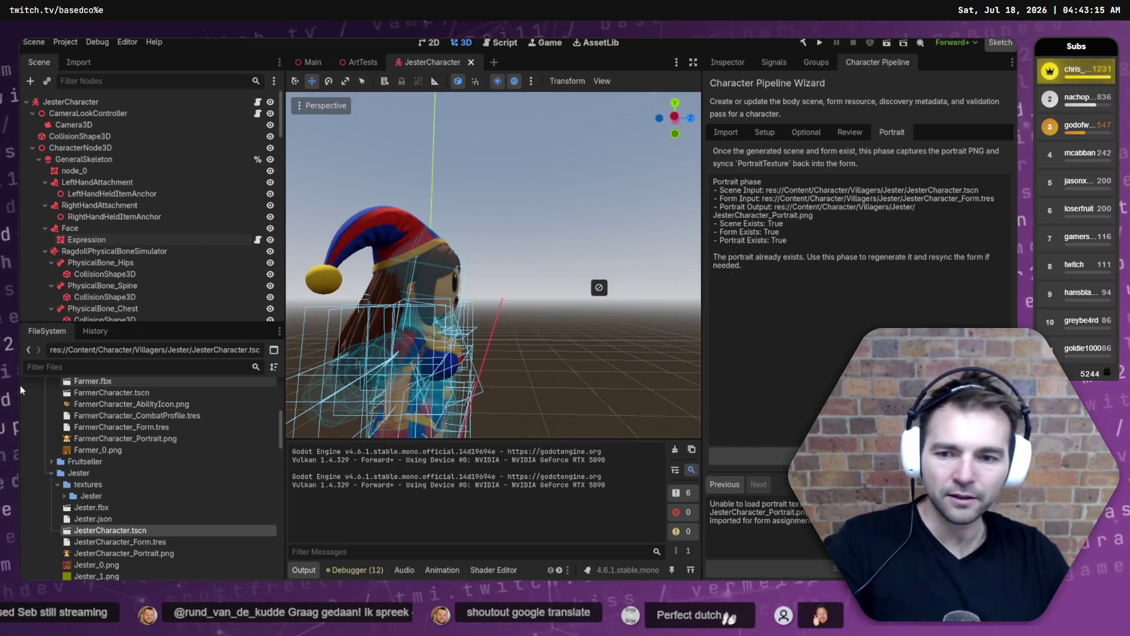
scroll(129, 547, "down", 2)
left_click(165, 518)
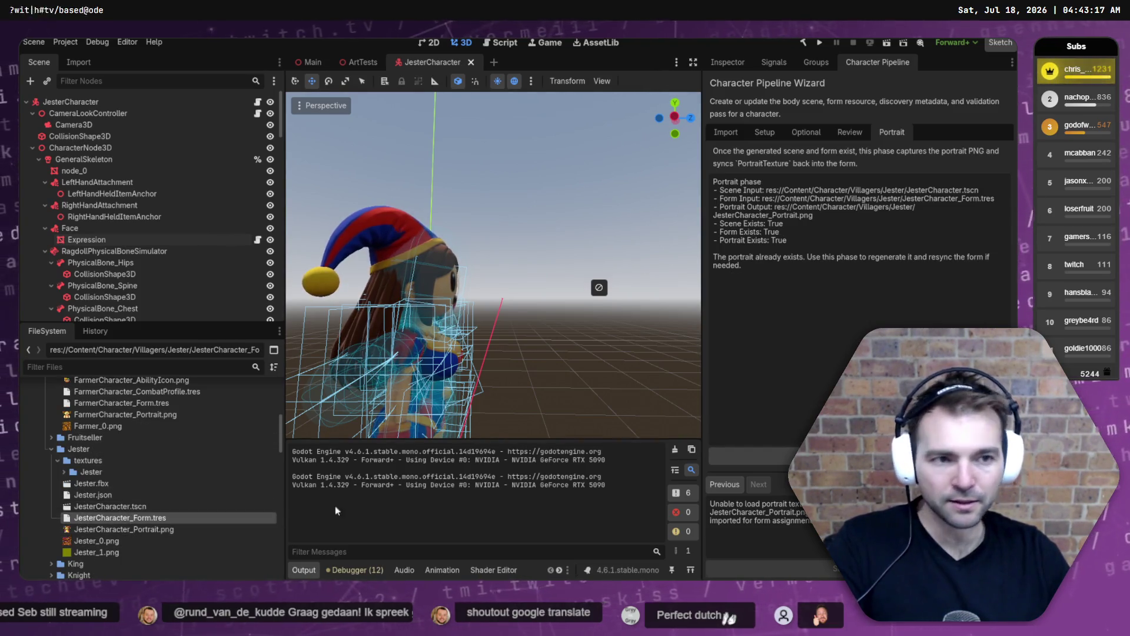
left_click(728, 61)
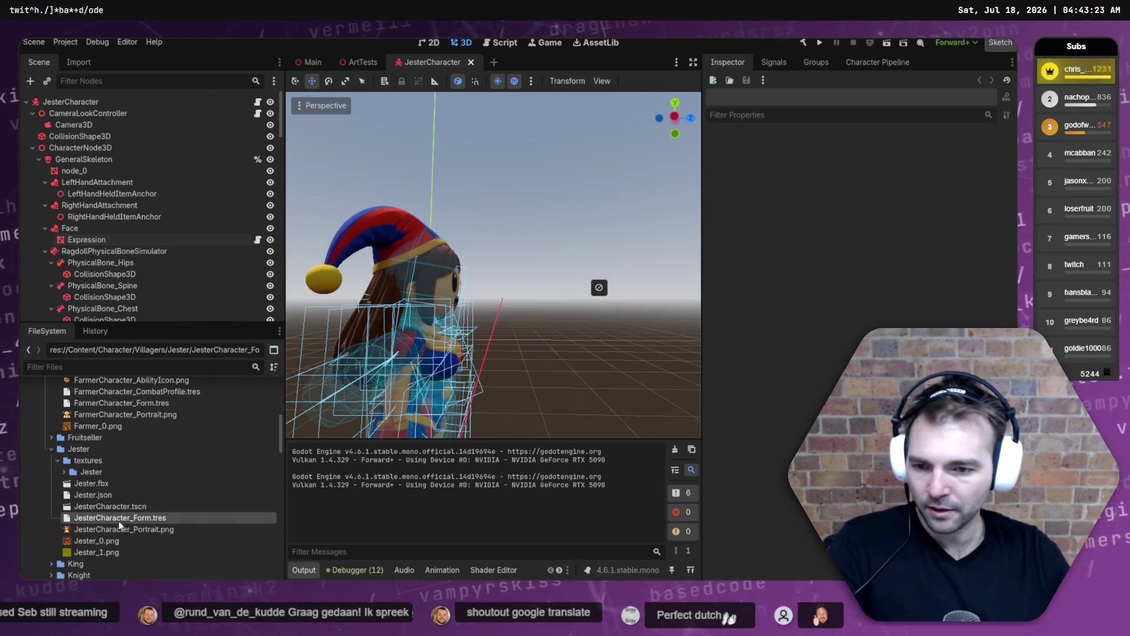
scroll(127, 518, "down", 8)
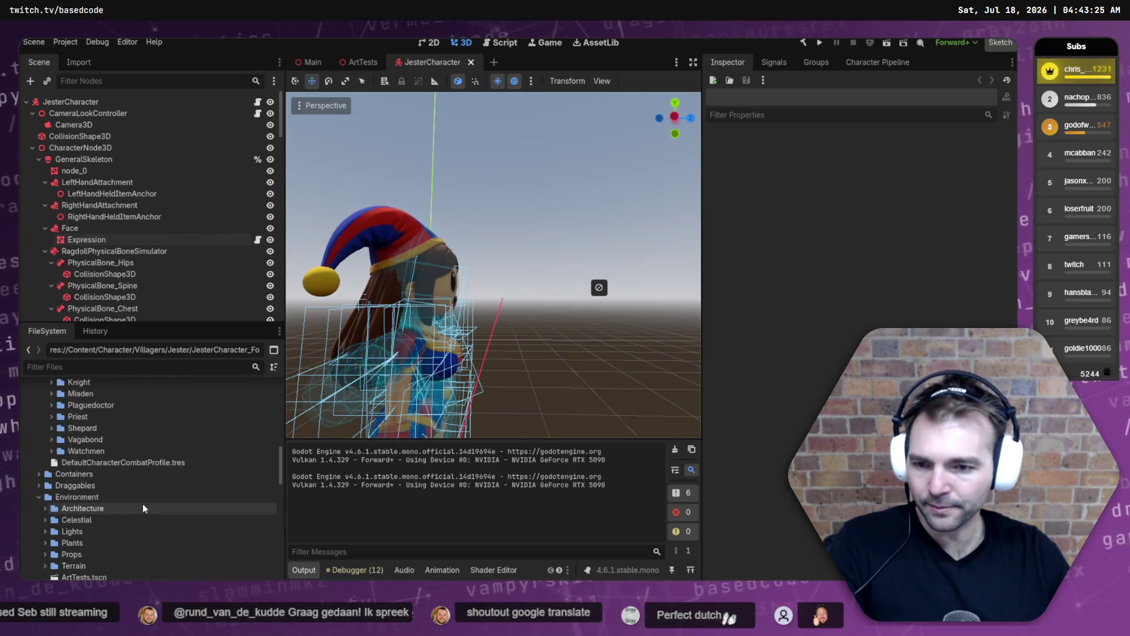
scroll(132, 468, "up", 4)
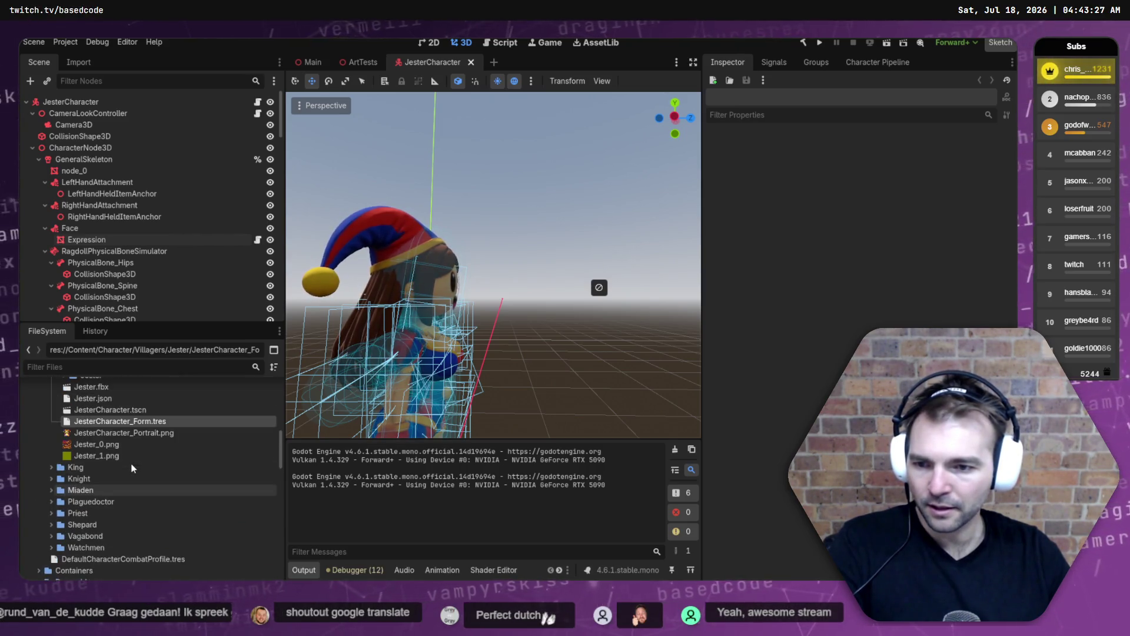
scroll(117, 459, "up", 2)
left_click(63, 424)
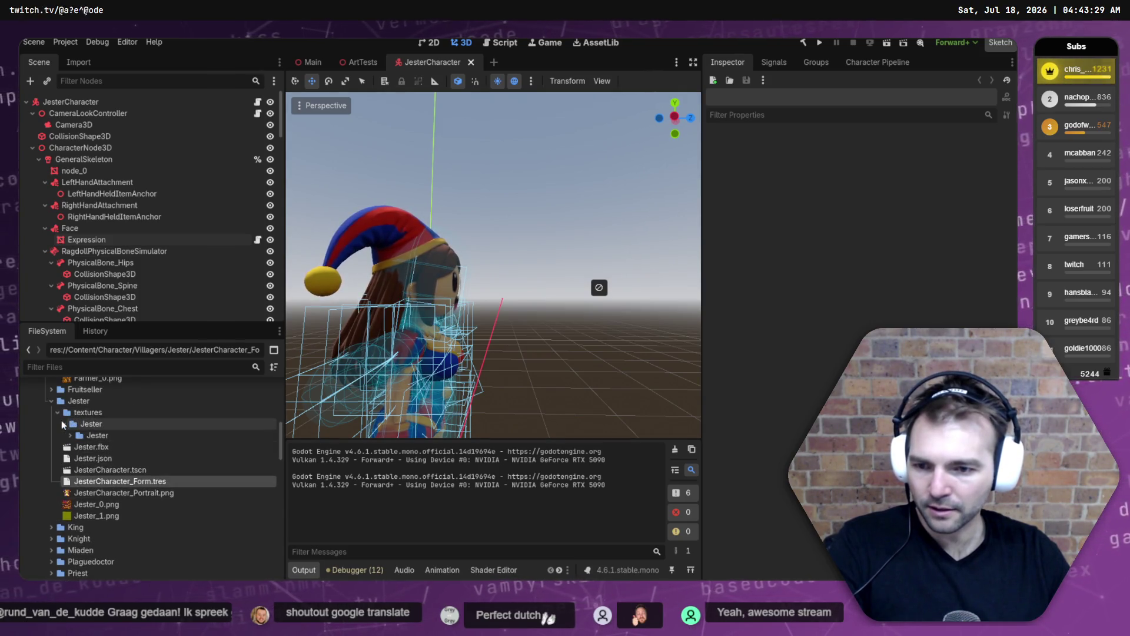
left_click(58, 412)
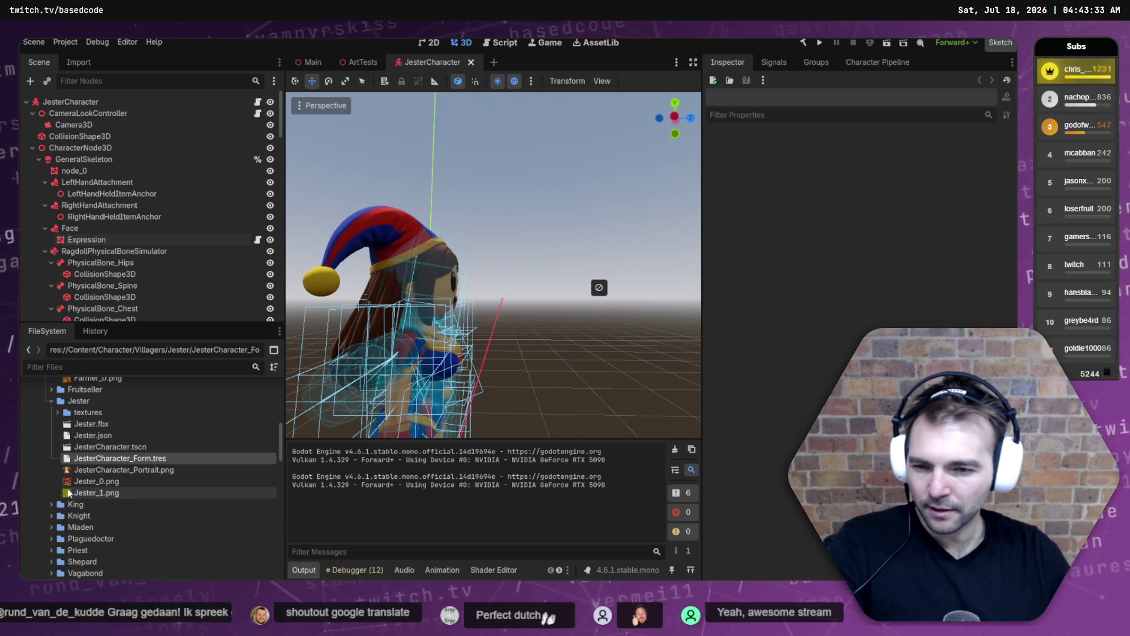
scroll(88, 447, "down", 1)
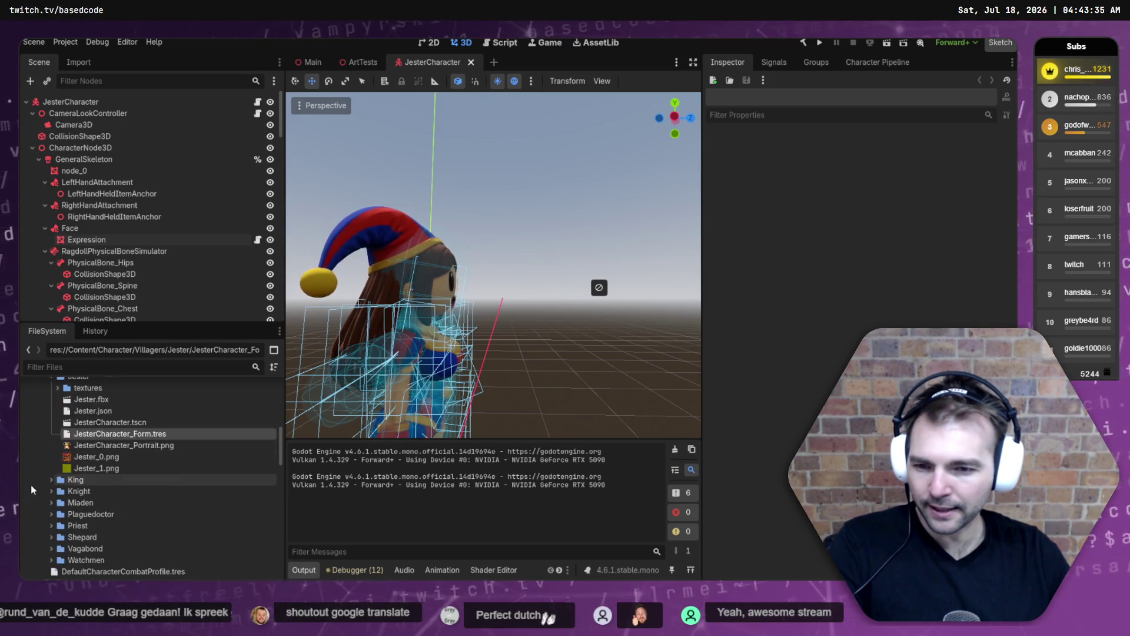
left_click(100, 433)
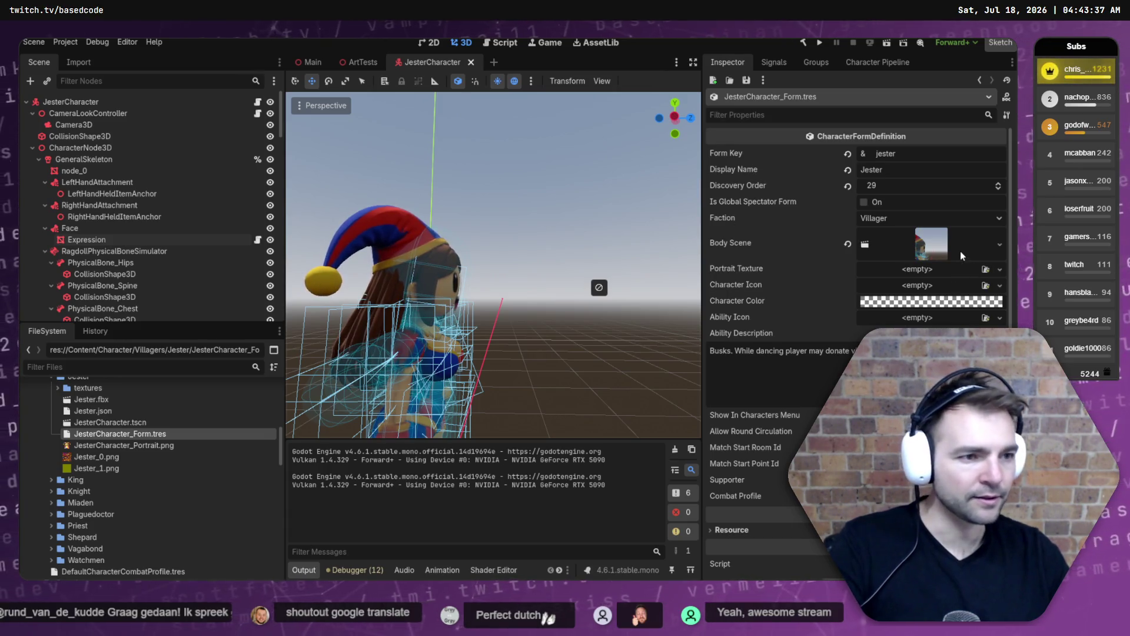
Drag JesterCharacter_Portrait.png into the Jester form's Portrait Texture slot.
mouse_move(123, 445)
left_mouse_down()
mouse_move(532, 421)
mouse_move(910, 270)
left_mouse_up()
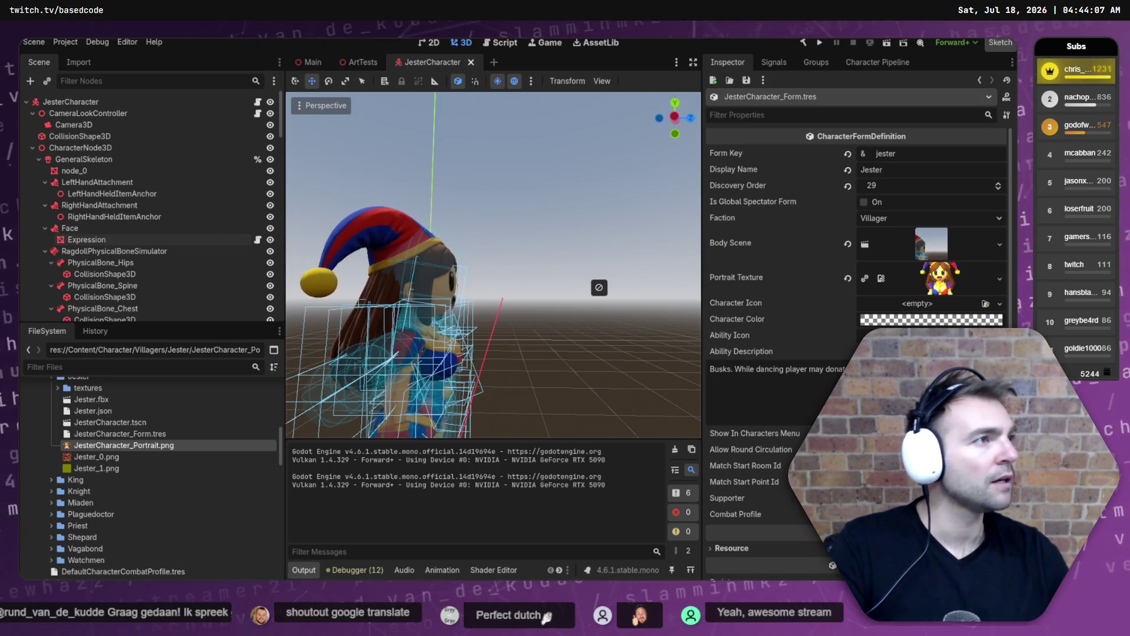
key("alt+Tab")
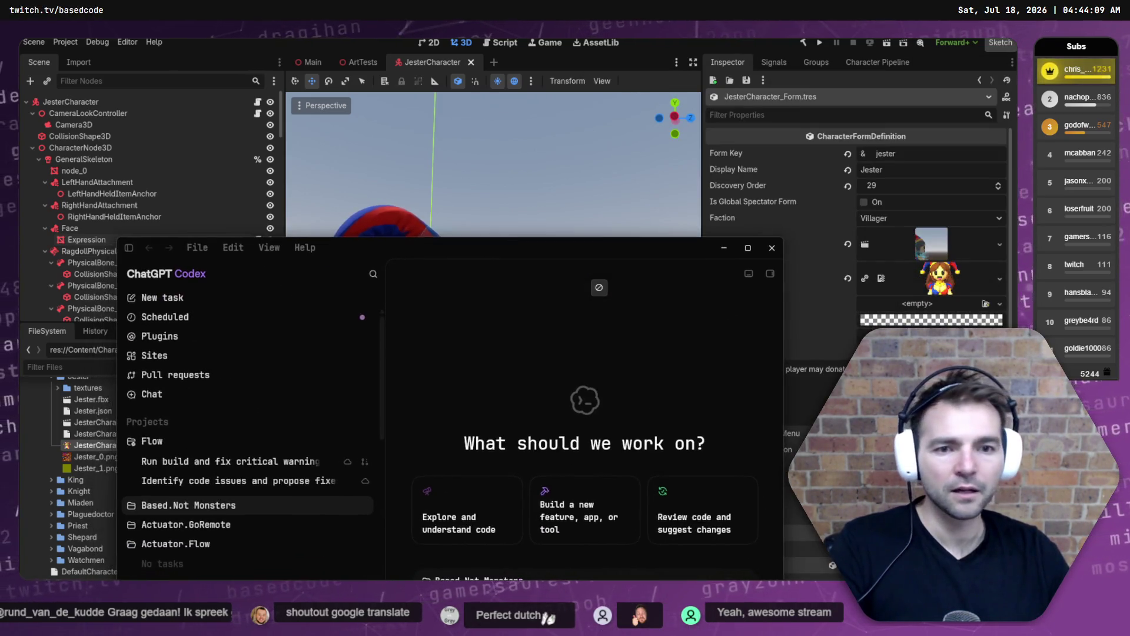
Maximize Codex, reveal Base.NotMonsters.Art's full task list, and open Character Art.
left_click(747, 248)
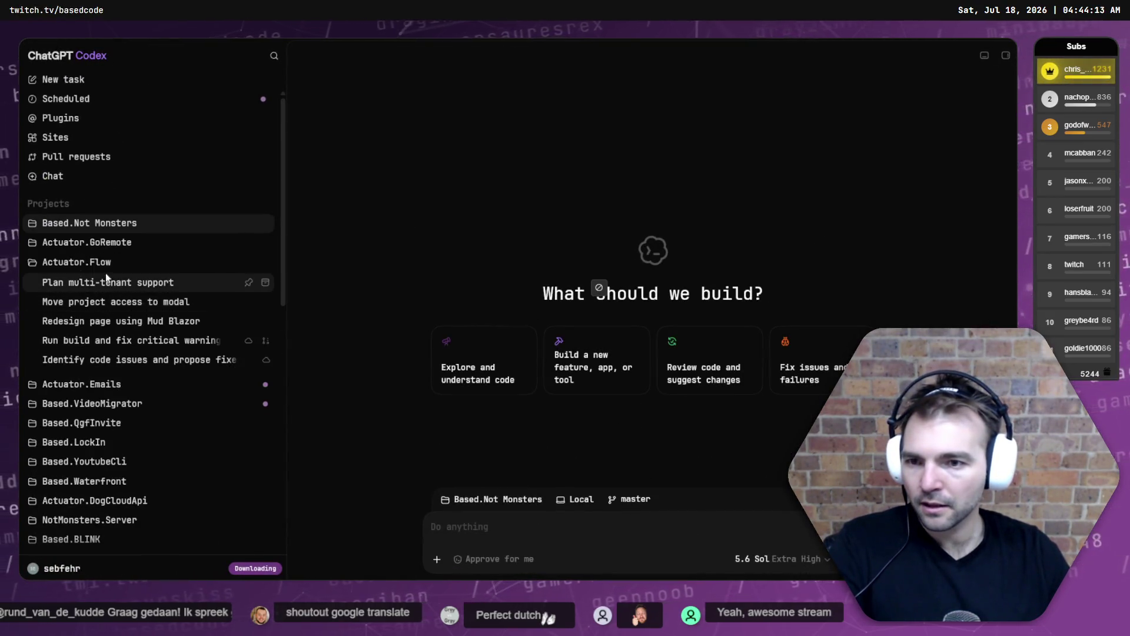
left_click(135, 224)
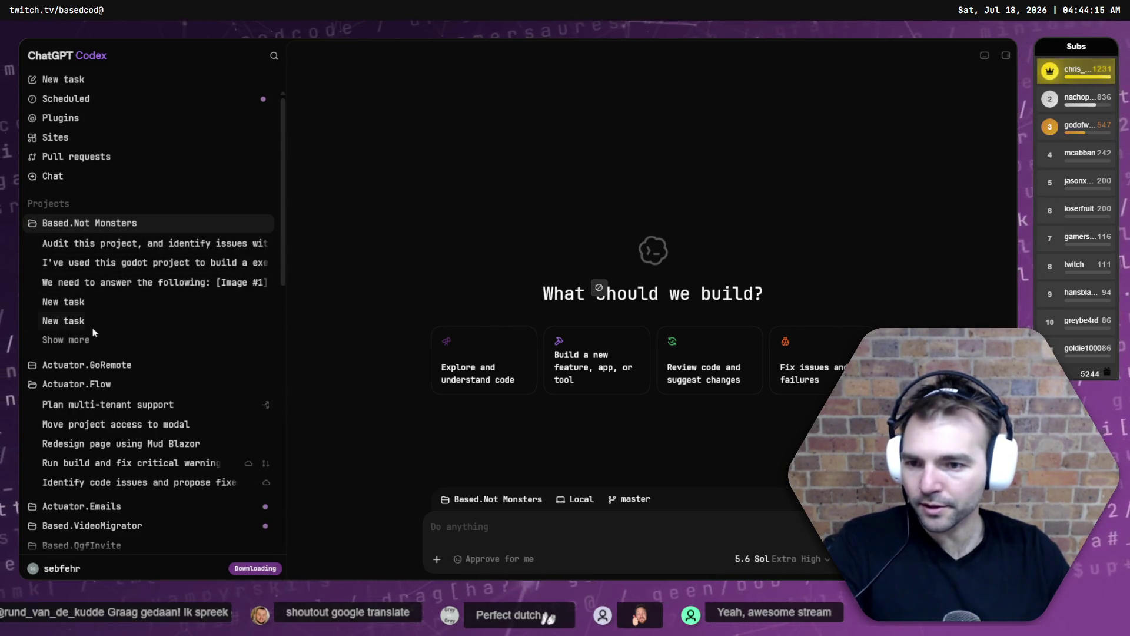
mouse_move(96, 238)
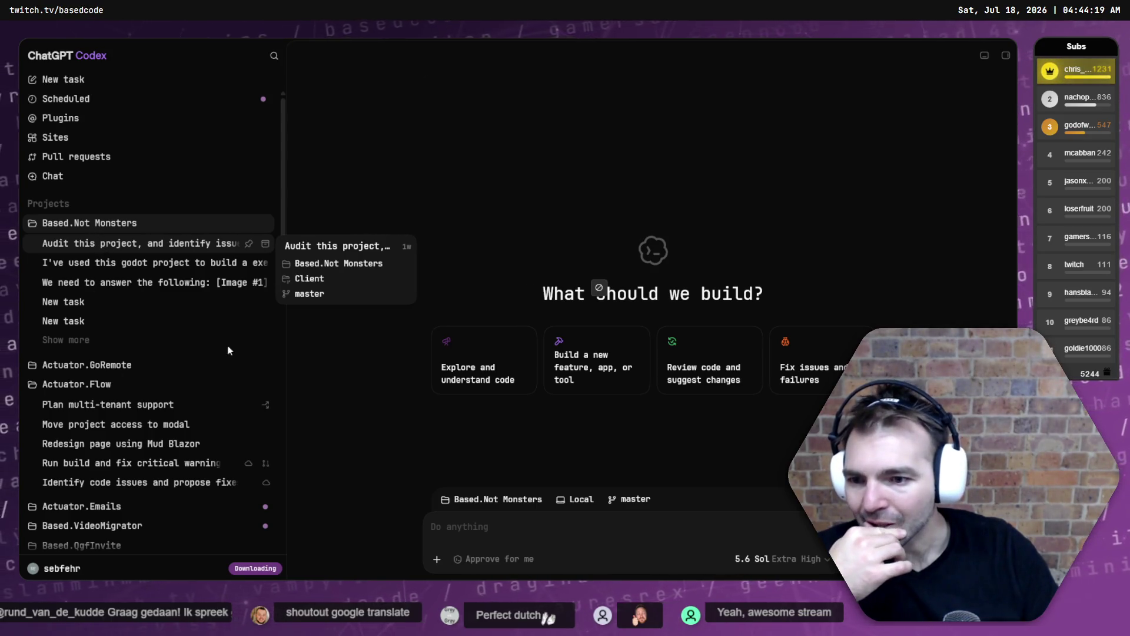
scroll(176, 348, "down", 3)
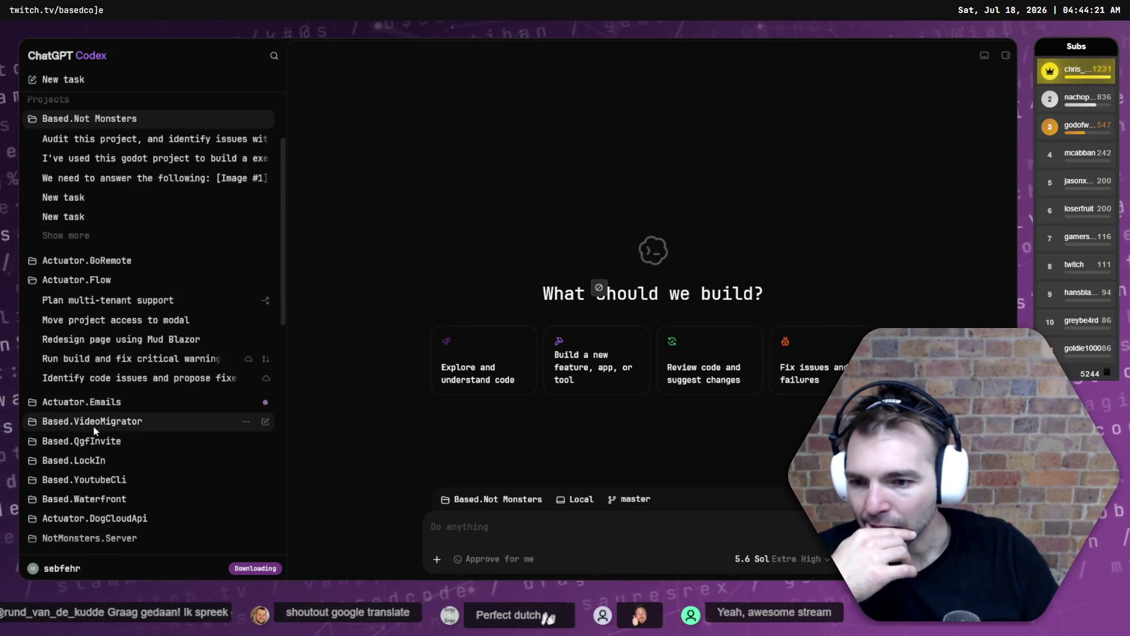
left_click(56, 282)
left_click(87, 472)
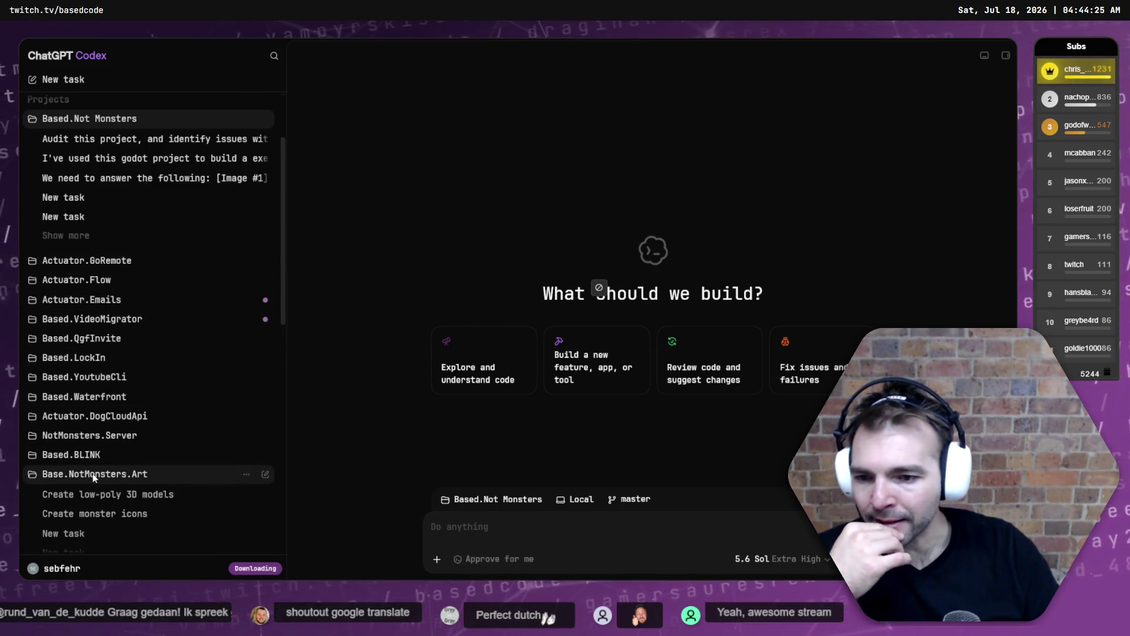
scroll(159, 459, "down", 2)
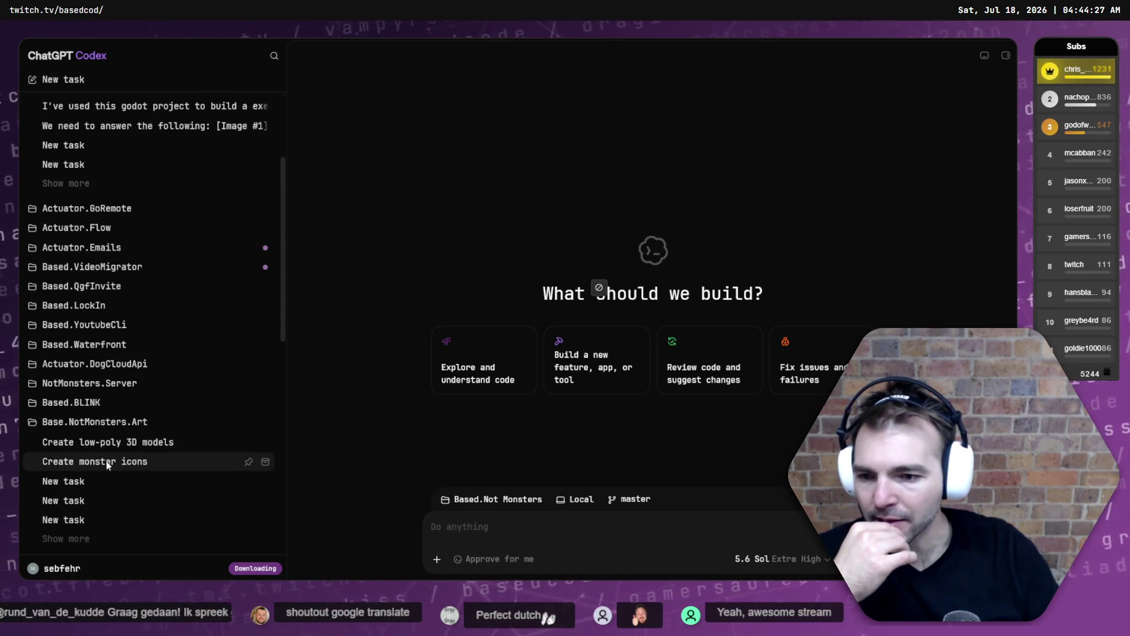
mouse_move(106, 461)
left_mouse_down()
mouse_move(120, 444)
mouse_move(115, 456)
left_mouse_up()
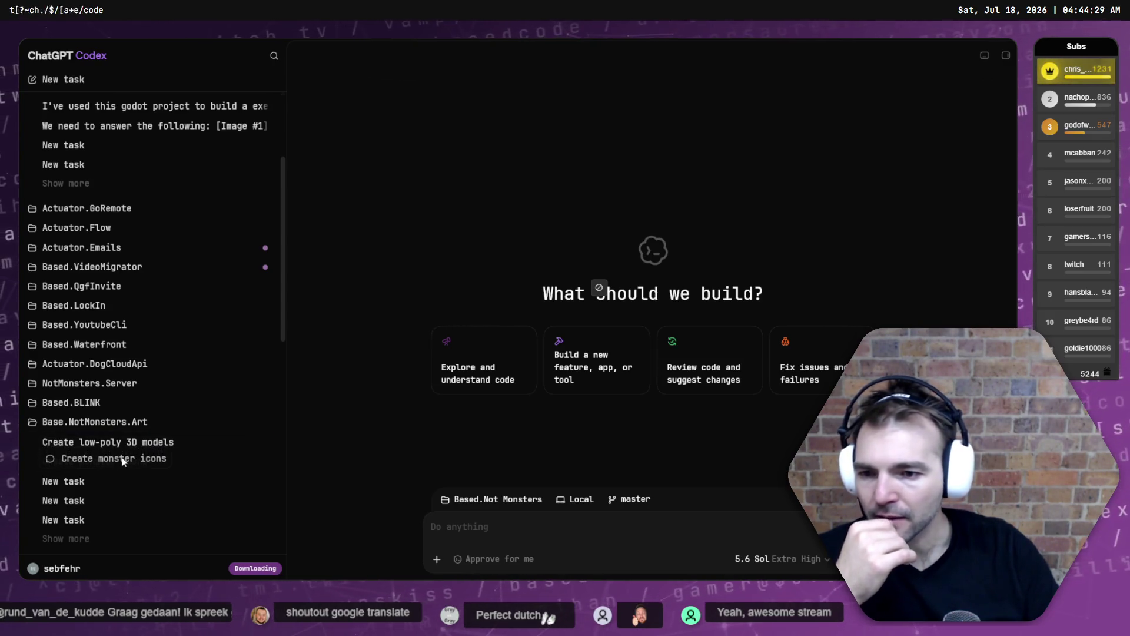
scroll(114, 439, "down", 2)
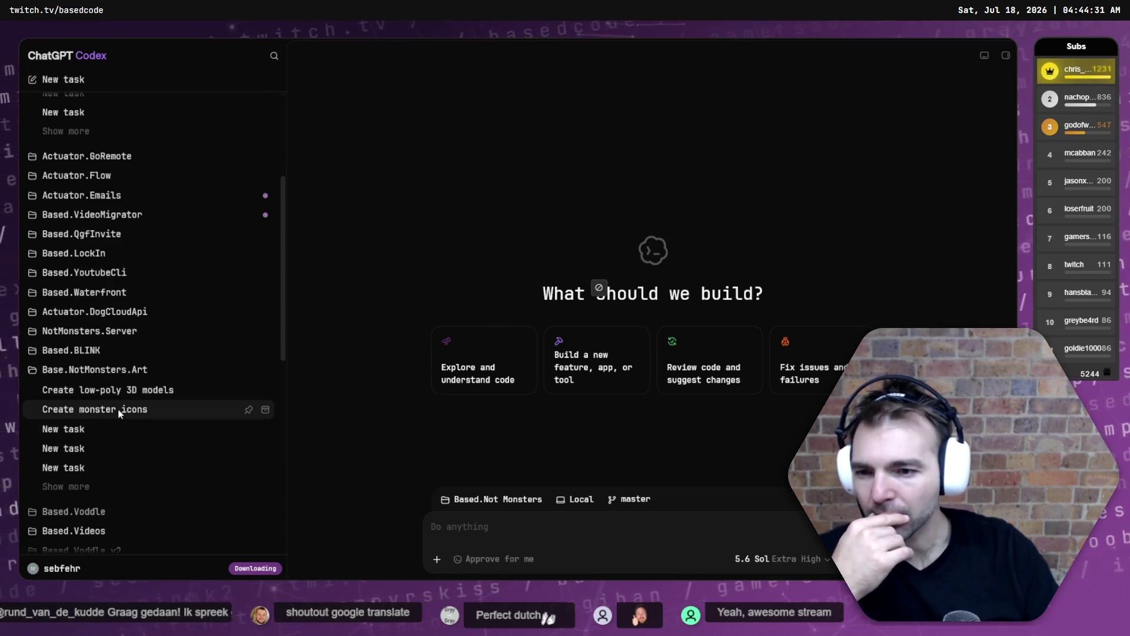
left_click(117, 486)
scroll(139, 457, "down", 2)
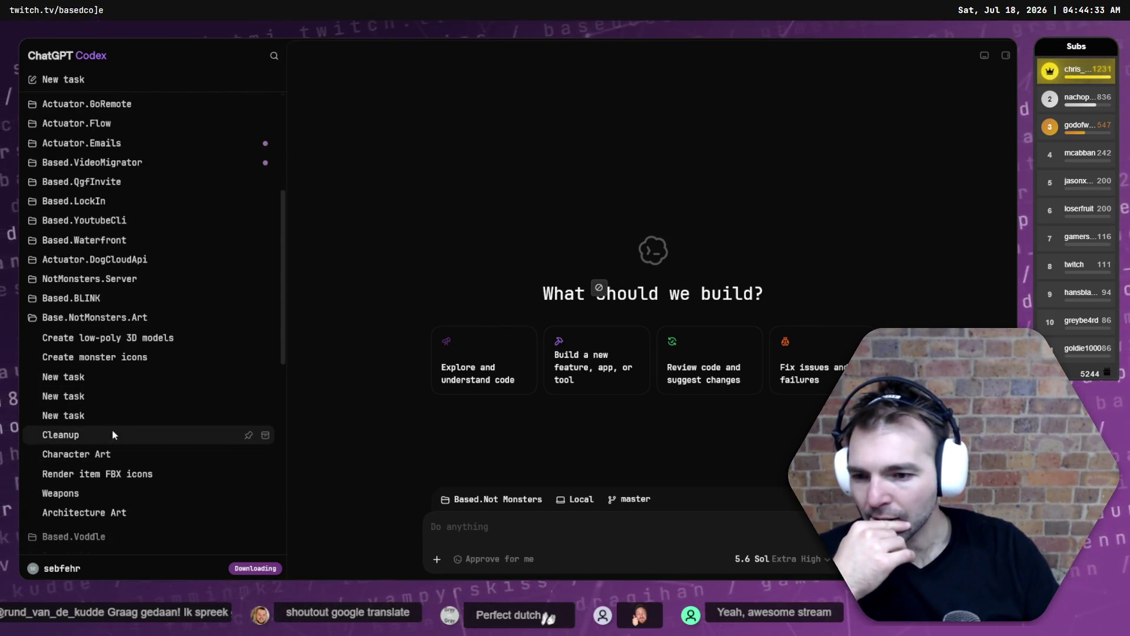
left_click(115, 456)
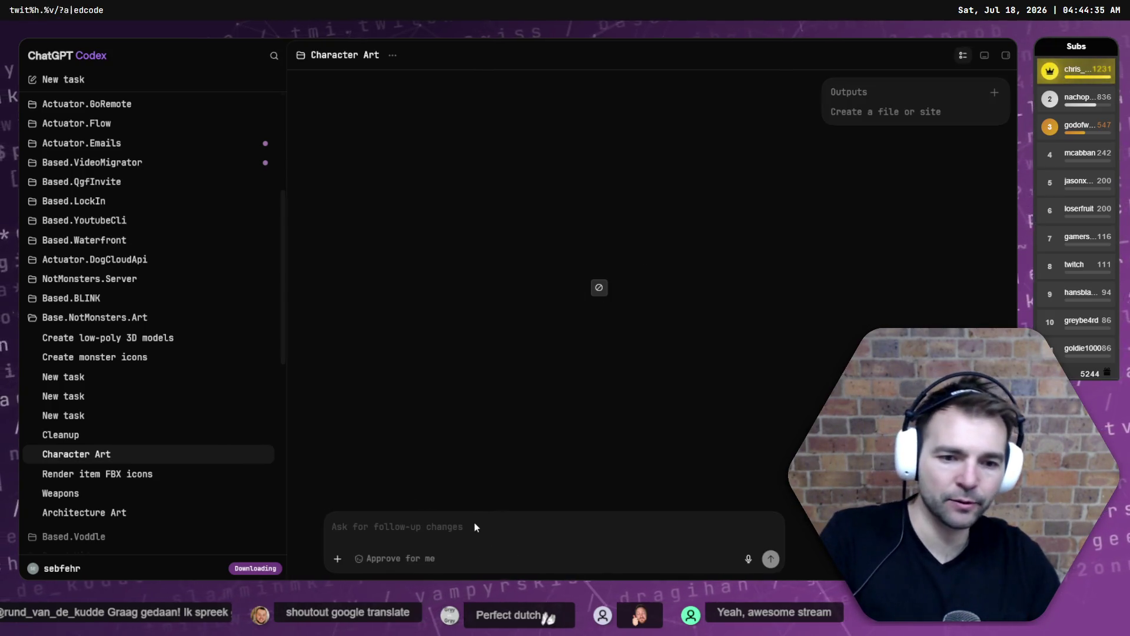
Send Codex a follow-up that a new character (the jester) was added and needs icons.
type("We")
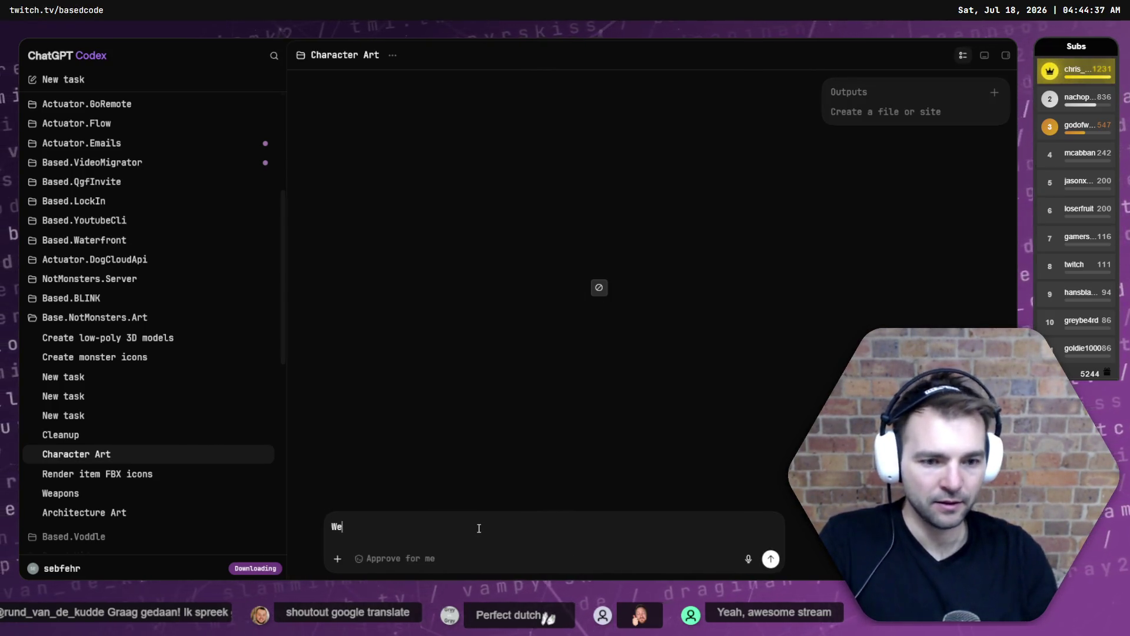
type("'ve added a new character ()")
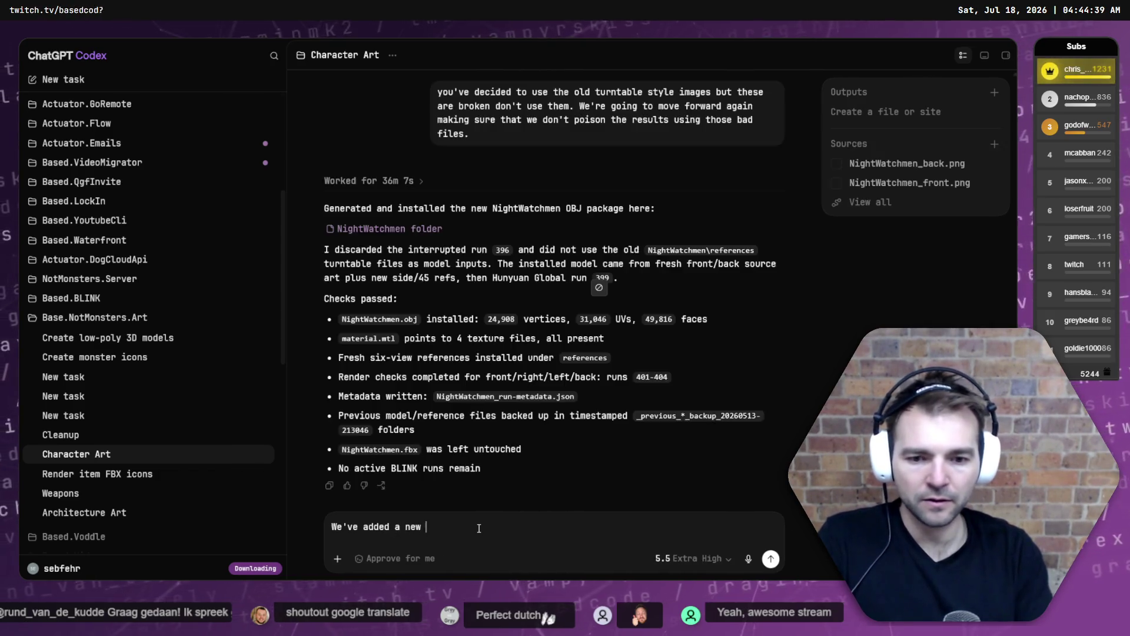
key("BackSpace")
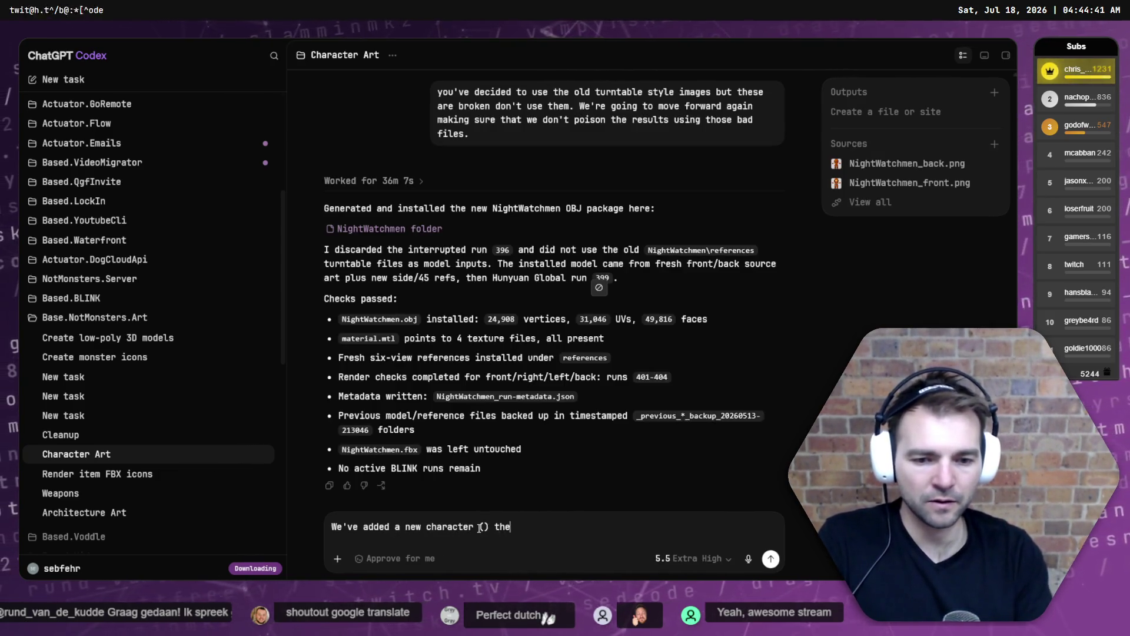
type("the hester")
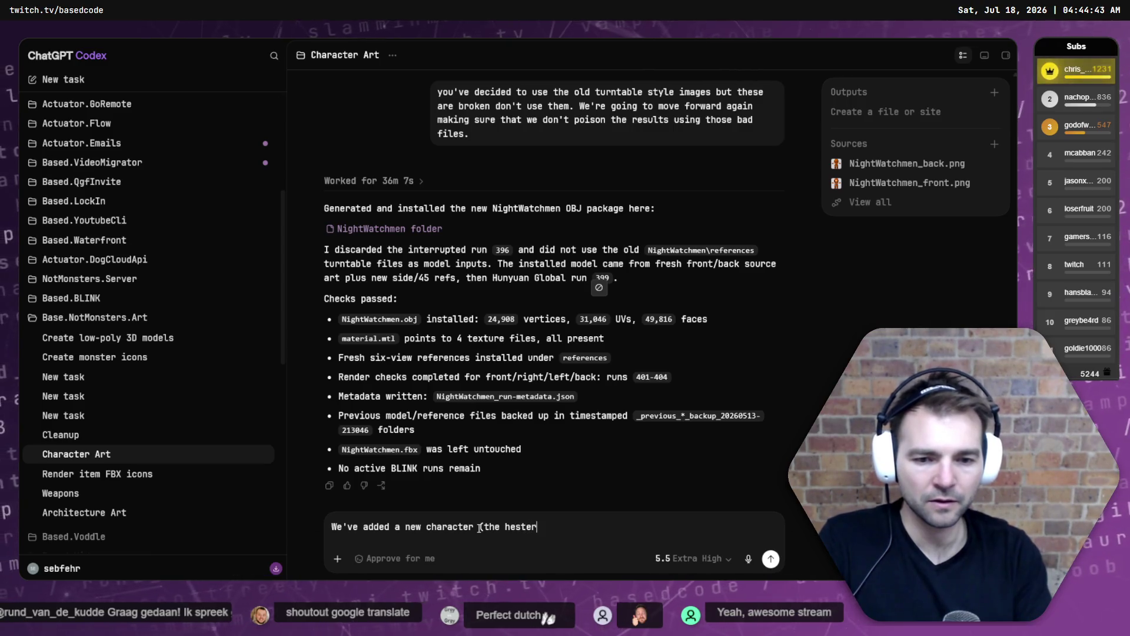
key("BackSpace")
key("BackSpace")
key("BackSpace")
key("BackSpace")
key("BackSpace")
key("BackSpace")
type("jester) to the")
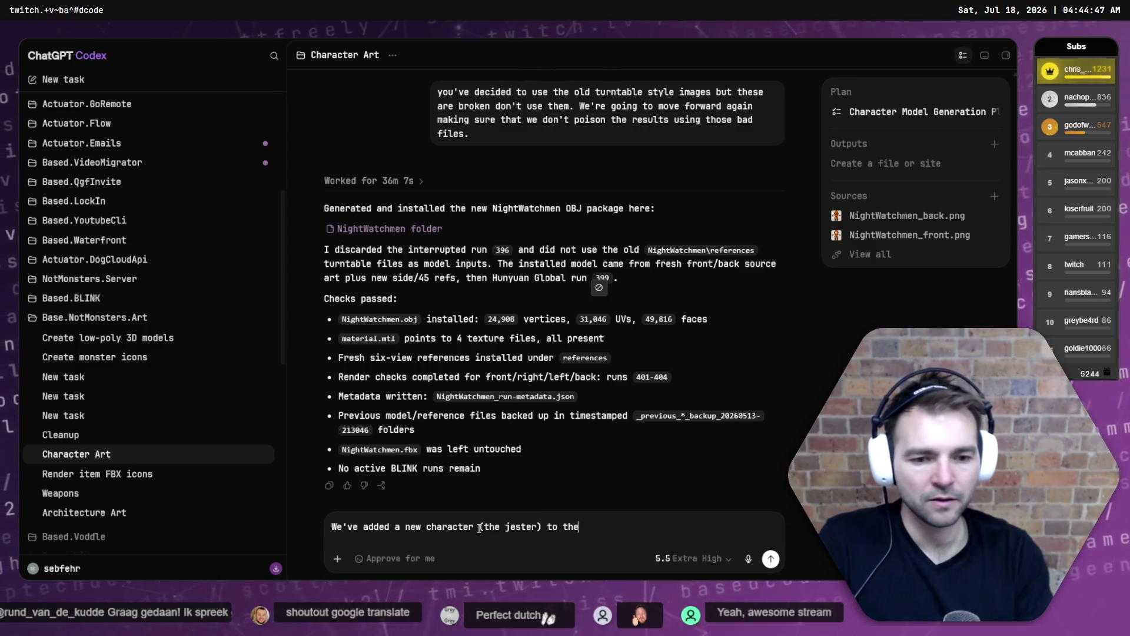
type(" project,.")
type(" They need")
key("ctrl+BackSpace")
key("ctrl+BackSpace")
type("SD")
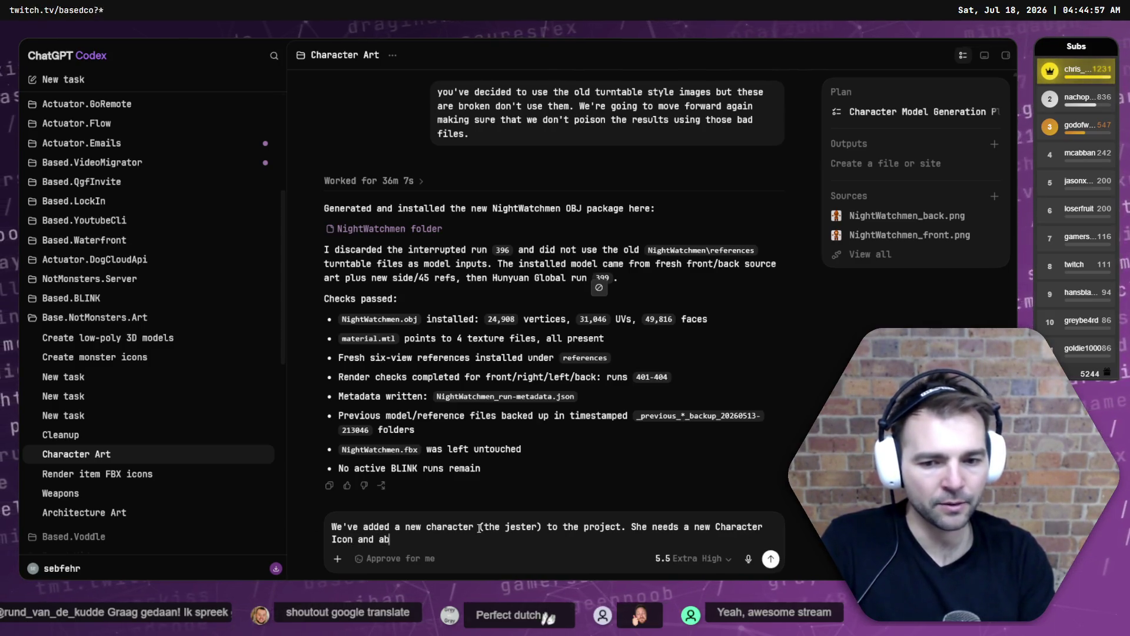
type("bility icon")
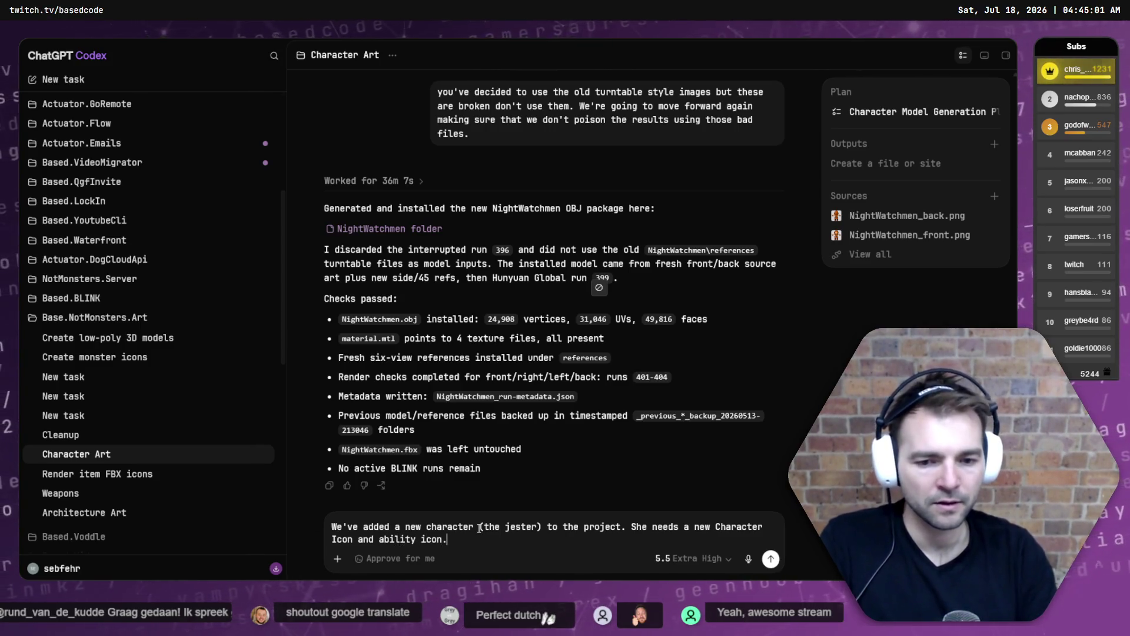
type(".")
key("Return")
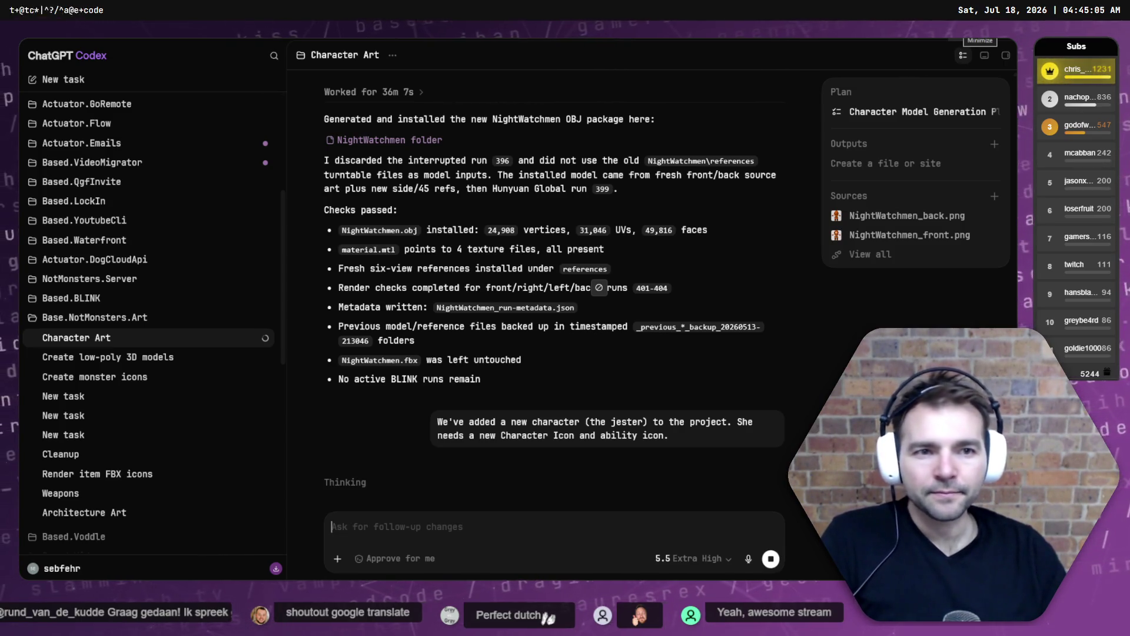
Scroll through the Character Art conversation to check the sent request, then return to Godot.
scroll(608, 234, "up", 15)
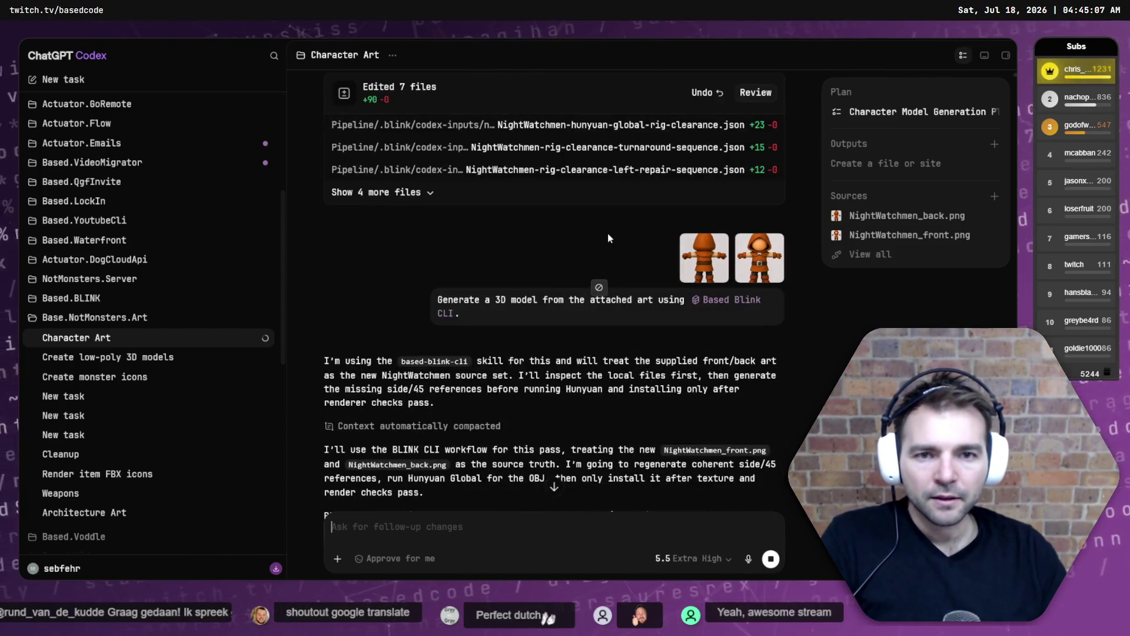
scroll(609, 236, "down", 10)
scroll(675, 276, "up", 3)
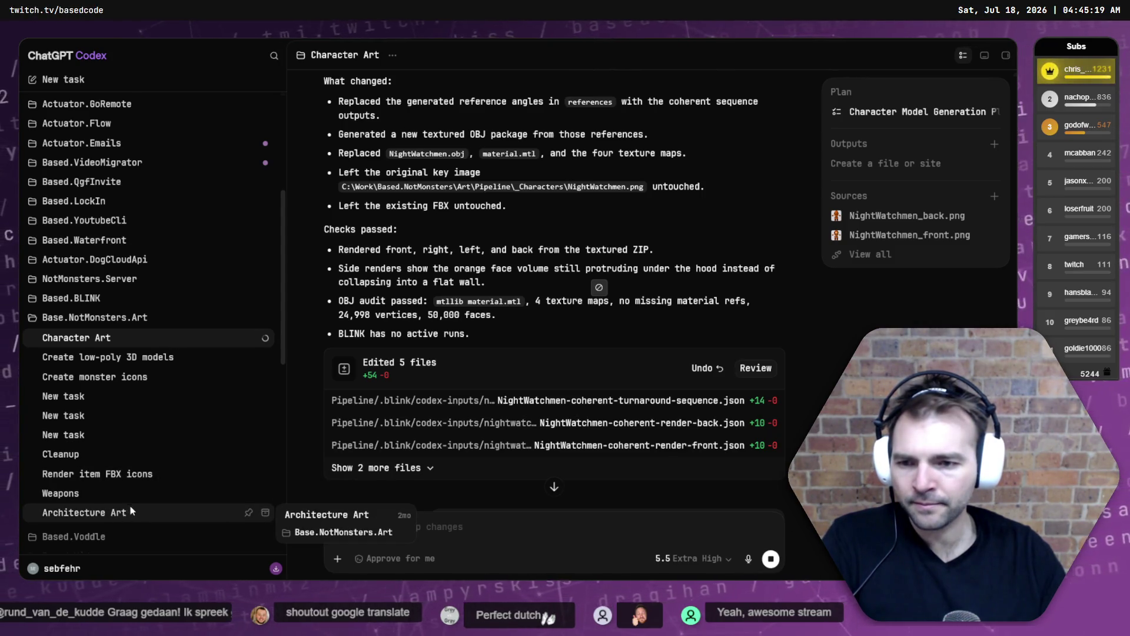
scroll(128, 507, "down", 2)
scroll(493, 434, "up", 15)
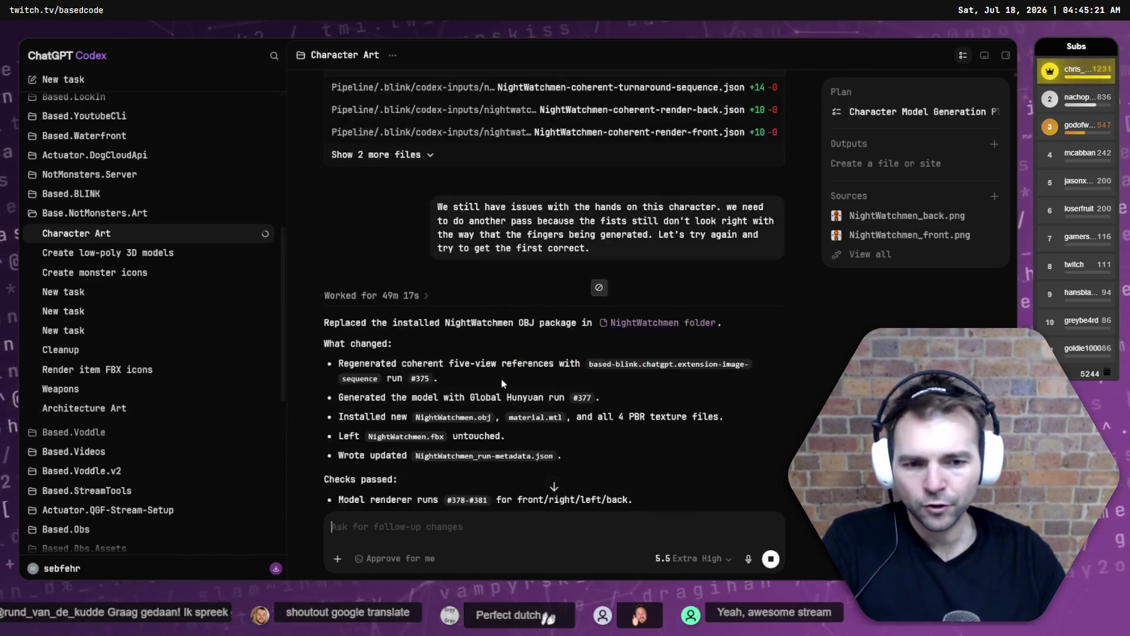
scroll(492, 428, "down", 2)
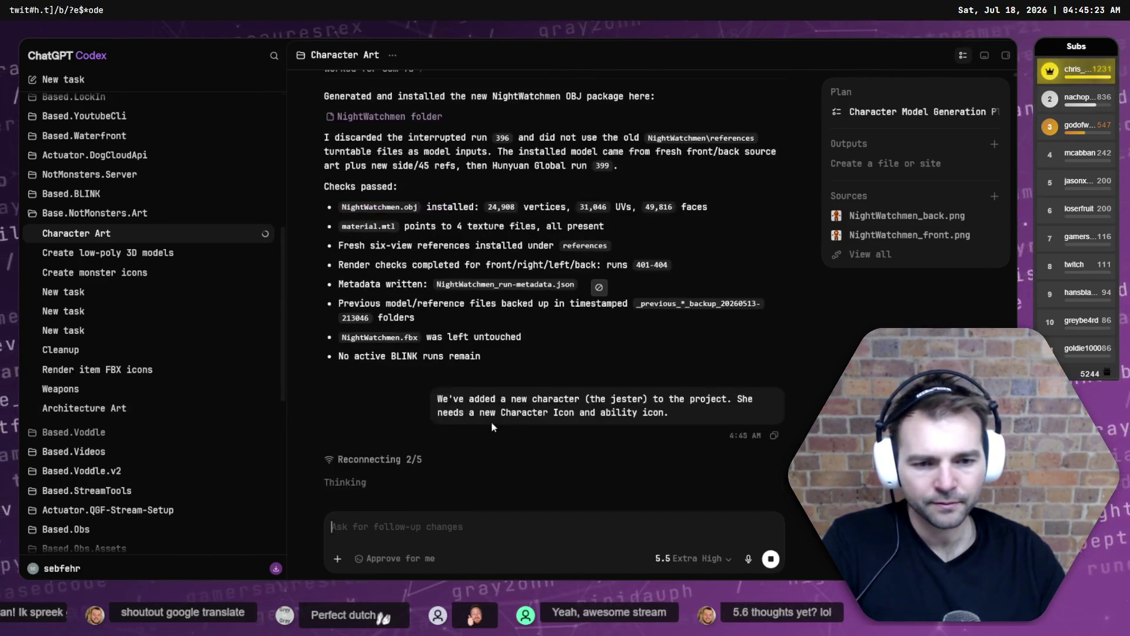
key("alt+Tab")
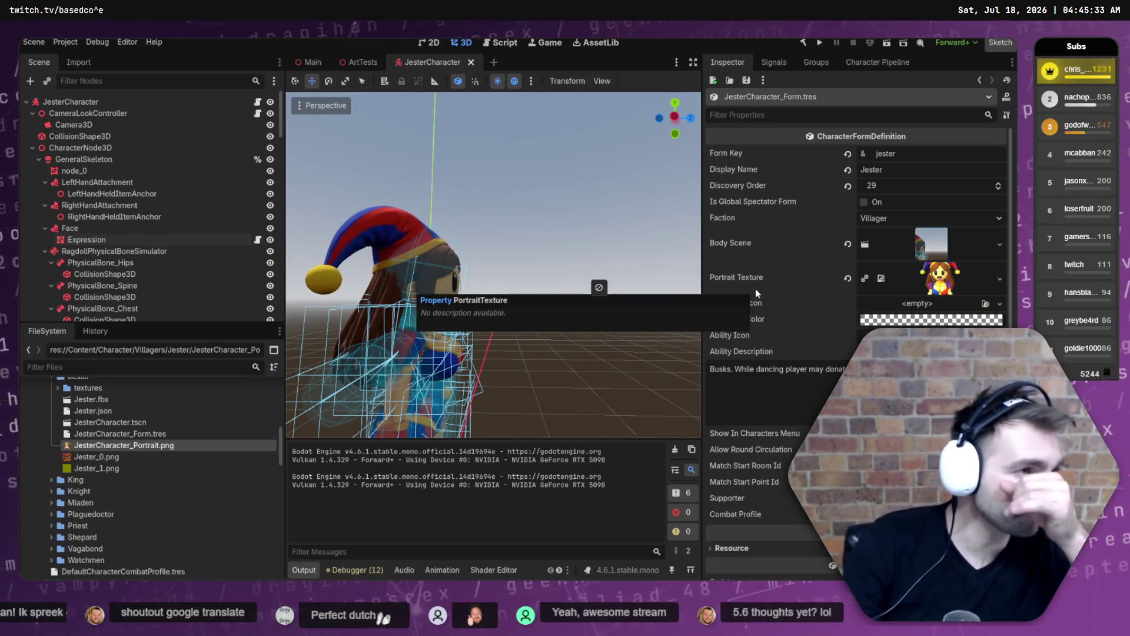
Orbit and zoom the 3D viewport to view the whole jester model from the front.
mouse_move(596, 230)
left_mouse_down()
mouse_move(580, 245)
mouse_move(605, 229)
left_mouse_up()
scroll(588, 236, "up", 4)
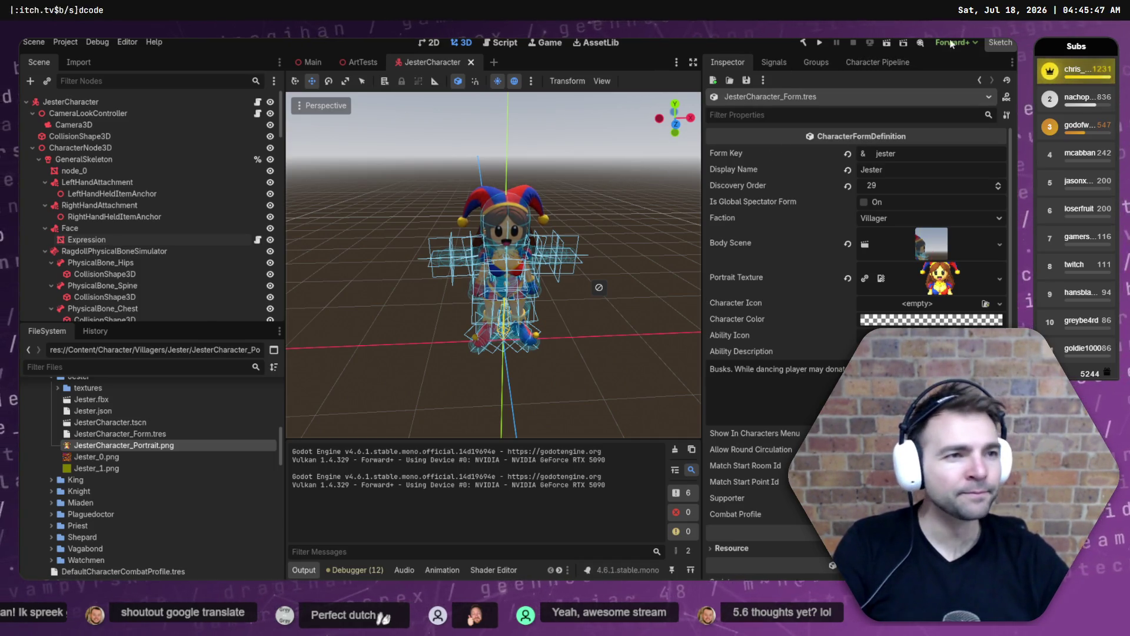
key("alt+Tab")
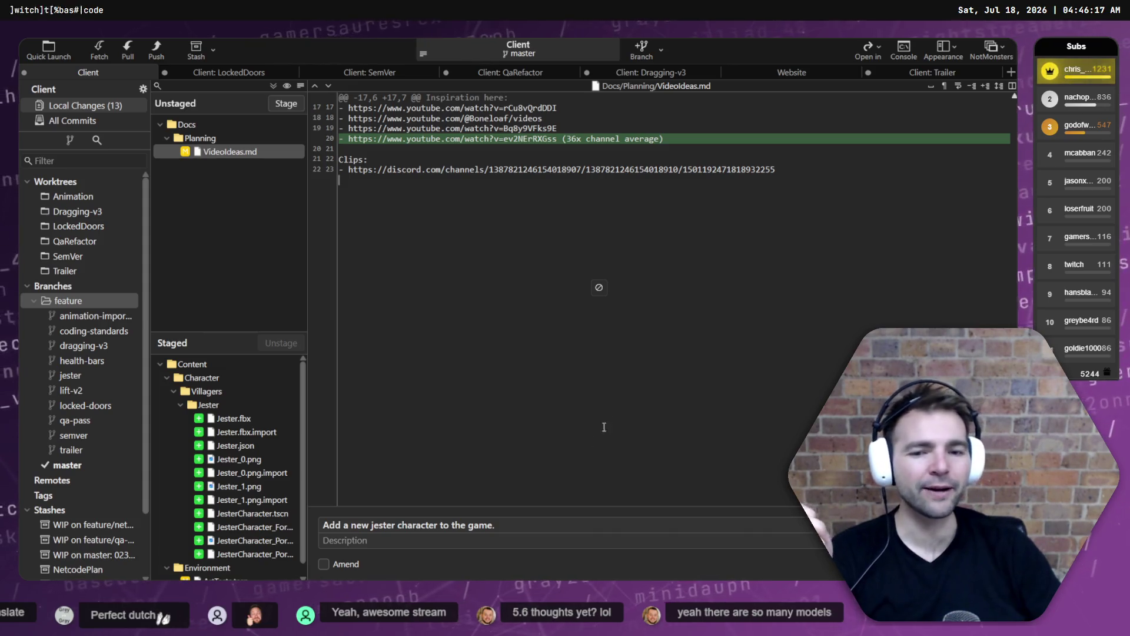
Review the staged Jester files in Fork's commit area, then minimize Fork.
left_click(567, 513)
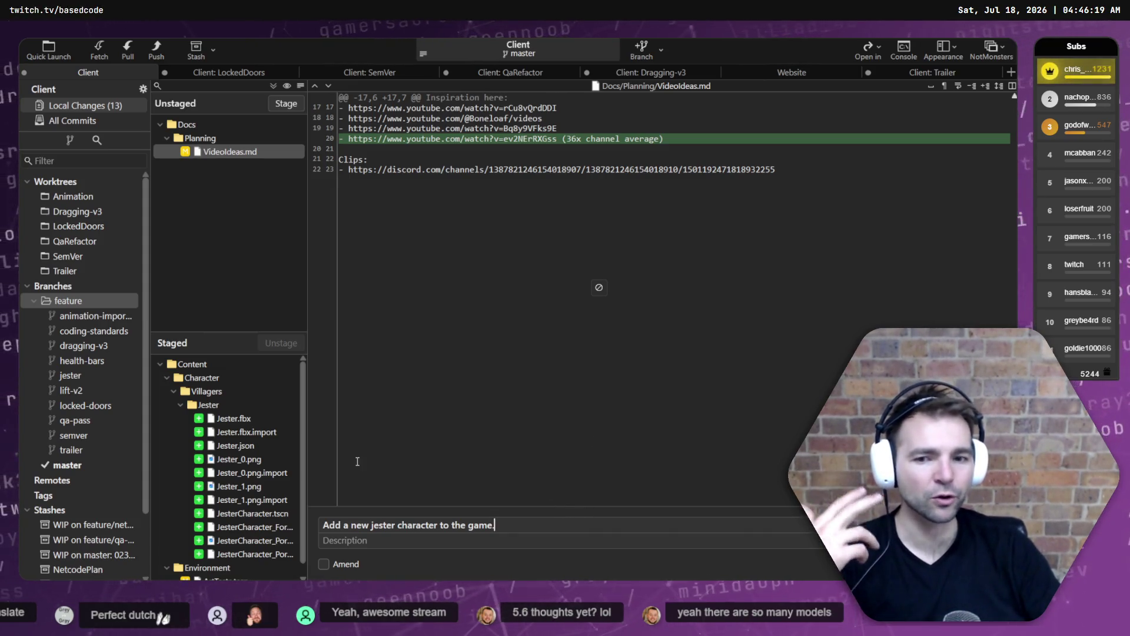
scroll(273, 450, "down", 1)
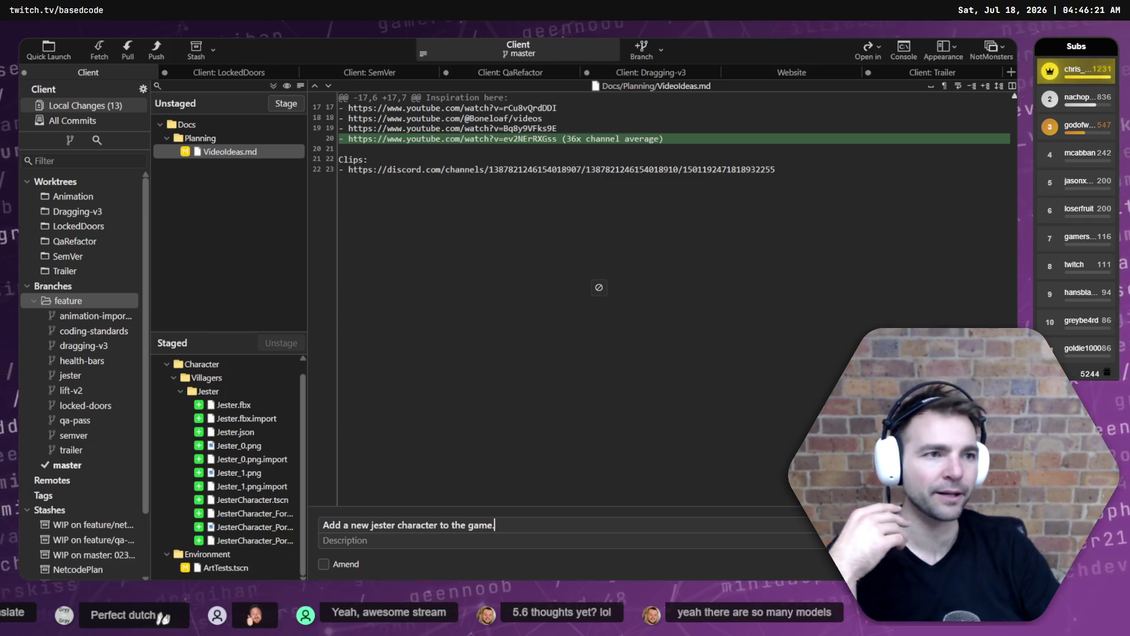
key("super+d")
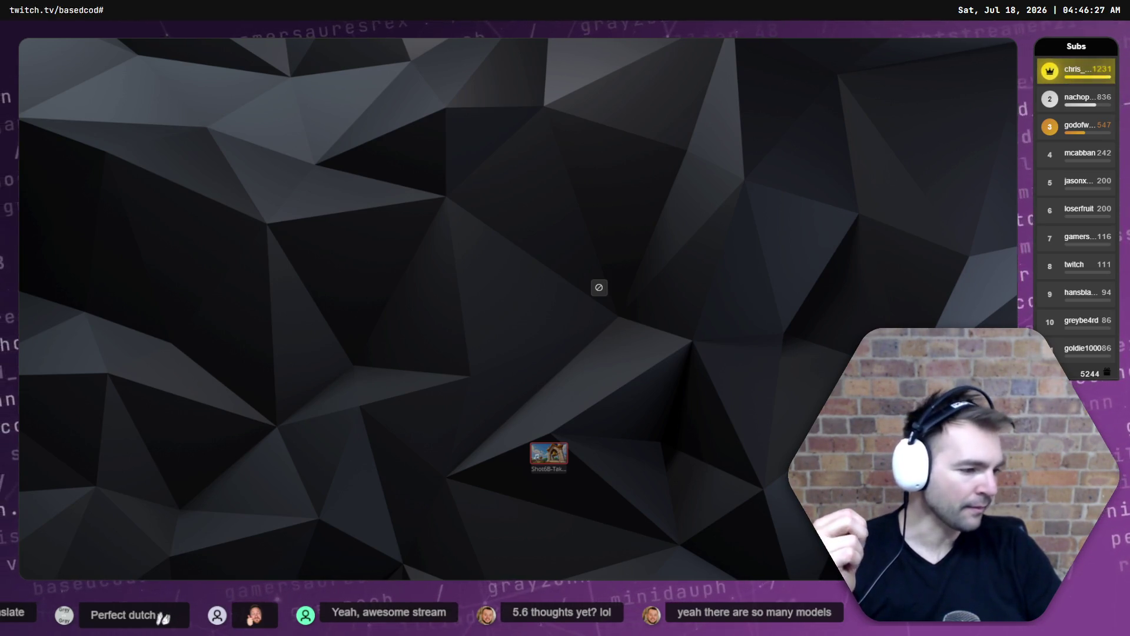
Switch windows to bring up AccuRIG's Add Motions preview of the jester.
key("alt+Tab")
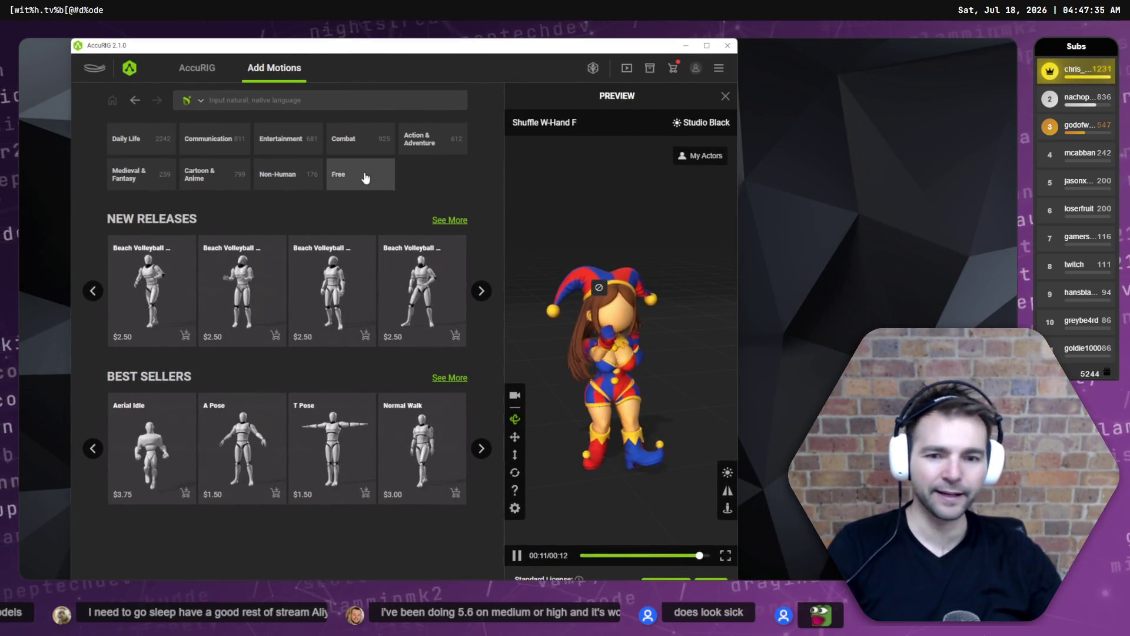
Close the AccuRIG window and confirm Close AccuRIG in the dialog.
mouse_move(268, 172)
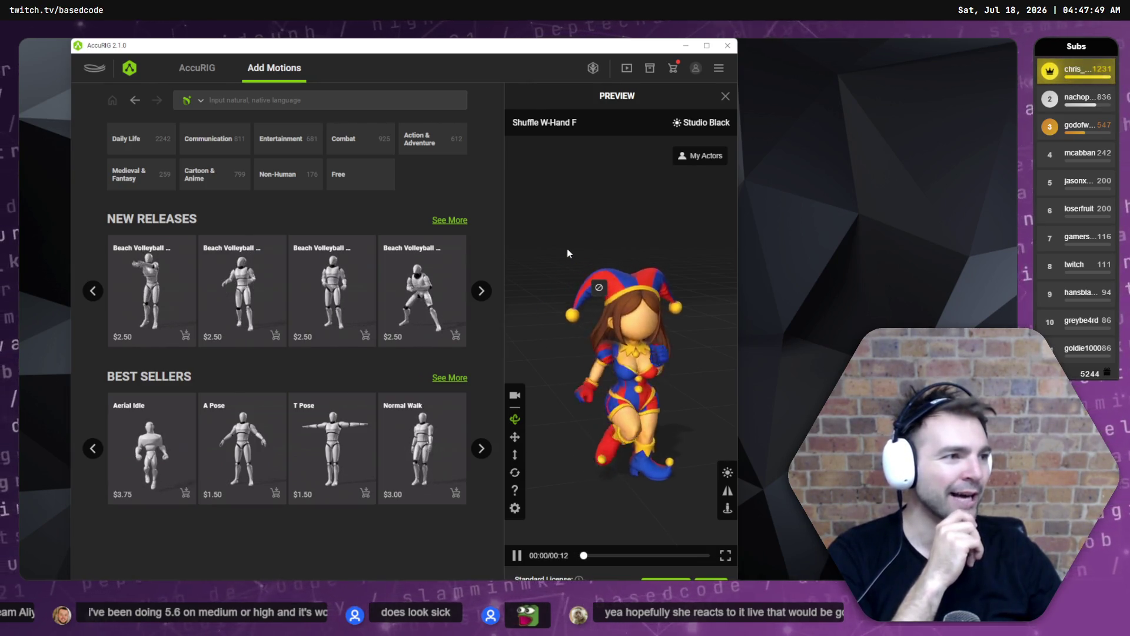
mouse_move(263, 118)
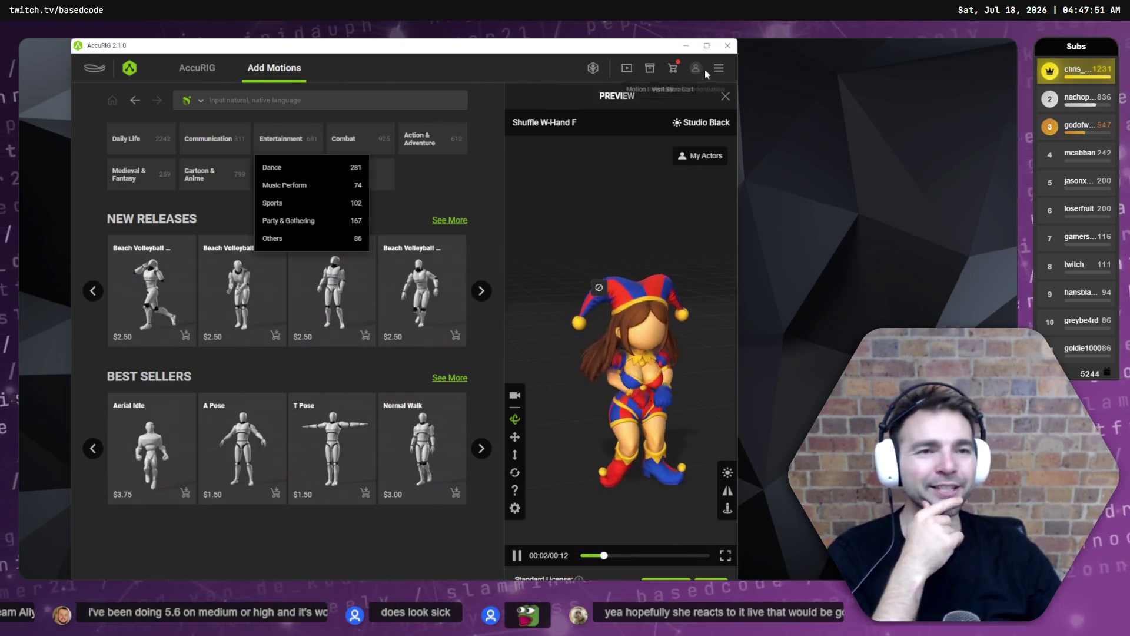
left_click(728, 48)
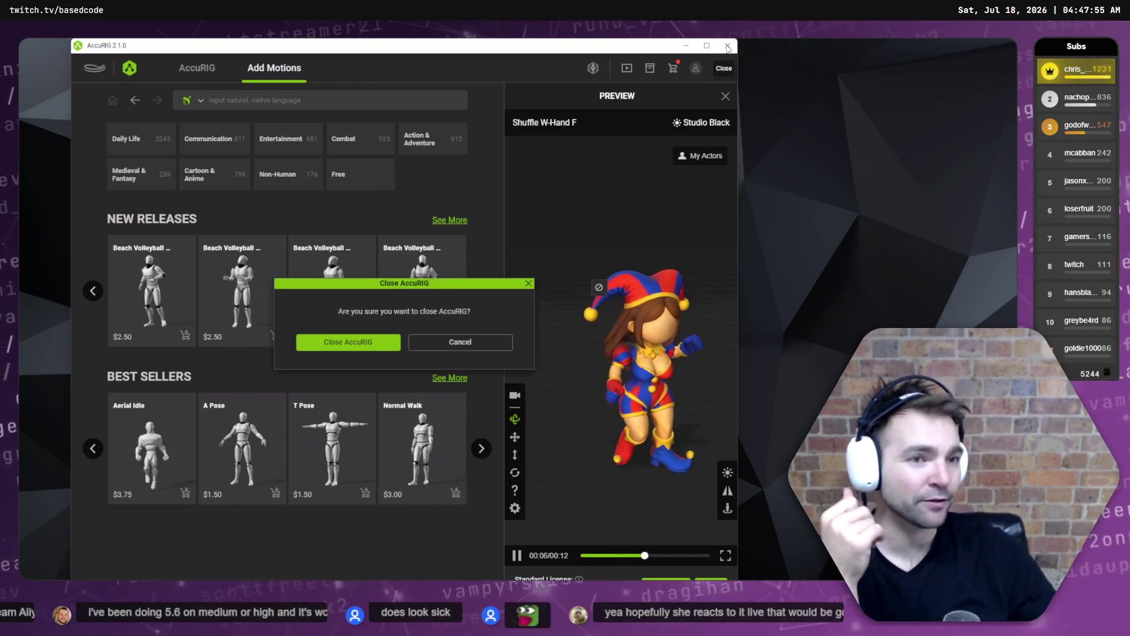
left_click(377, 344)
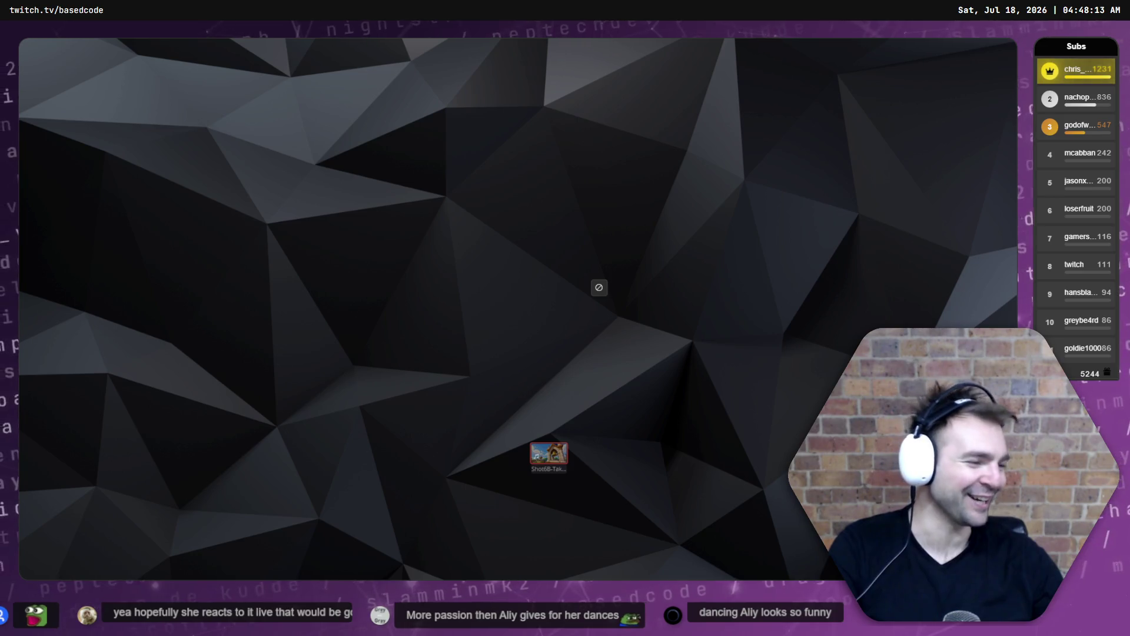
key("alt+Tab")
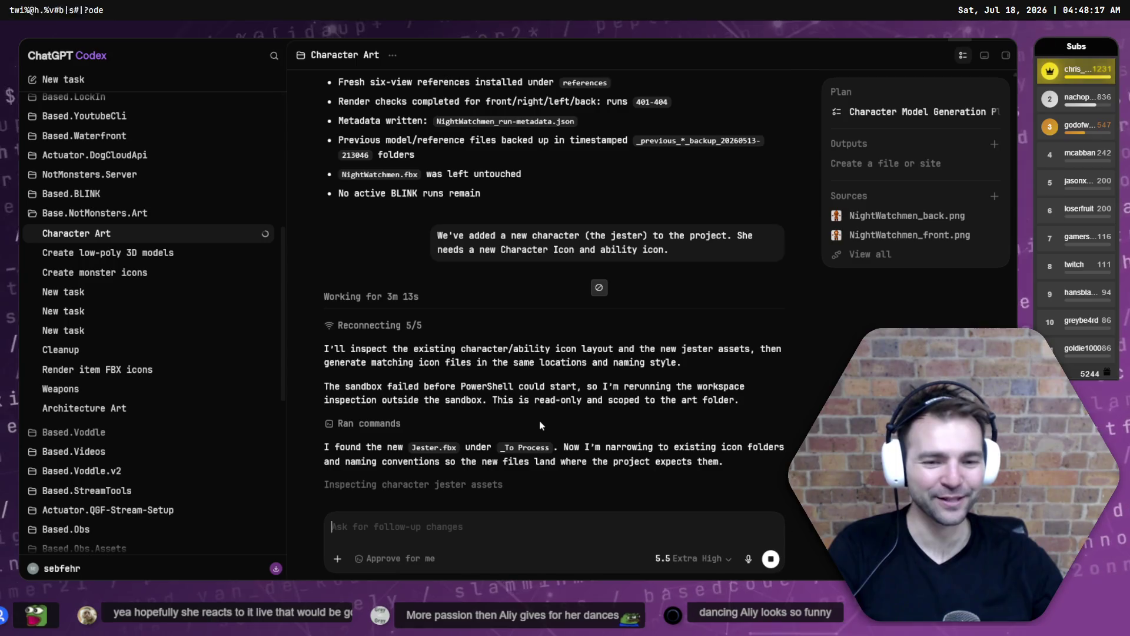
key("super+d")
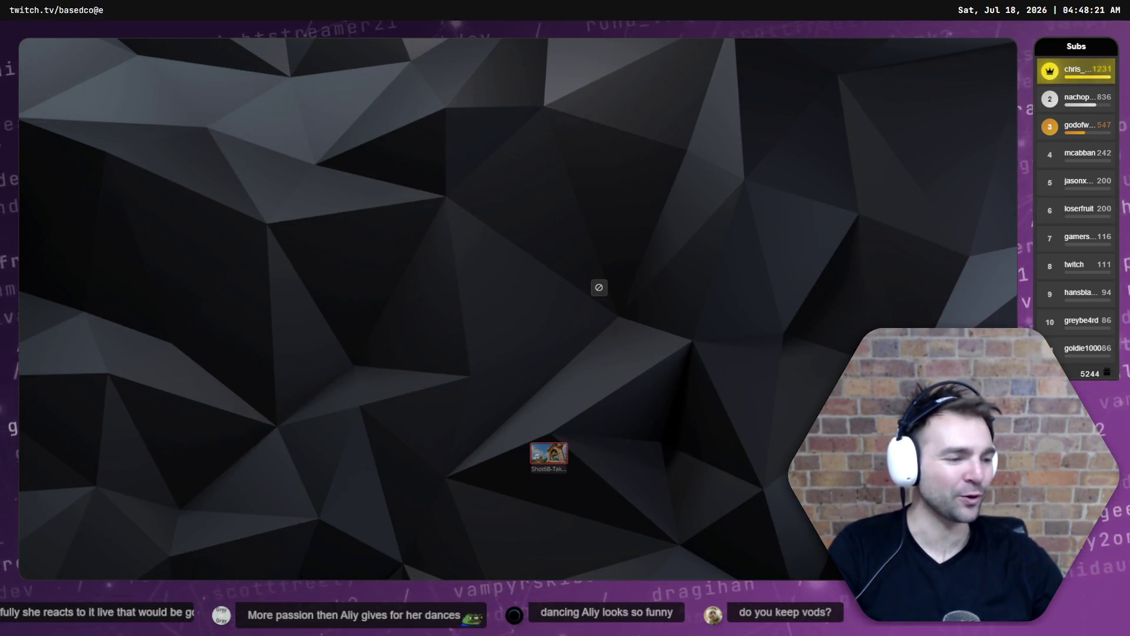
key("alt+Tab")
key("super+d")
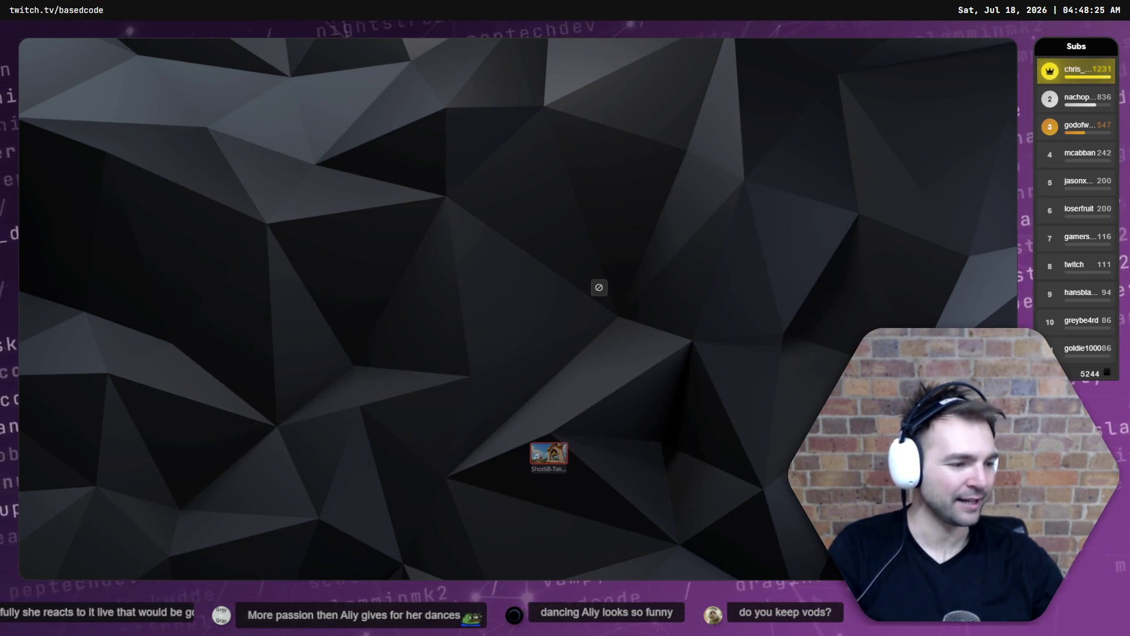
key("alt+Tab")
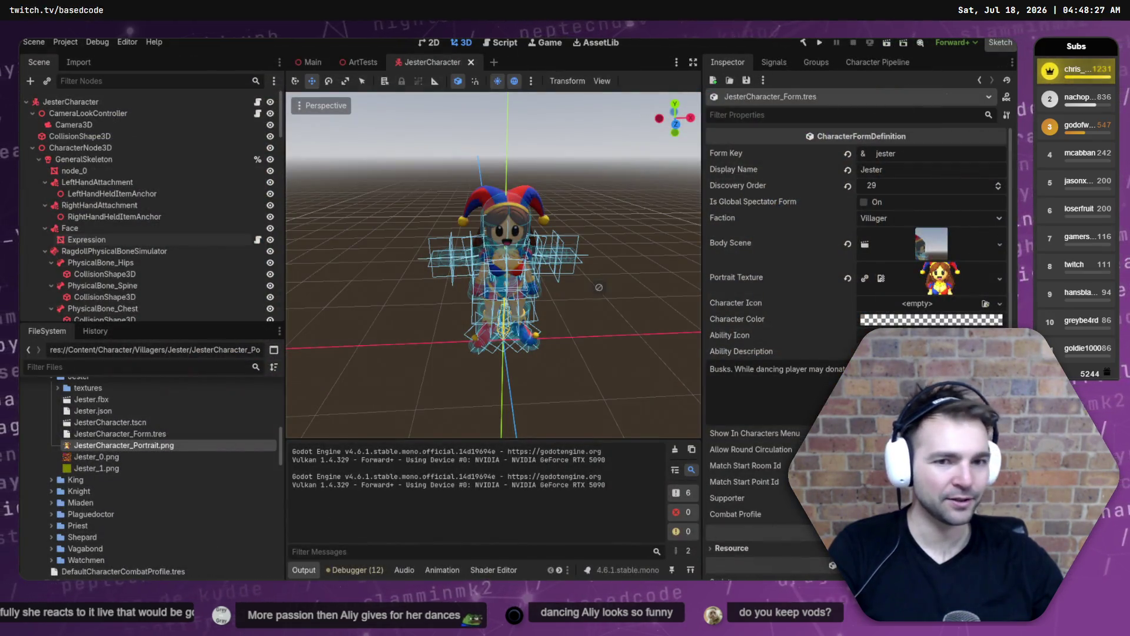
Select Face > Expression and set its Transform scale to 1.3.
scroll(598, 287, "up", 5)
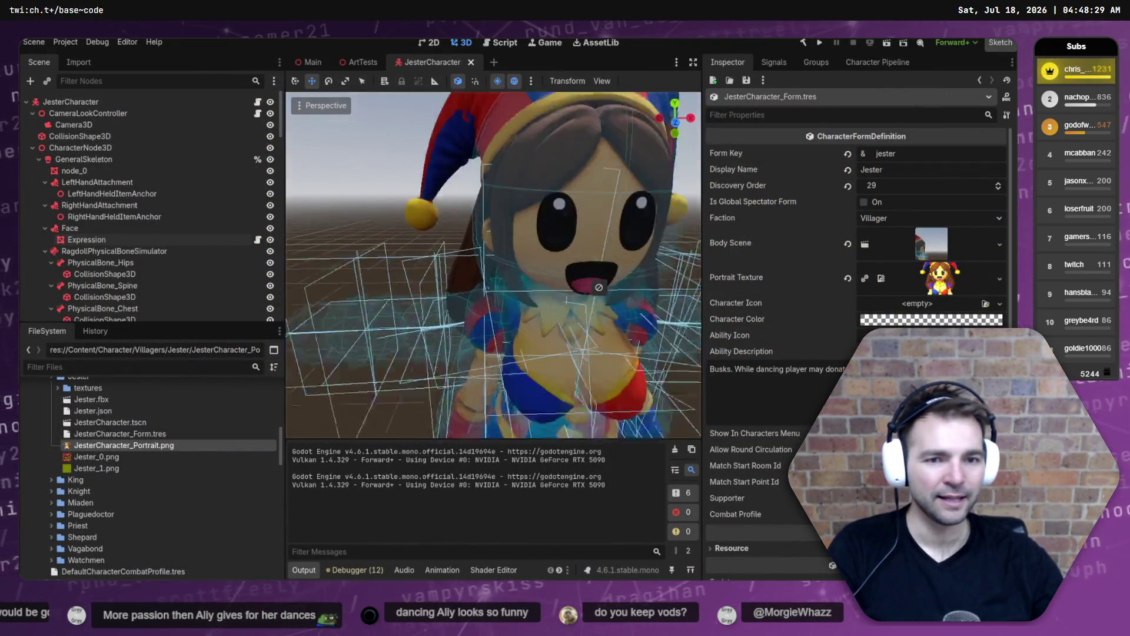
left_click(69, 228)
left_click(86, 240)
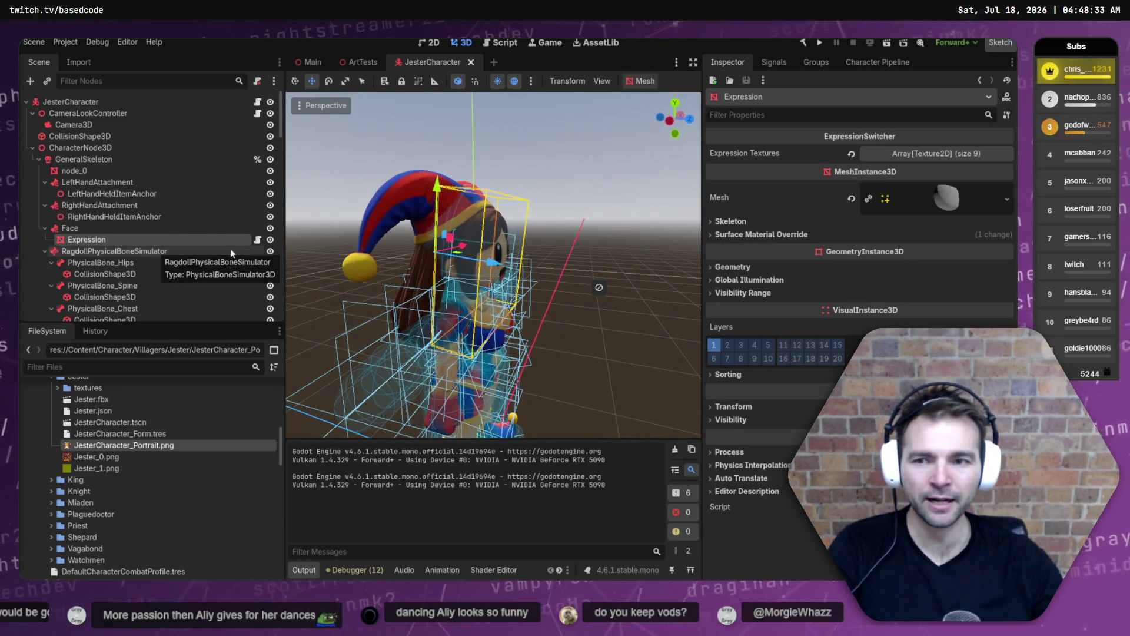
key("r")
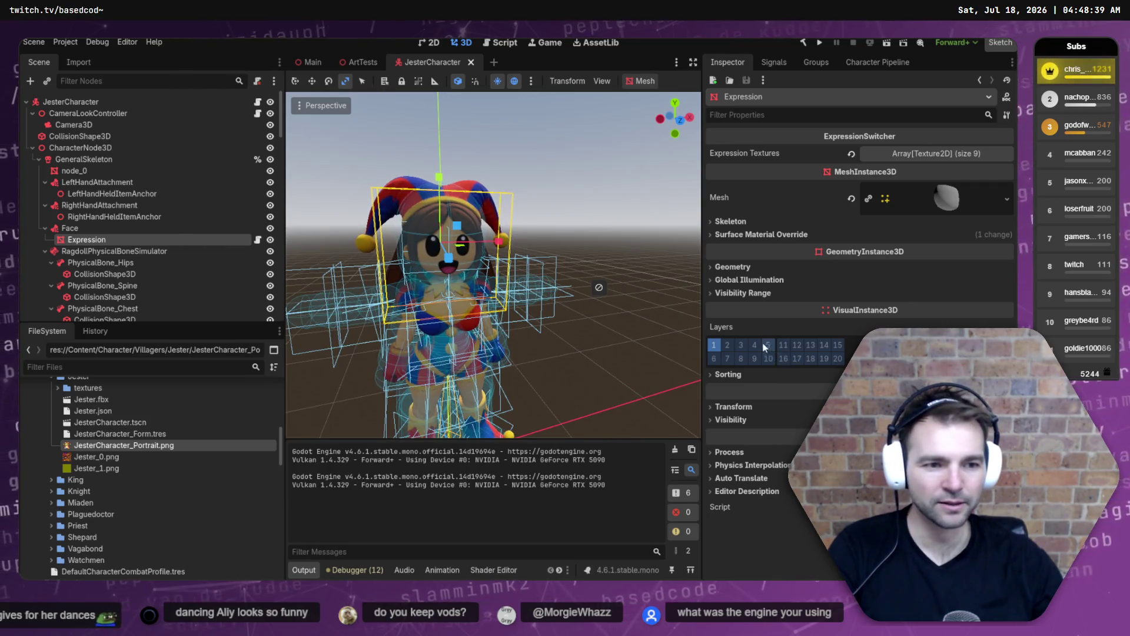
left_click(747, 406)
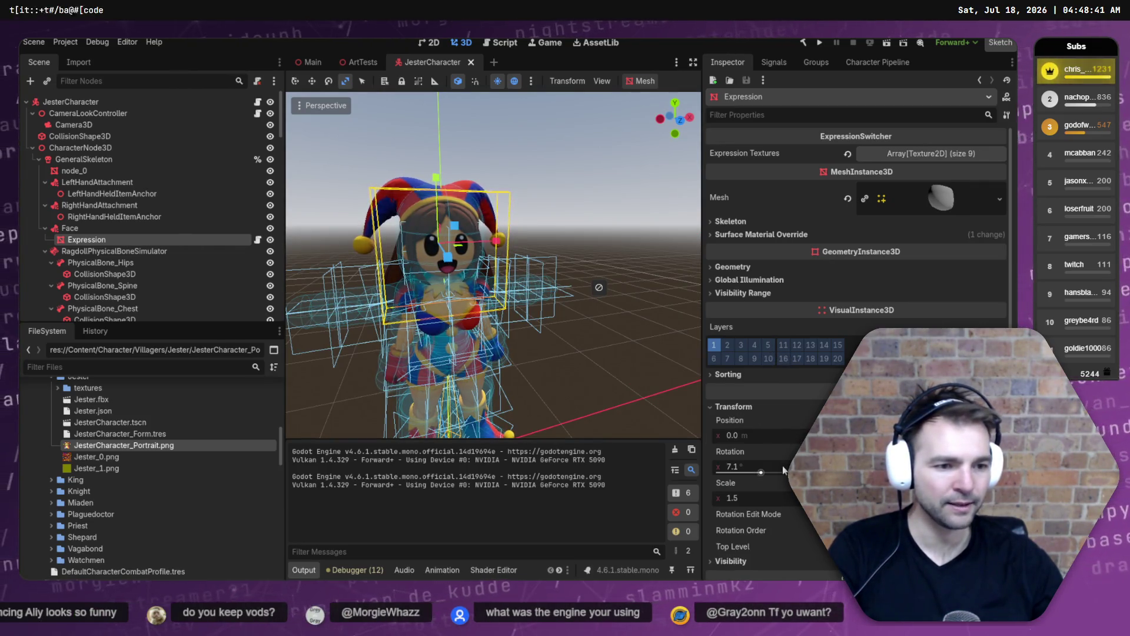
left_click(756, 498)
type("1.4")
key("Return")
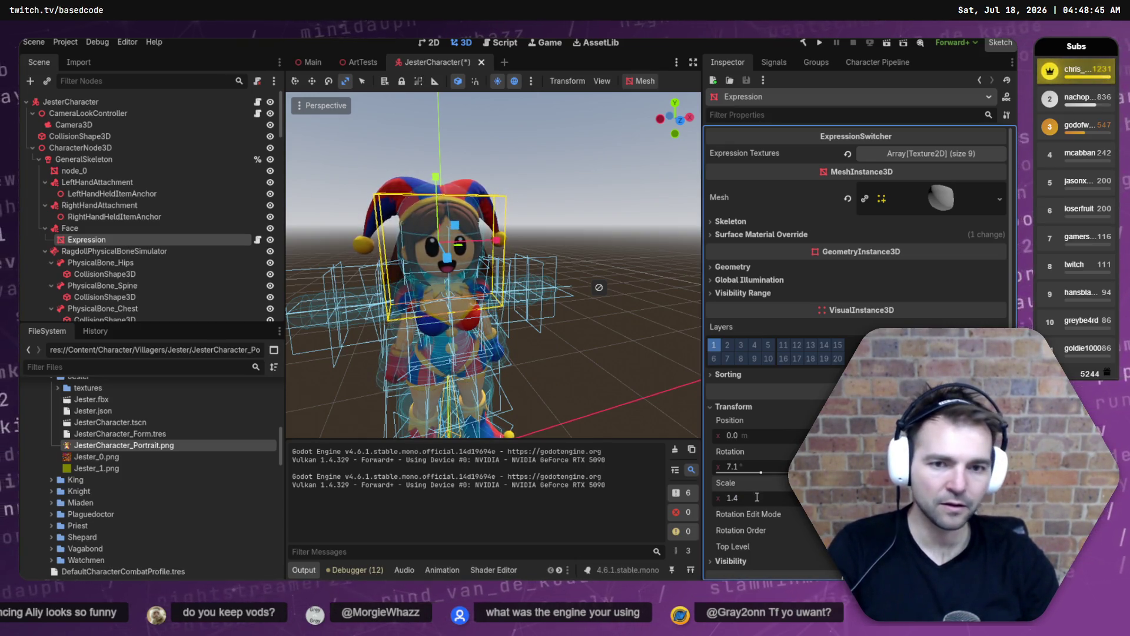
left_click(757, 497)
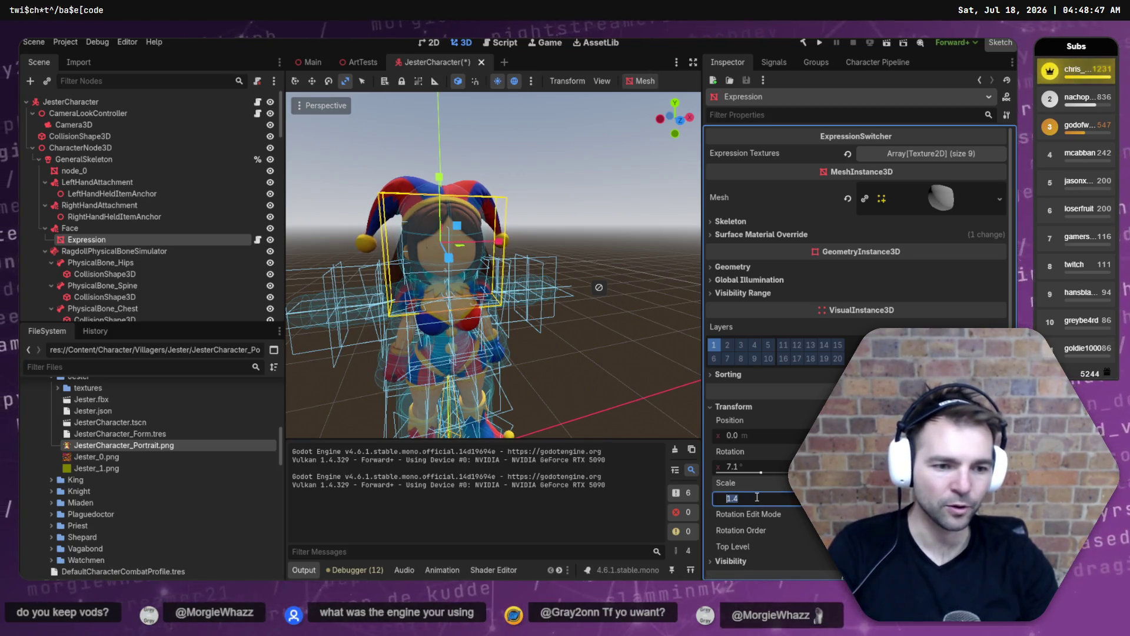
type("1.3")
key("Return")
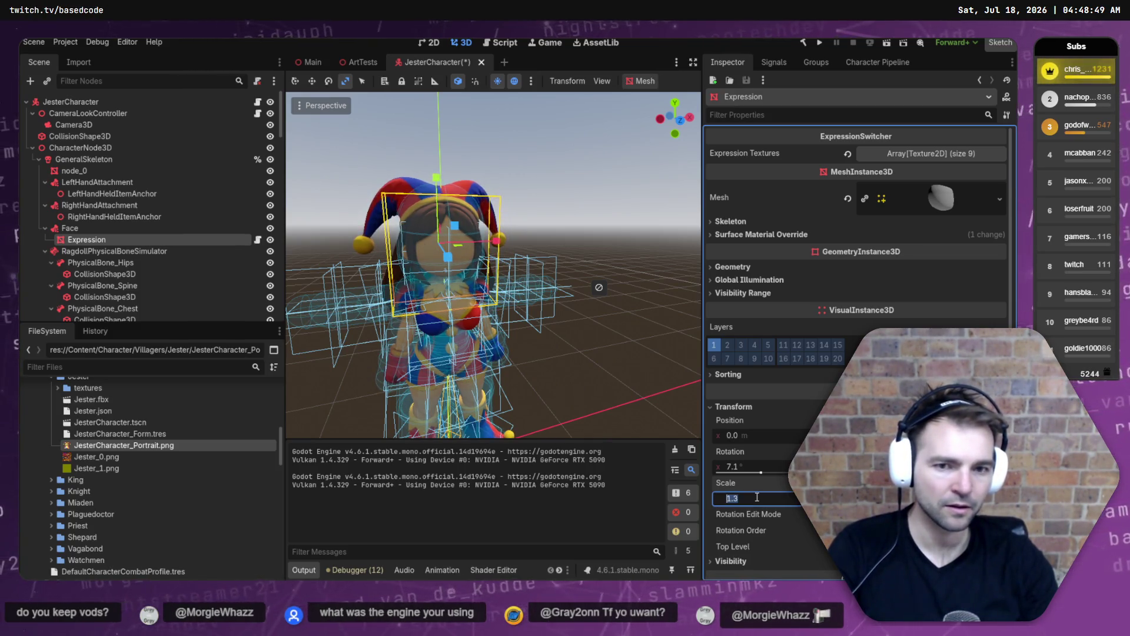
key("Return")
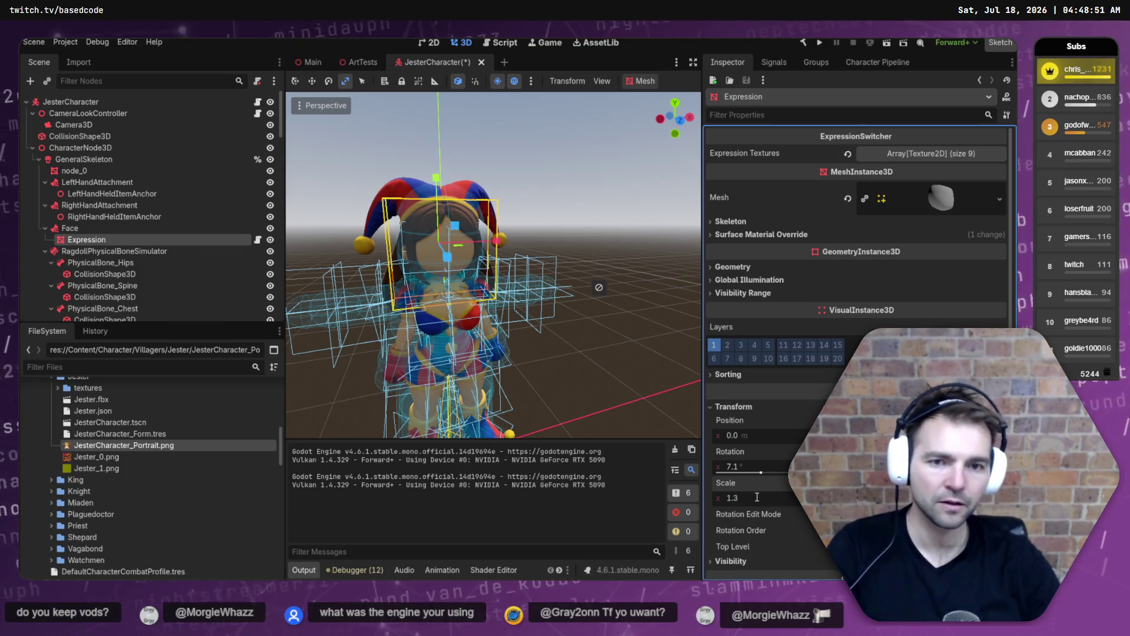
Nudge the face mesh slightly into place, save the JesterCharacter scene, and inspect it.
left_click_drag(451, 256, 451, 265)
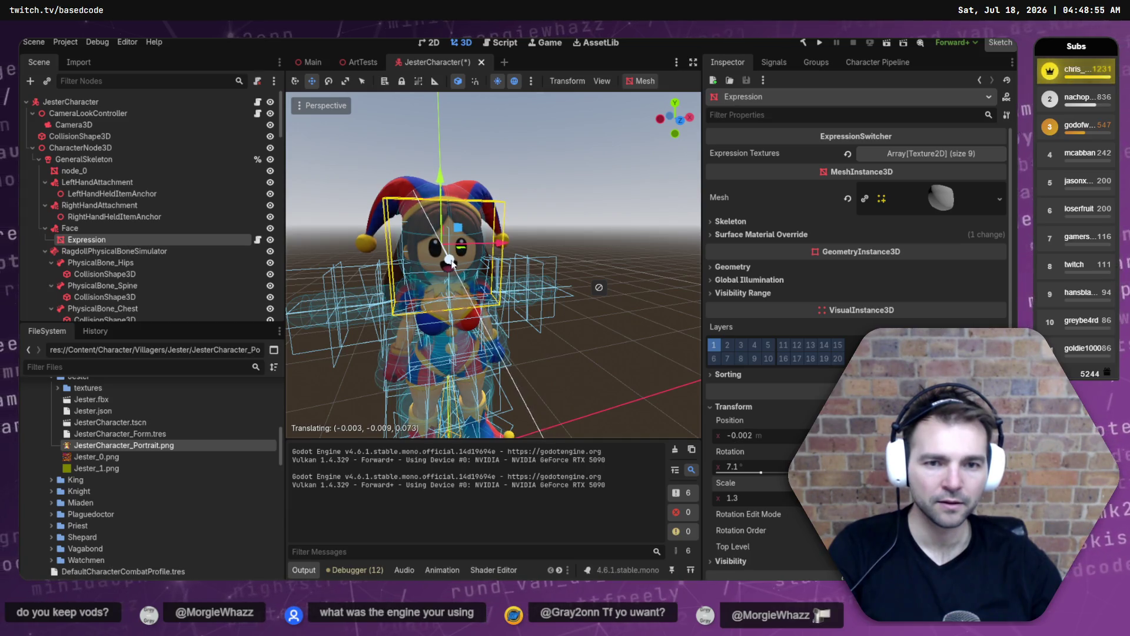
key("ctrl+s")
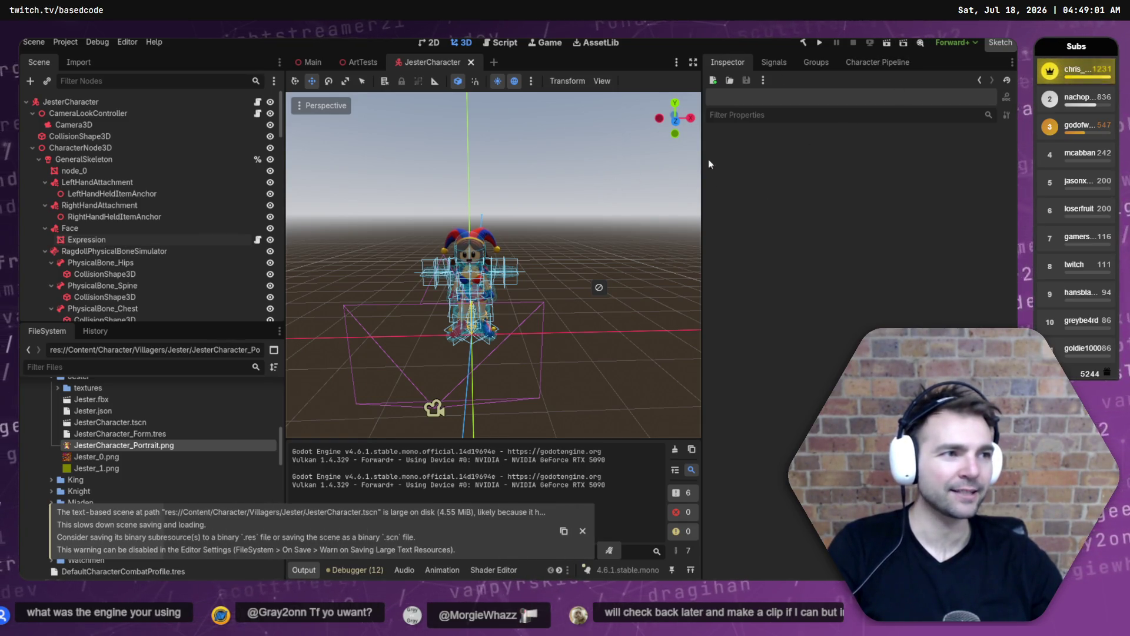
left_click_drag(678, 167, 512, 182)
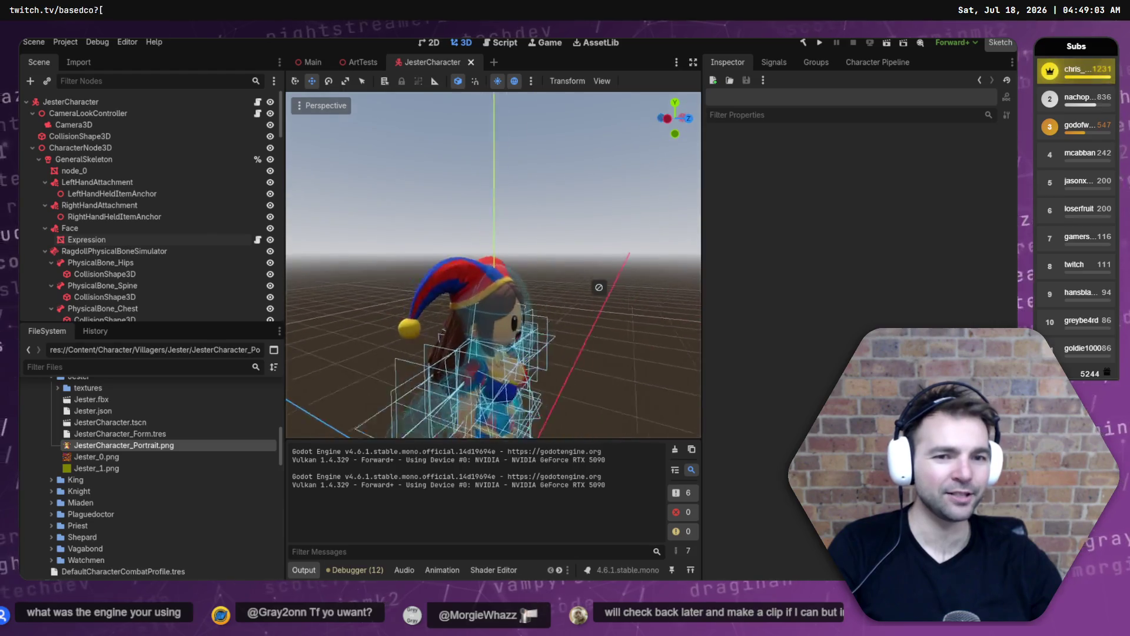
key("KP_1")
left_click_drag(598, 287, 598, 288)
Orbit round to the Jester's front, then bring the ChatGPT Codex window forward.
left_click_drag(553, 206, 553, 206)
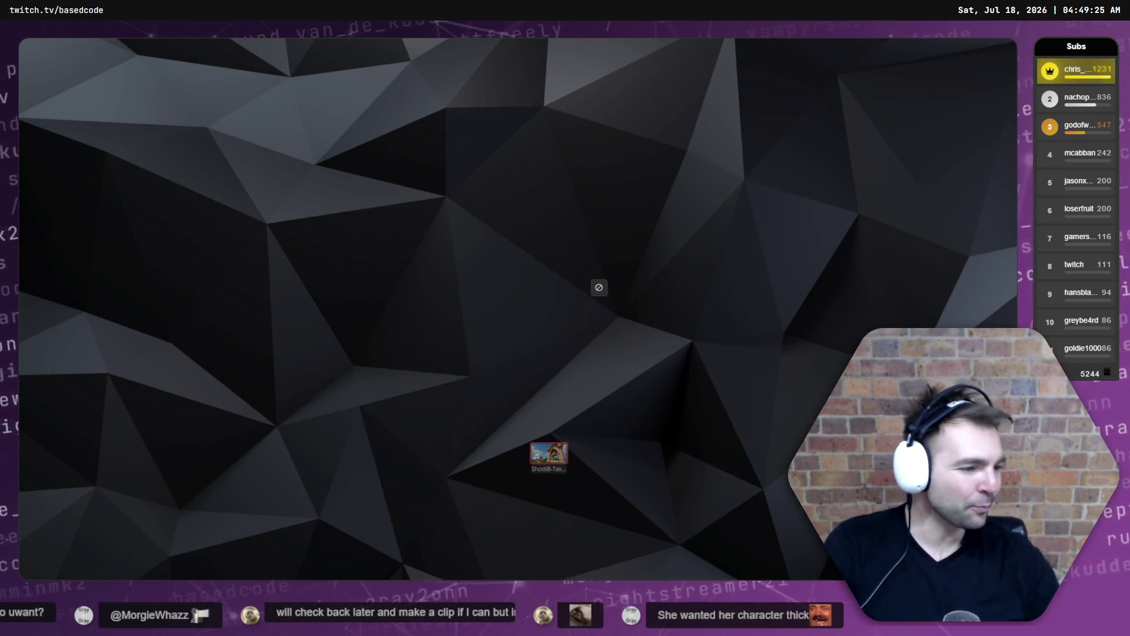
key("alt+Tab")
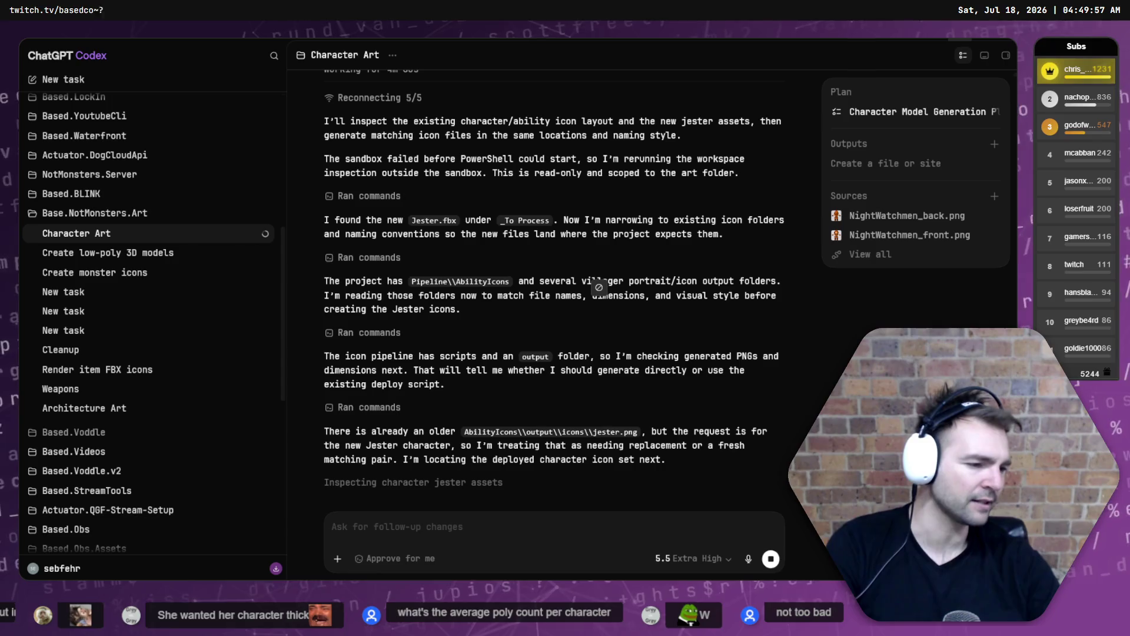
Compare with the Hunyuan 3D jester model, read Codex's icon progress, then hide Codex.
key("alt+Tab")
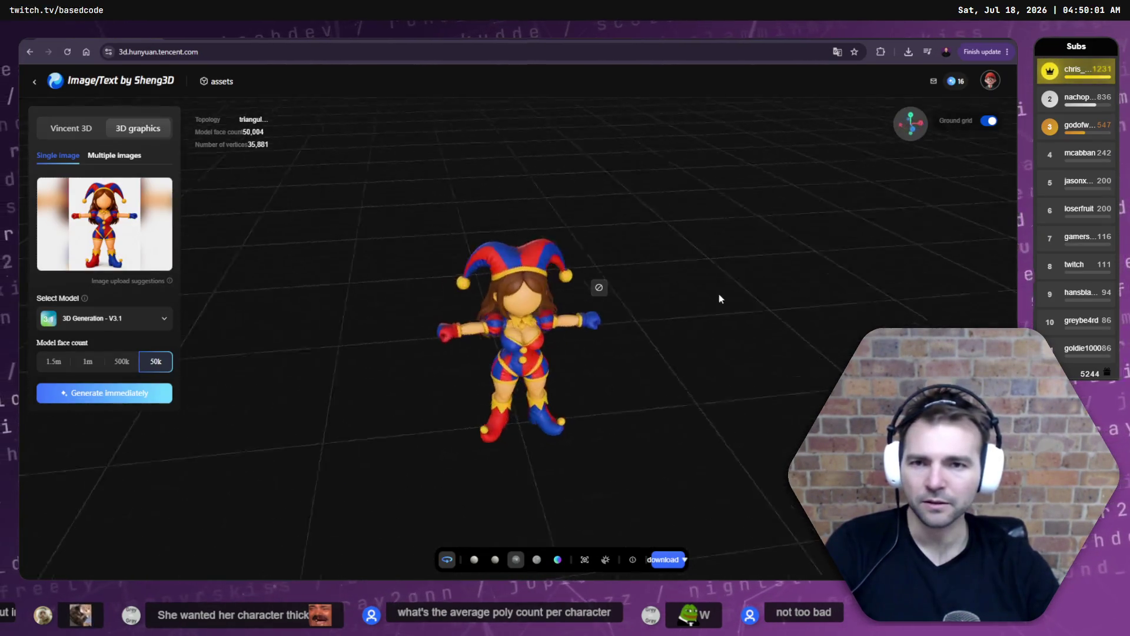
key("alt+Tab")
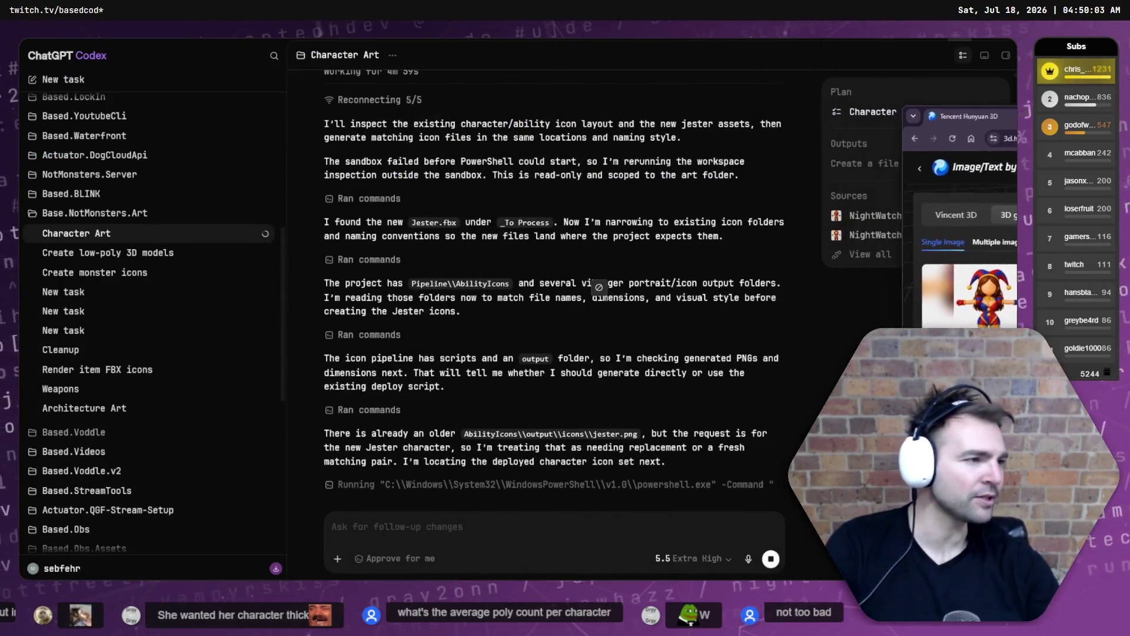
double_click(325, 311)
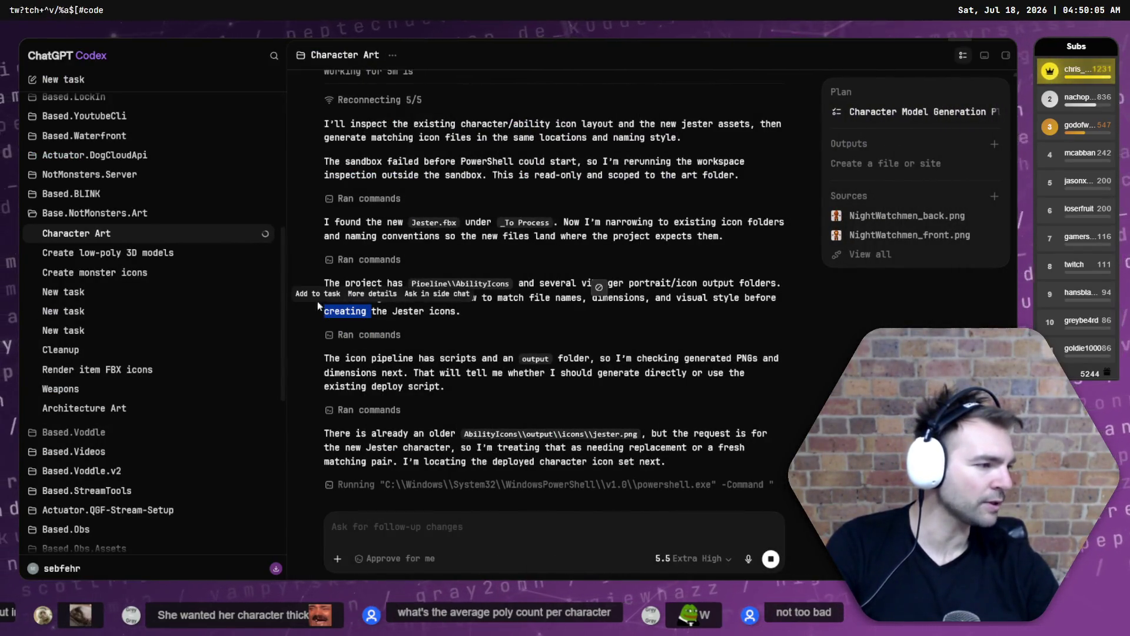
key("alt+Tab")
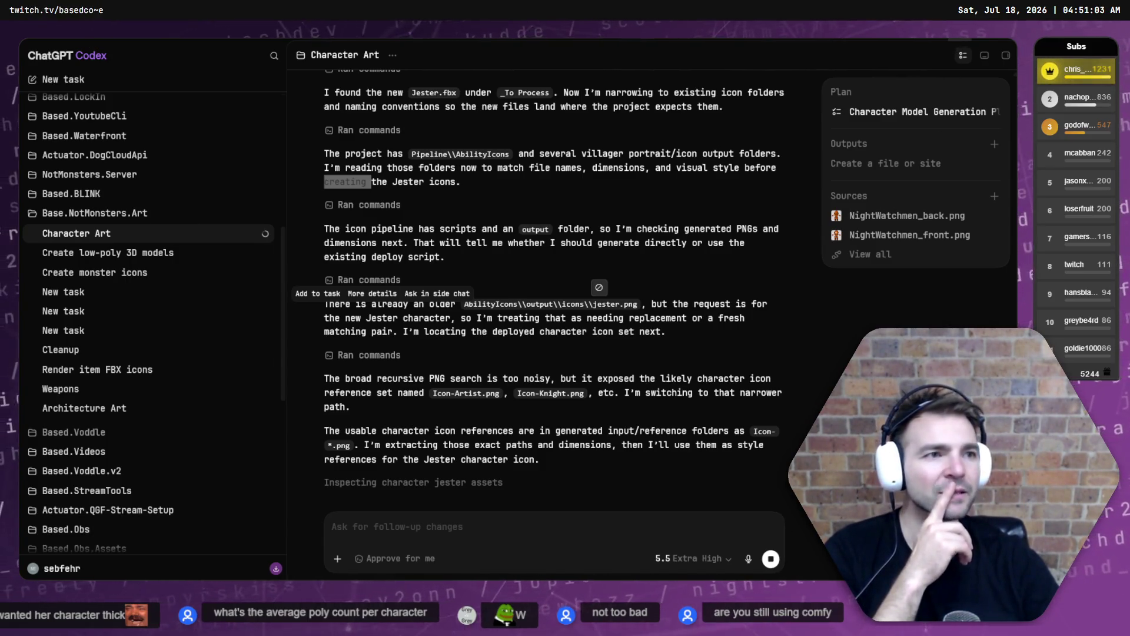
key("super+d")
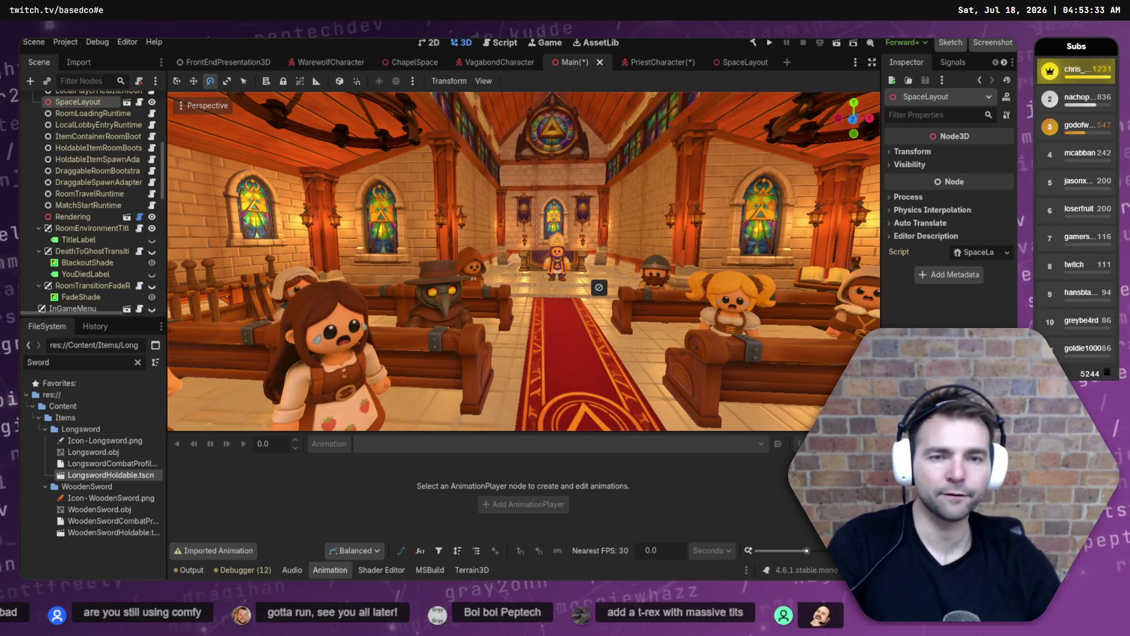
Minimize the Godot Main scene window to show the desktop.
key("super+d")
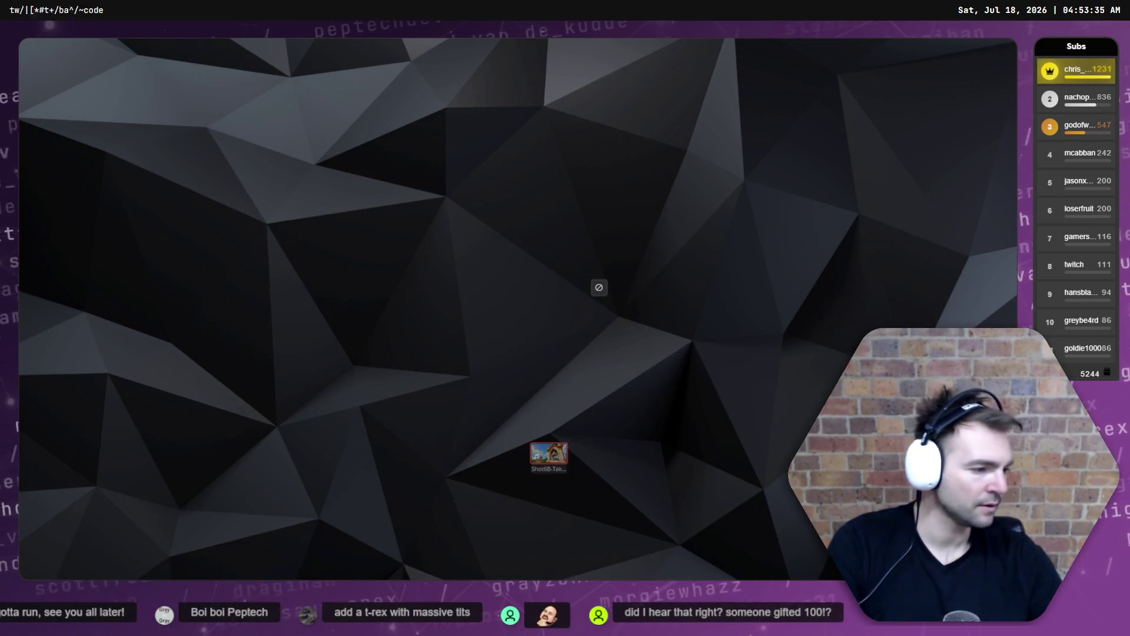
Open the chat behind a generated jester image in ChatGPT's My images gallery.
key("alt+Tab")
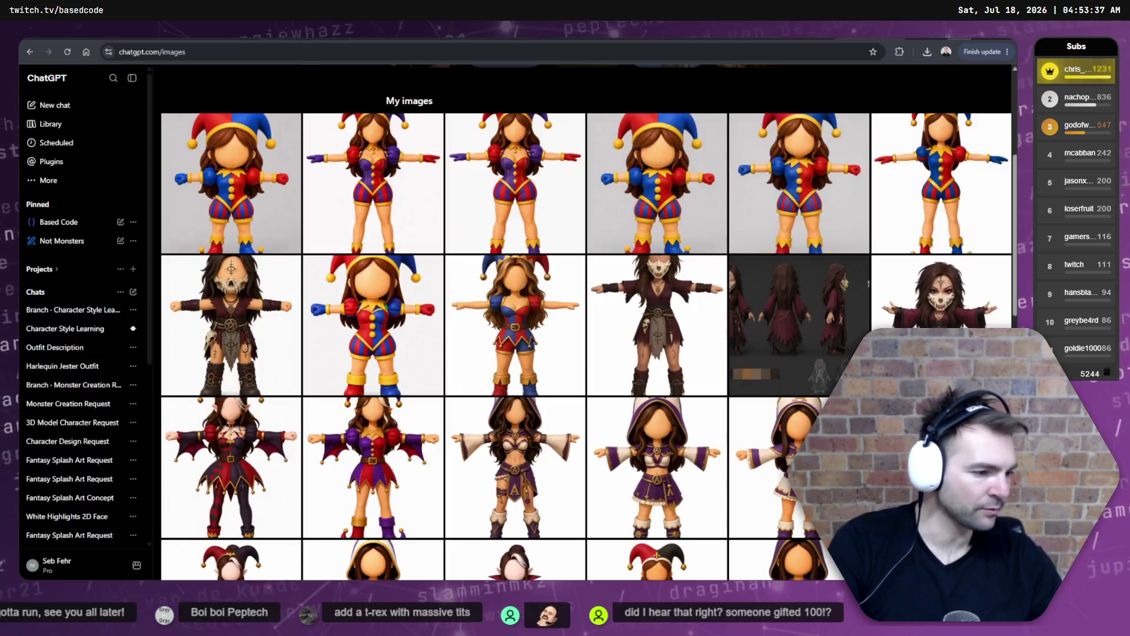
scroll(193, 167, "up", 1)
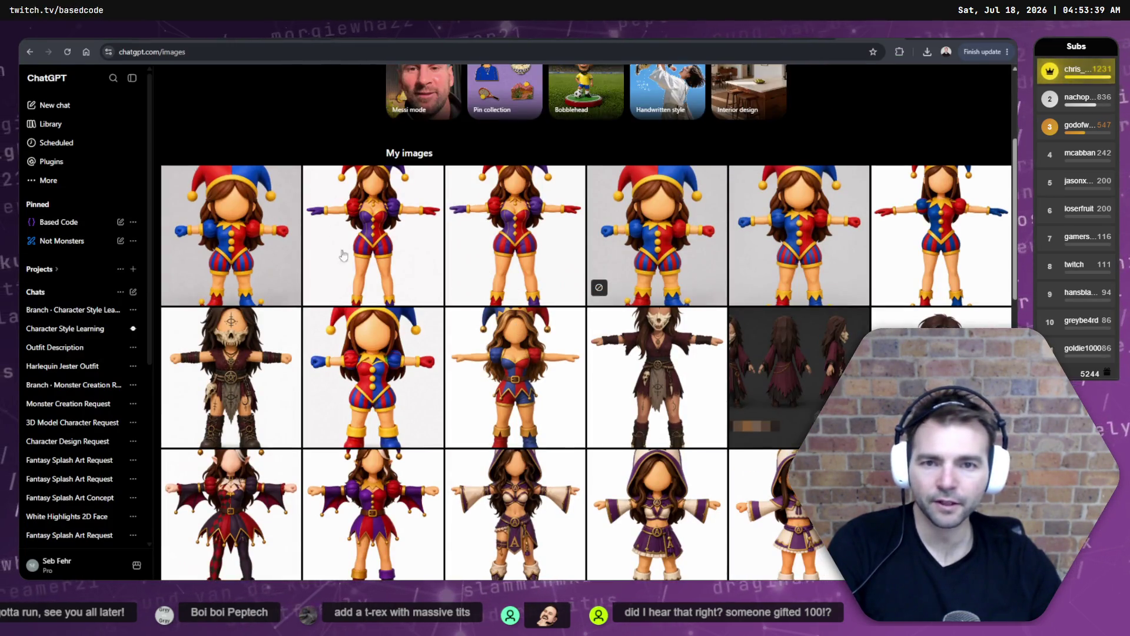
left_click(598, 287)
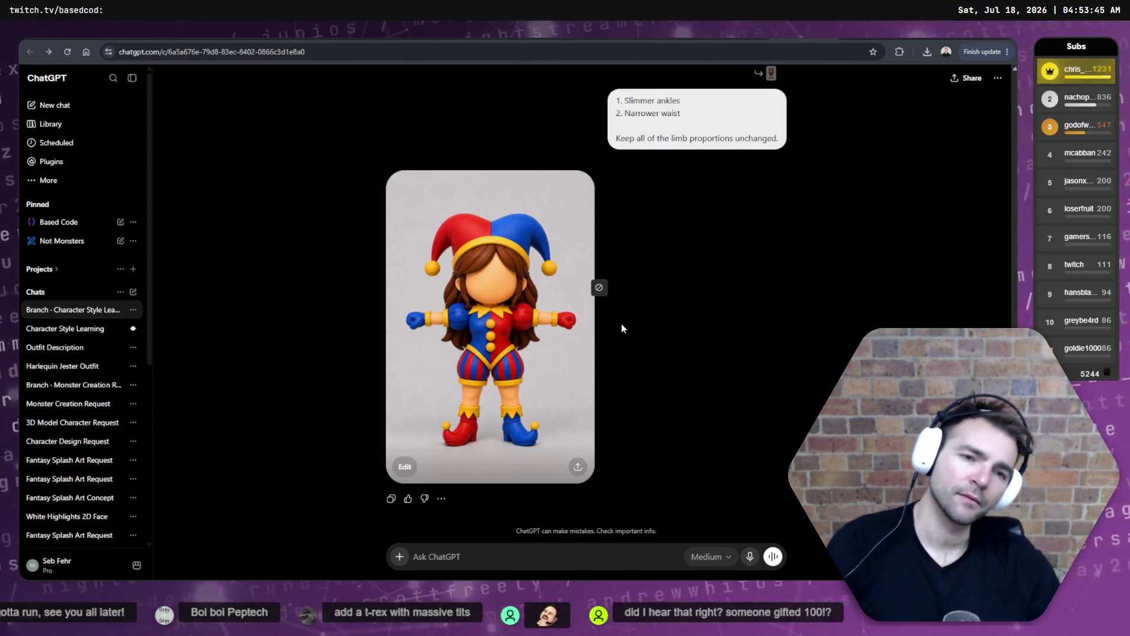
scroll(715, 232, "up", 5)
scroll(721, 247, "up", 2)
scroll(723, 253, "down", 7)
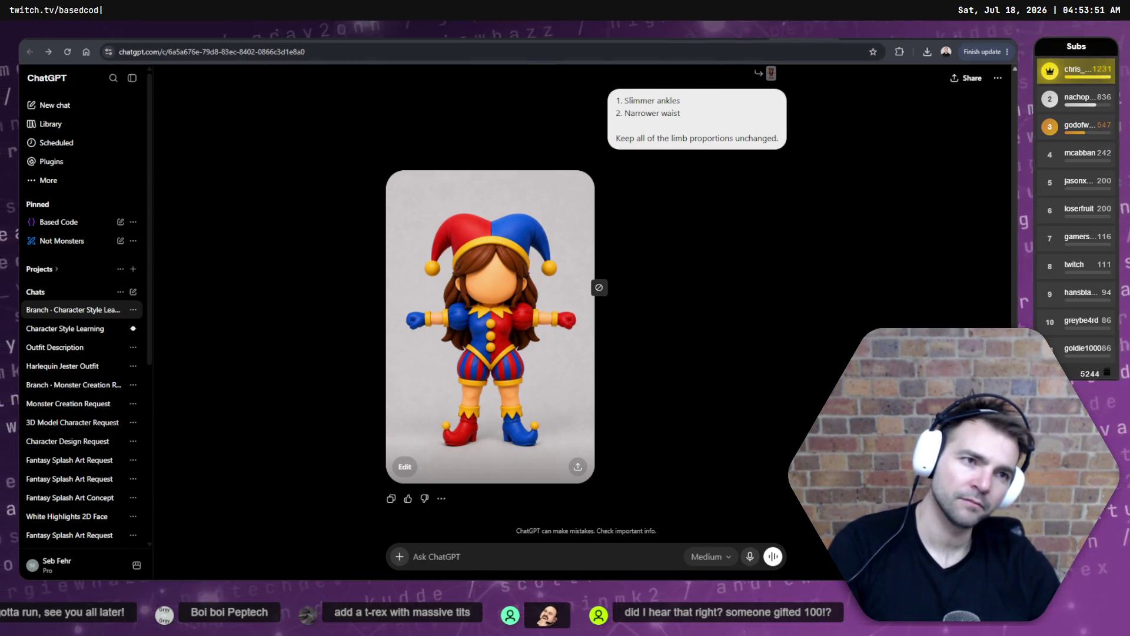
key("alt+Left")
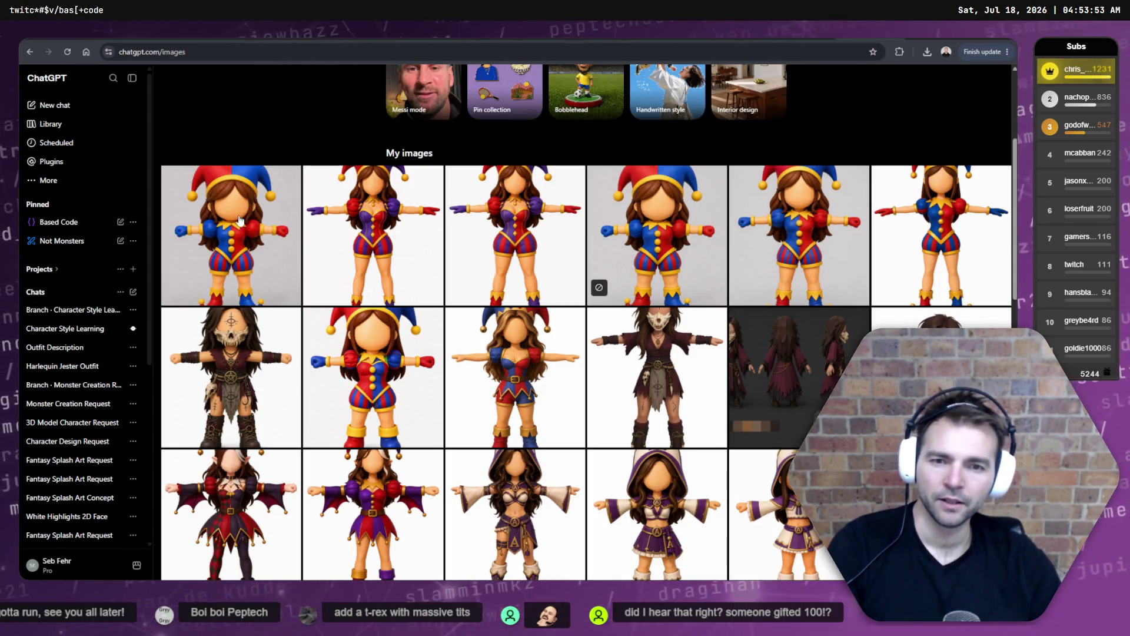
Preview two jester images full size and compare them with the Not Monster reference board.
left_click(421, 280)
key("Escape")
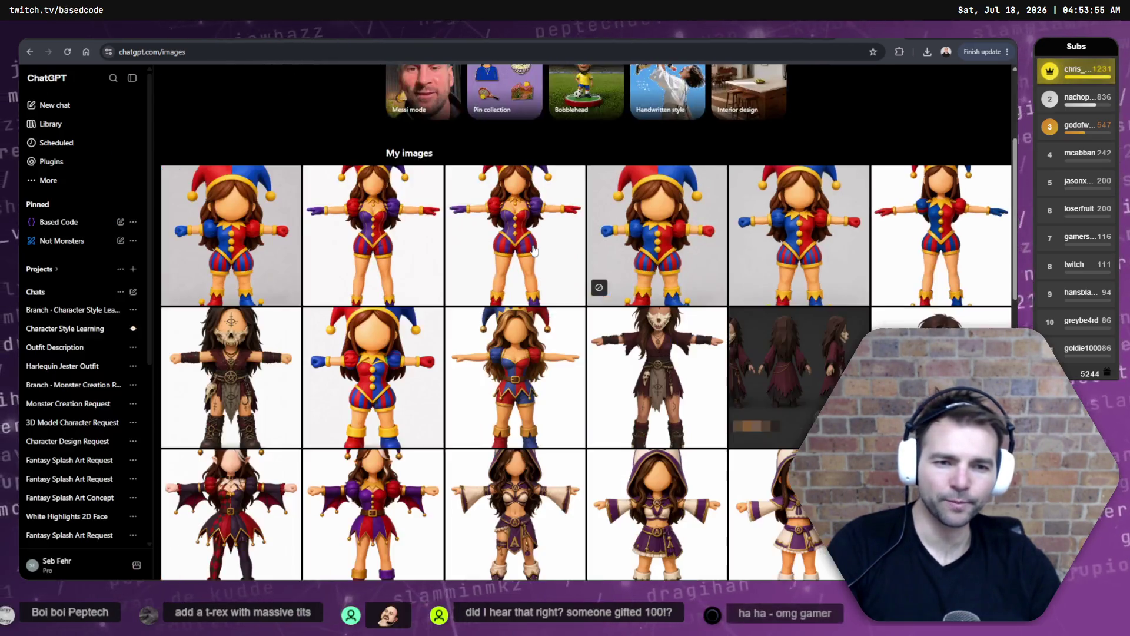
left_click(295, 287)
key("Escape")
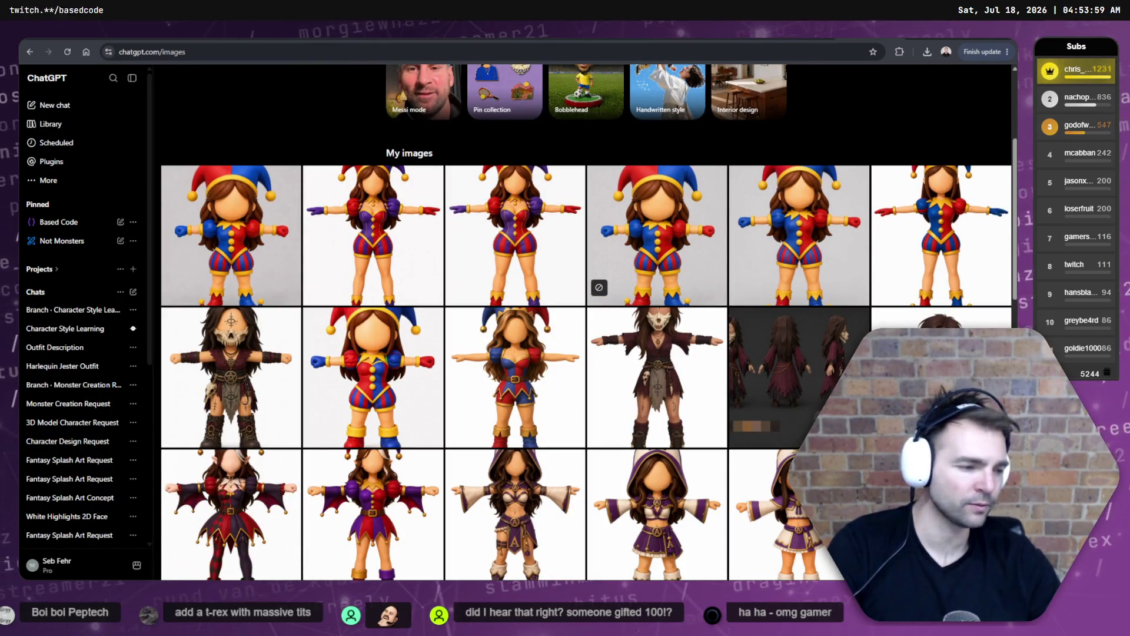
key("alt+Tab")
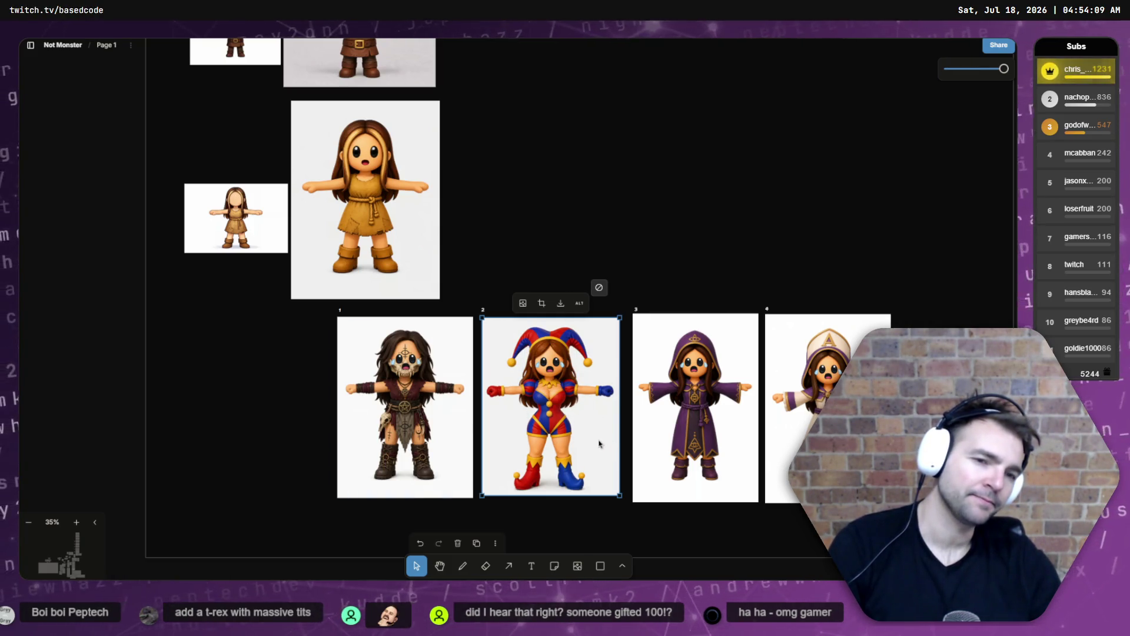
key("alt+Tab")
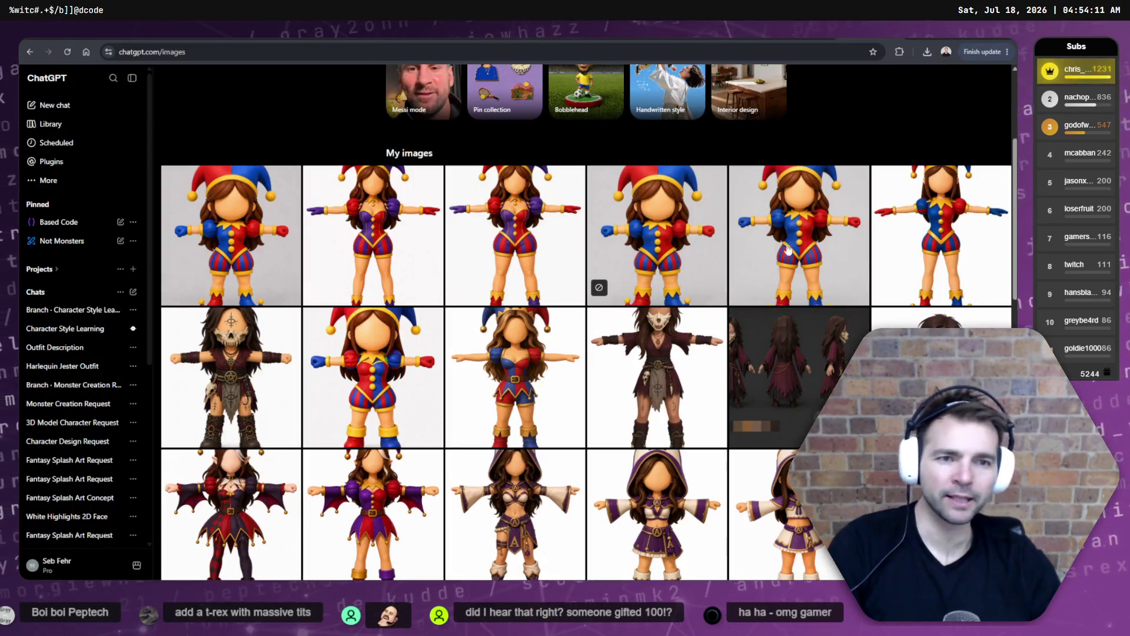
key("super+d")
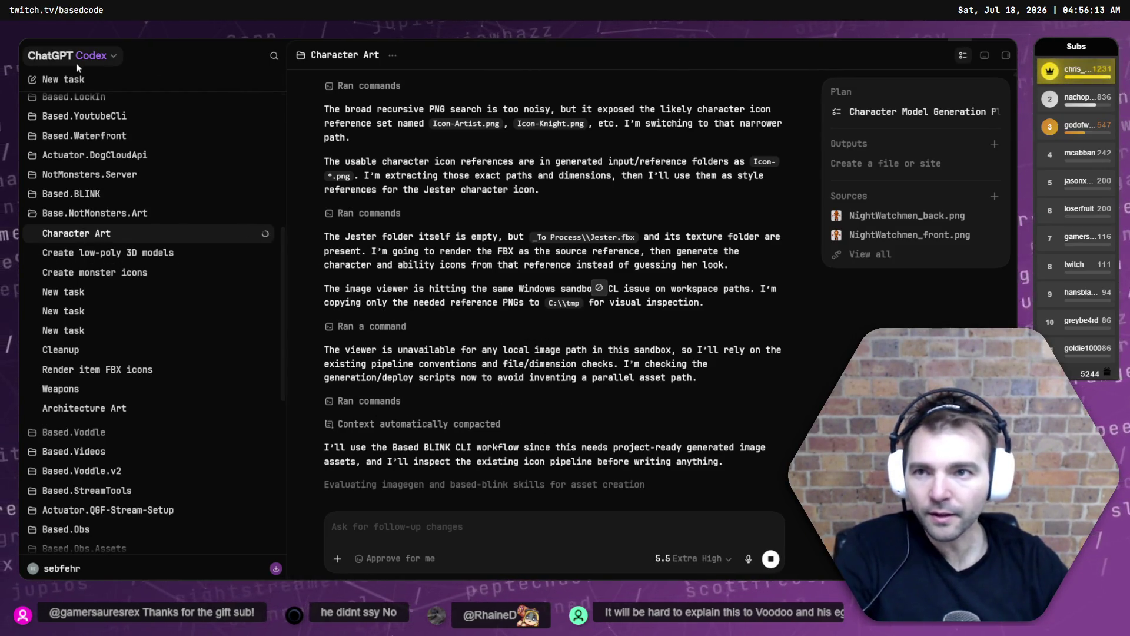
Collapse the Codex sidebar and side panel, then switch to the Godot editor.
key("ctrl+b")
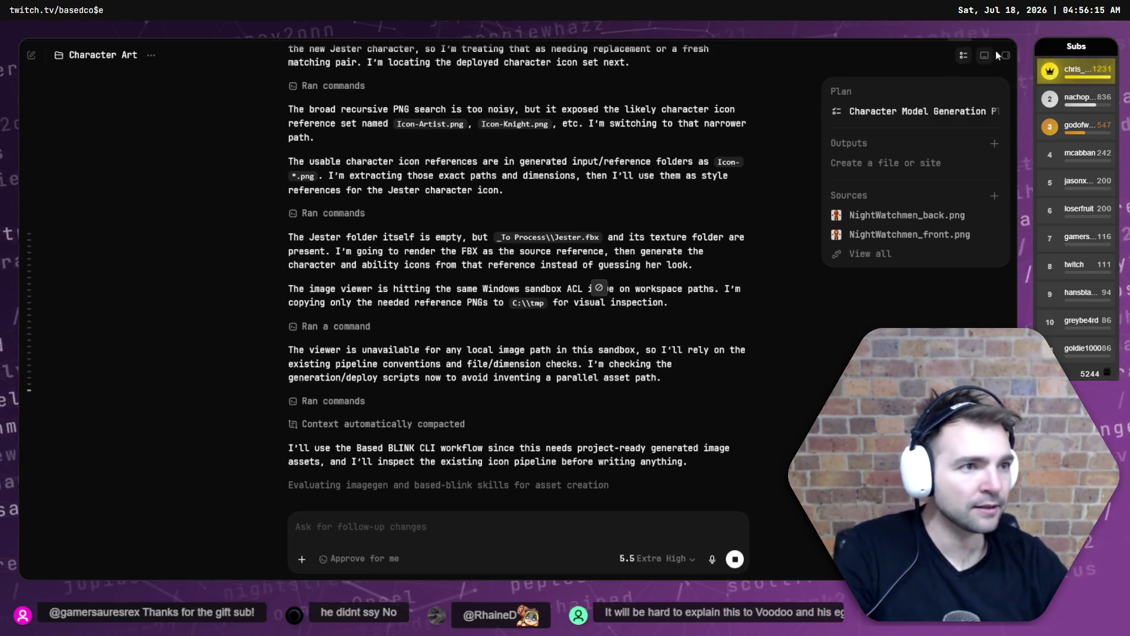
left_click(1006, 56)
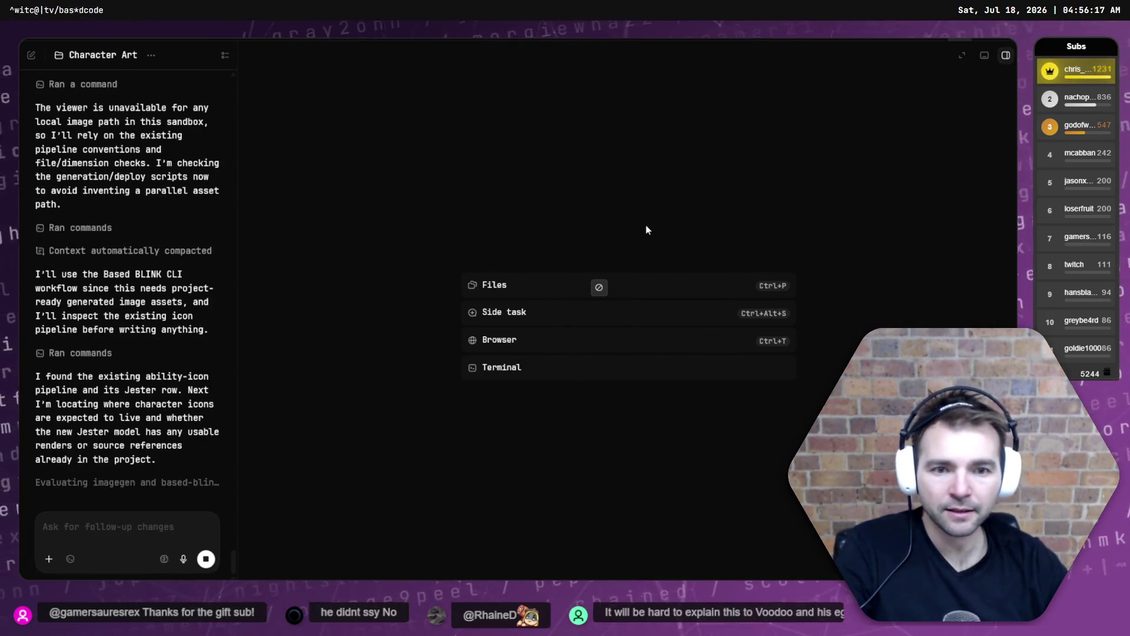
left_click(1006, 56)
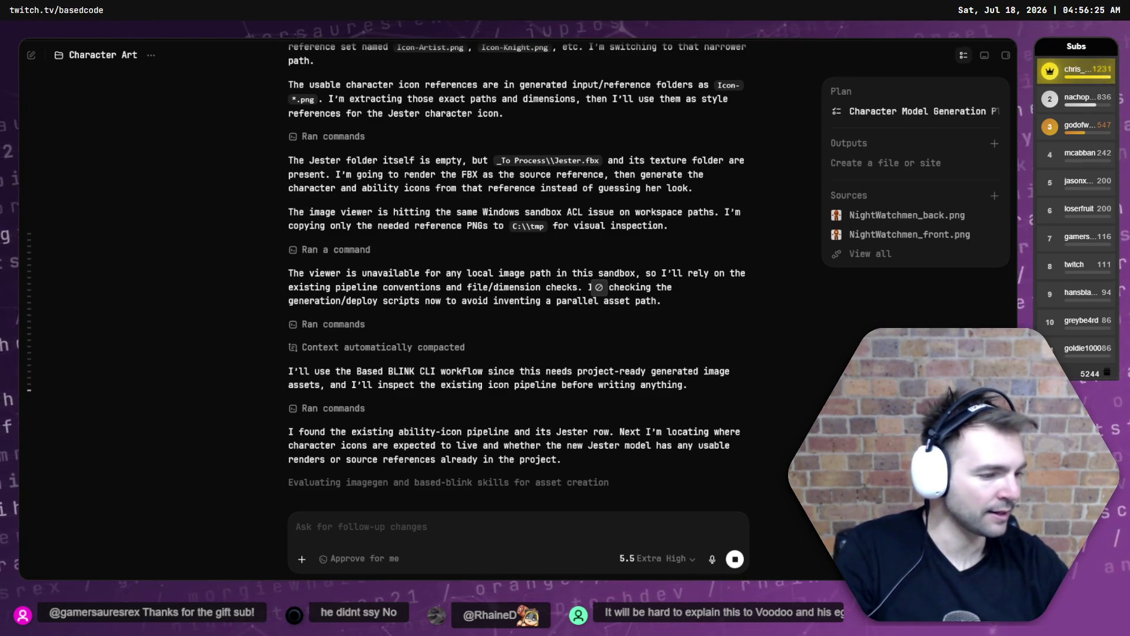
key("alt+Tab")
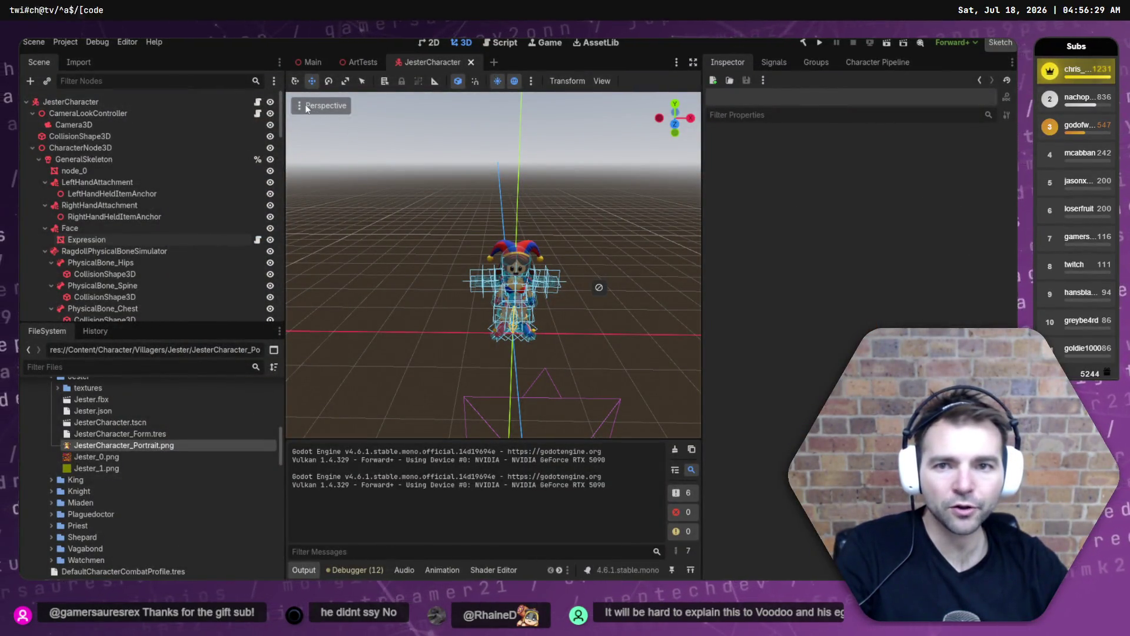
Set the viewport to Display Wireframe and orbit up to inspect the Jester's body.
left_click(326, 105)
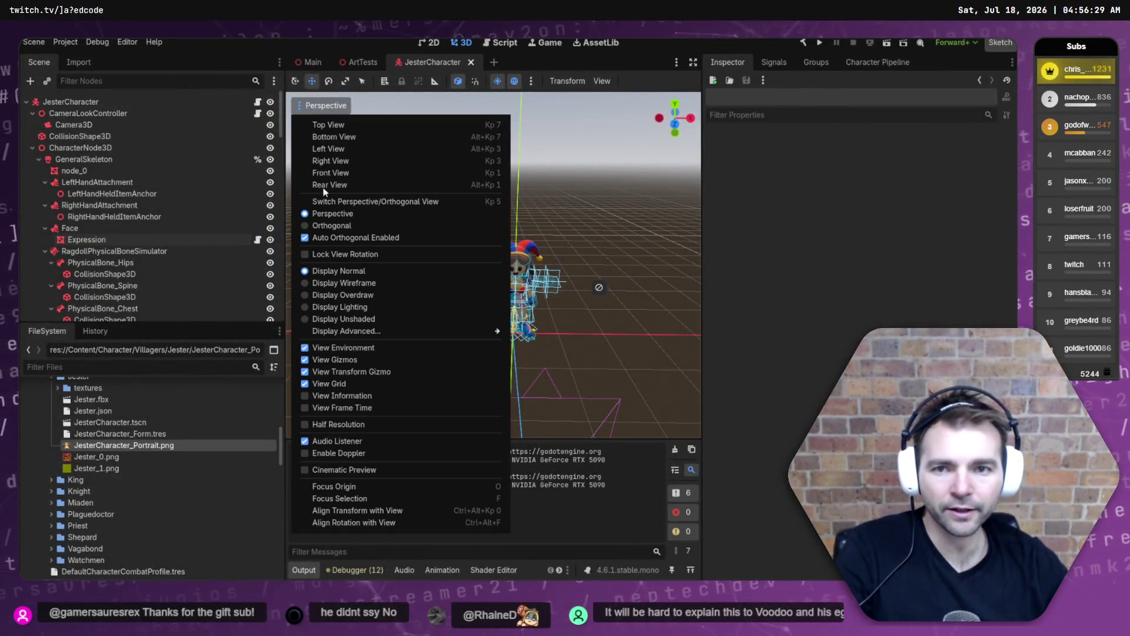
left_click(345, 283)
left_click(581, 228)
scroll(581, 227, "up", 5)
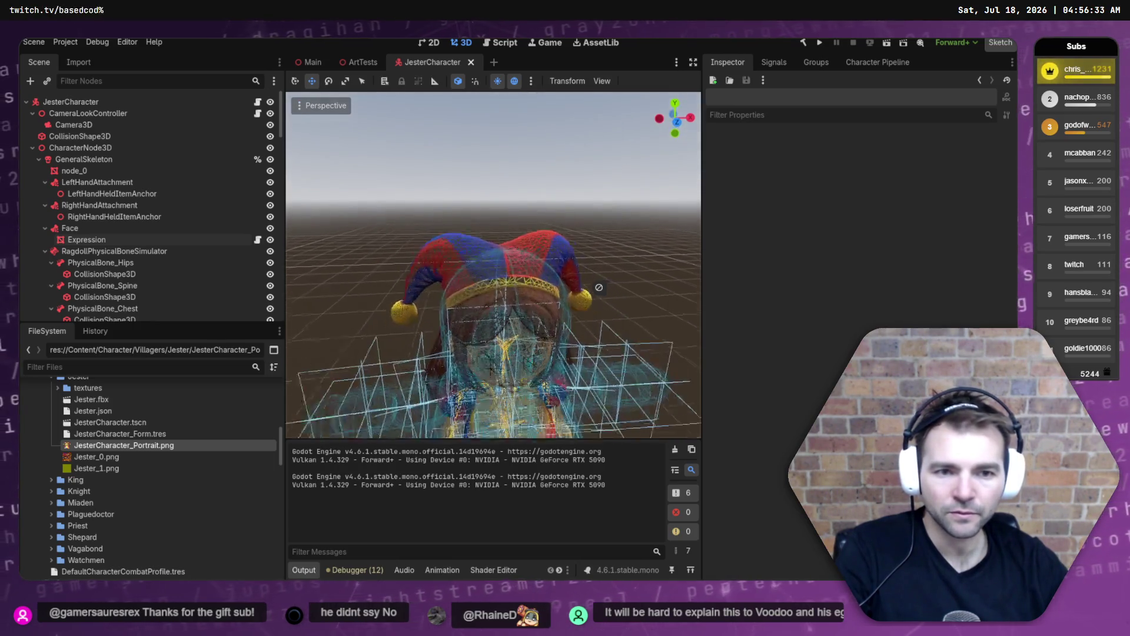
scroll(599, 287, "down", 5)
left_click_drag(599, 288, 599, 287)
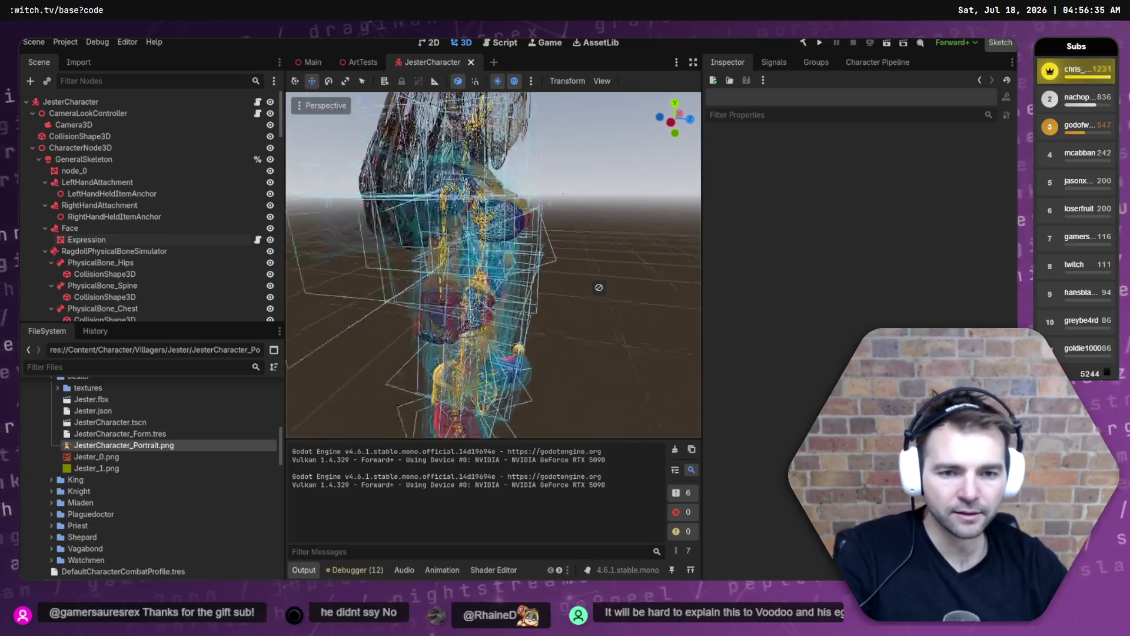
scroll(577, 234, "down", 5)
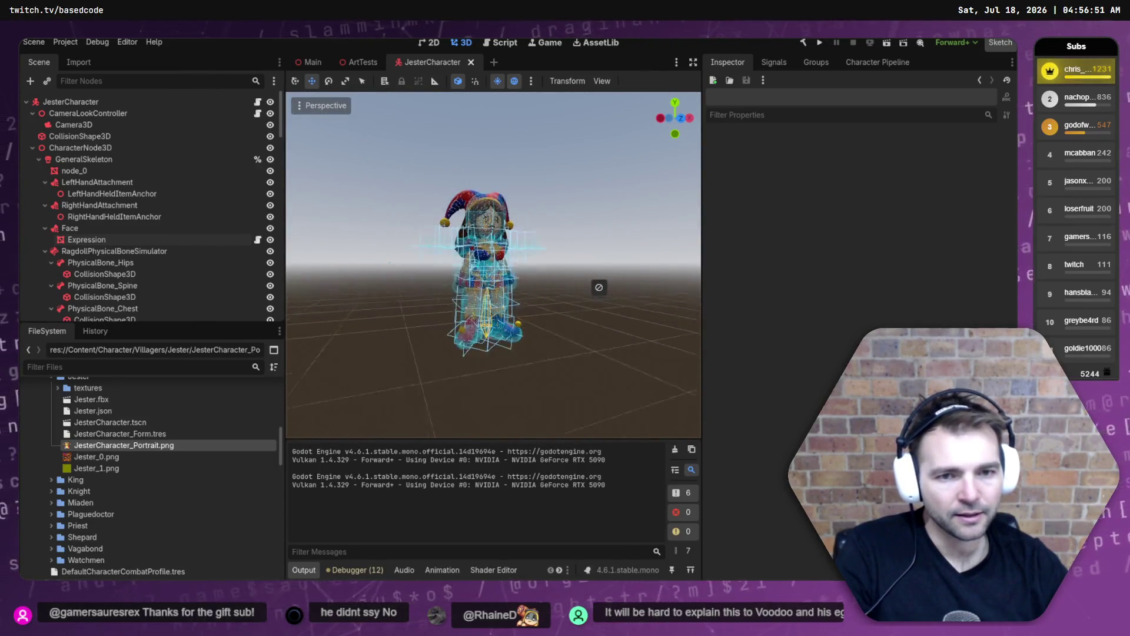
Open the Character Pipeline Wizard, orbit around the Jester, then return to the Codex chat.
left_click(878, 62)
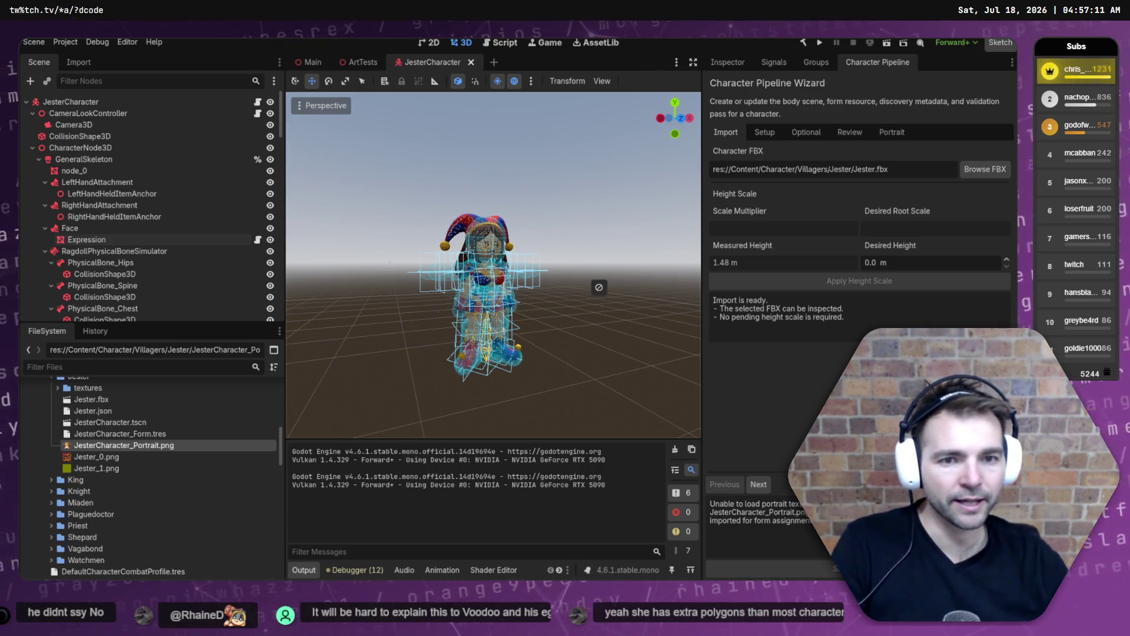
scroll(557, 203, "up", 5)
scroll(598, 287, "down", 5)
scroll(598, 287, "up", 4)
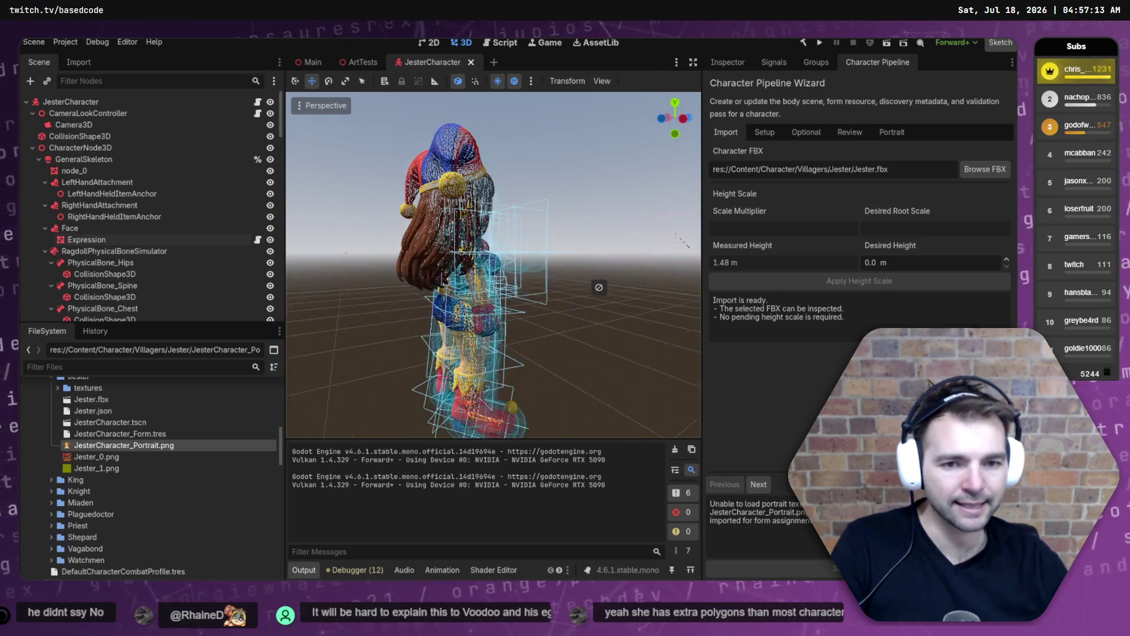
scroll(571, 195, "down", 4)
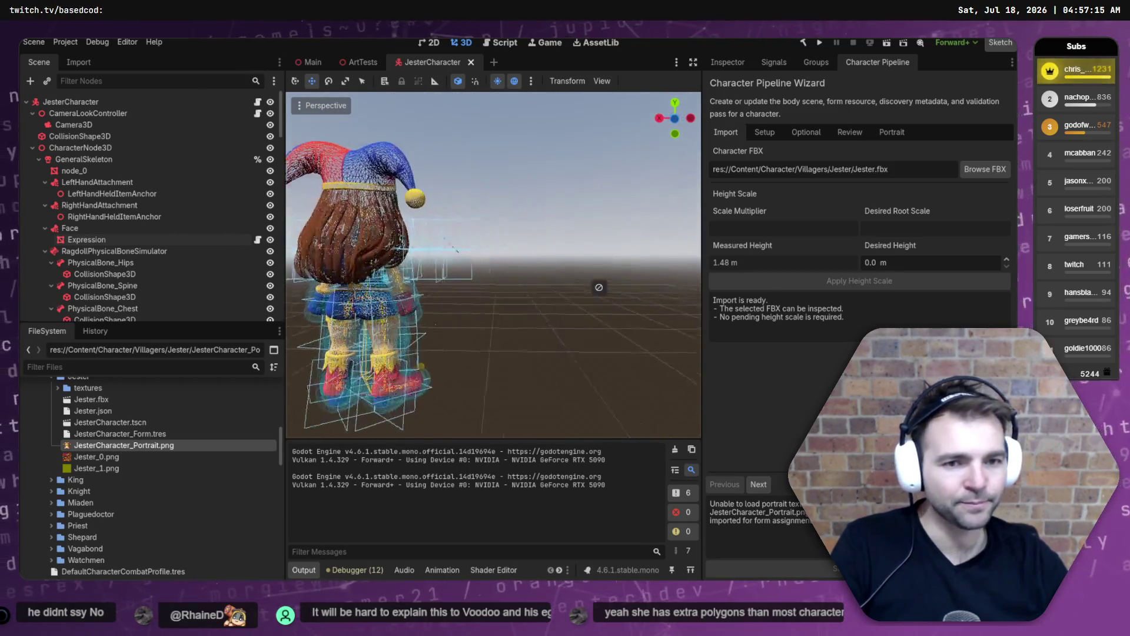
left_click_drag(471, 194, 570, 195)
left_click_drag(415, 222, 537, 200)
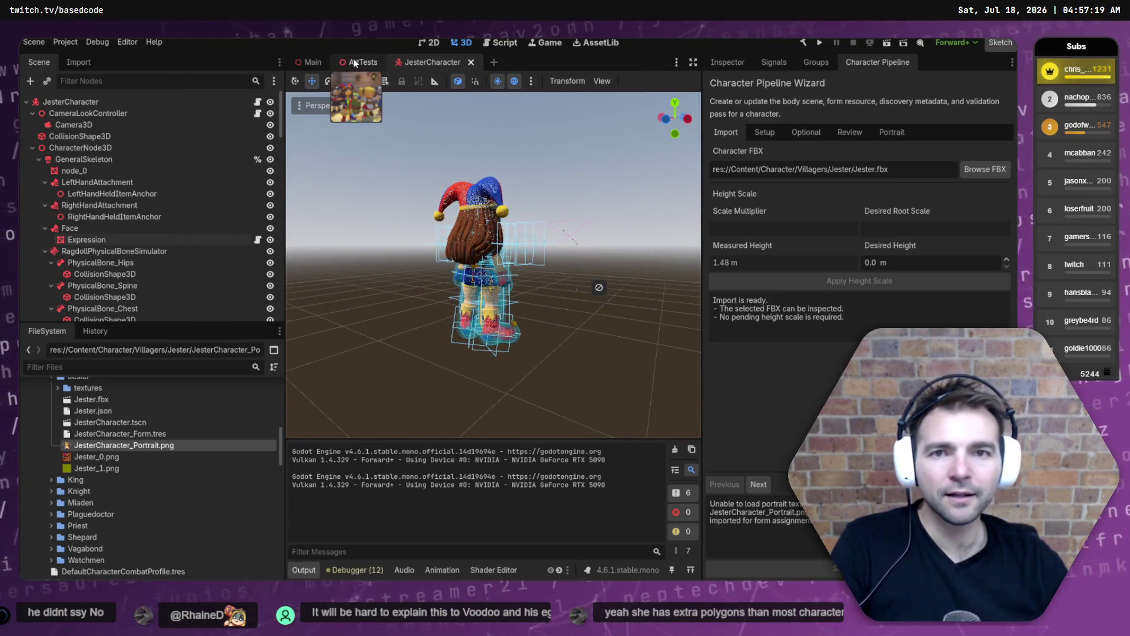
key("alt+Tab")
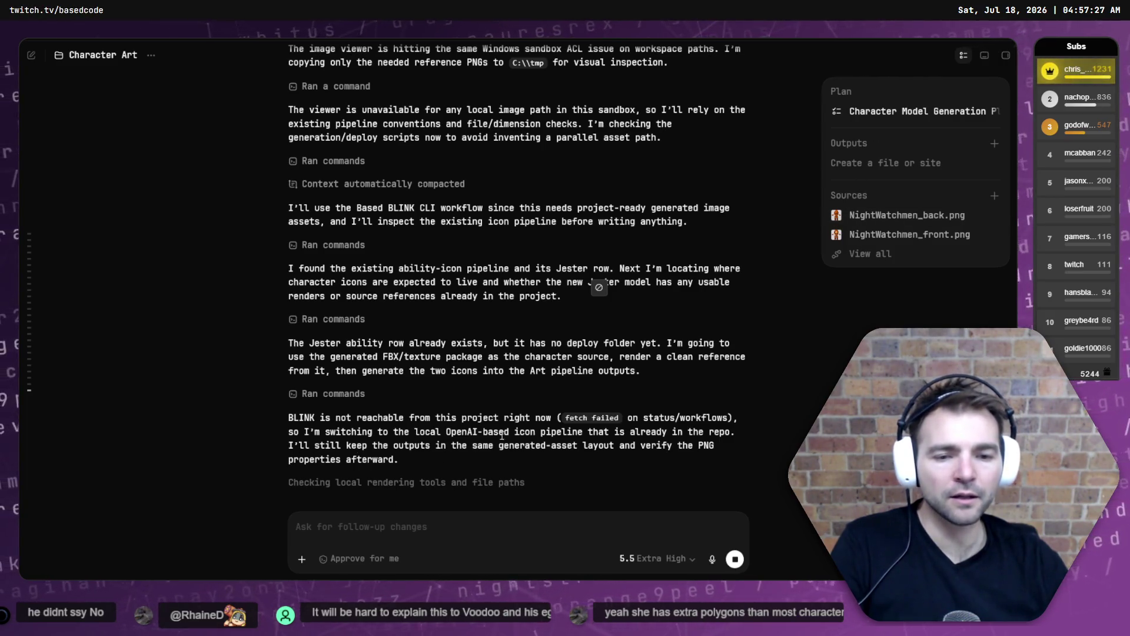
Select, then deselect, the BLINK-unreachable paragraph in Codex and show the desktop.
left_click_drag(362, 446, 252, 428)
left_click(907, 104)
key("super+d")
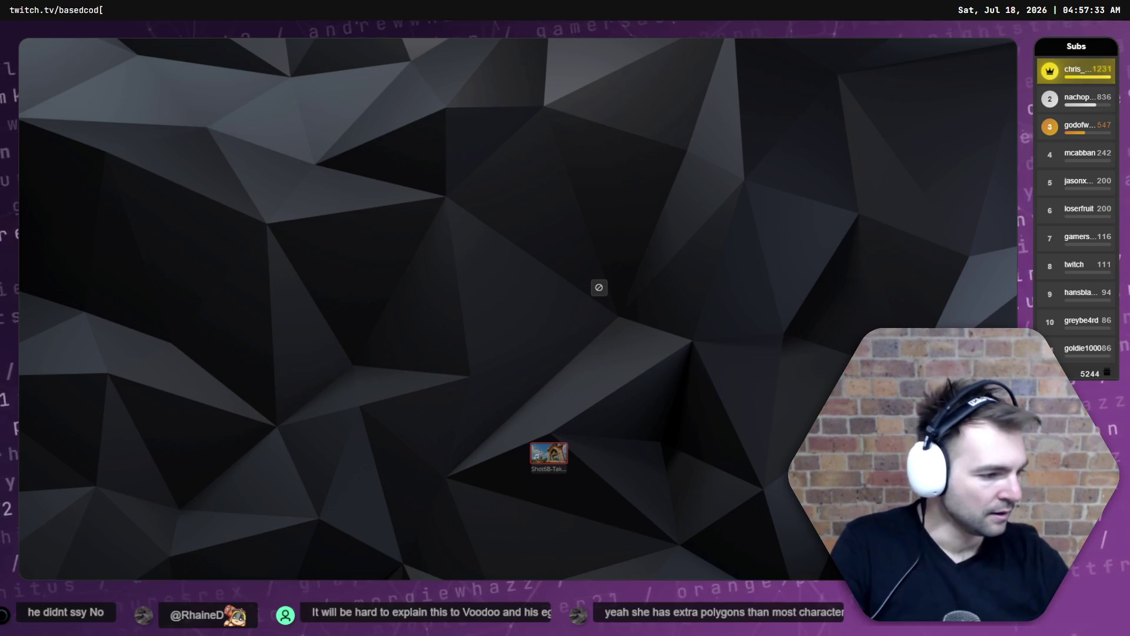
Back in Godot, orbit to view the Jester from the side and toggle the Perspective menu.
key("alt+Tab")
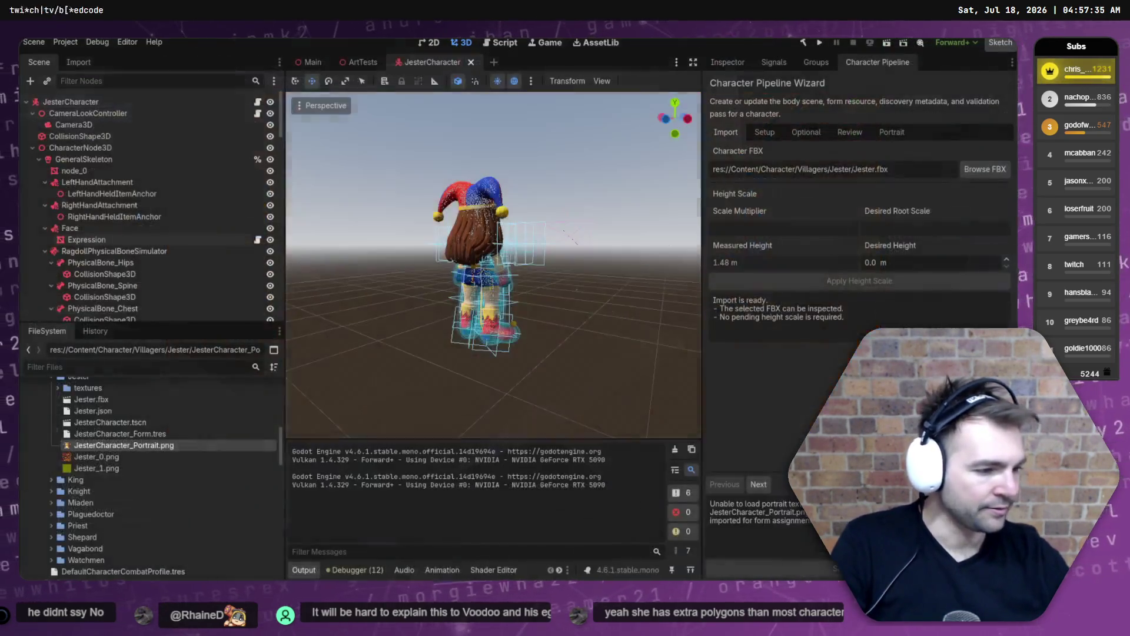
left_click_drag(592, 249, 639, 254)
left_click(299, 106)
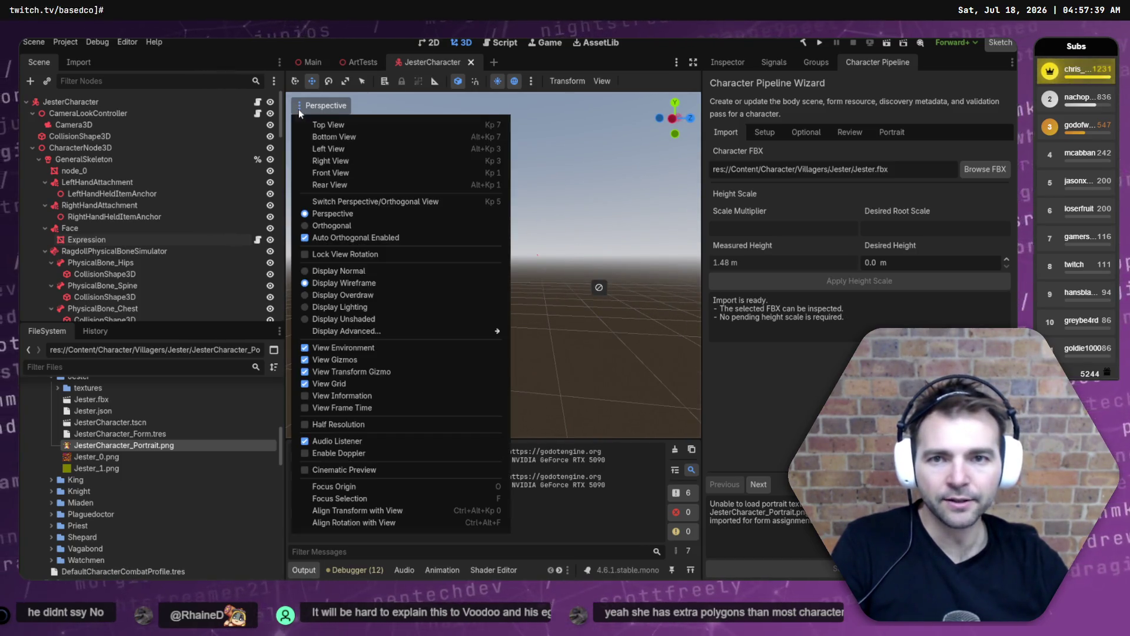
left_click(609, 321)
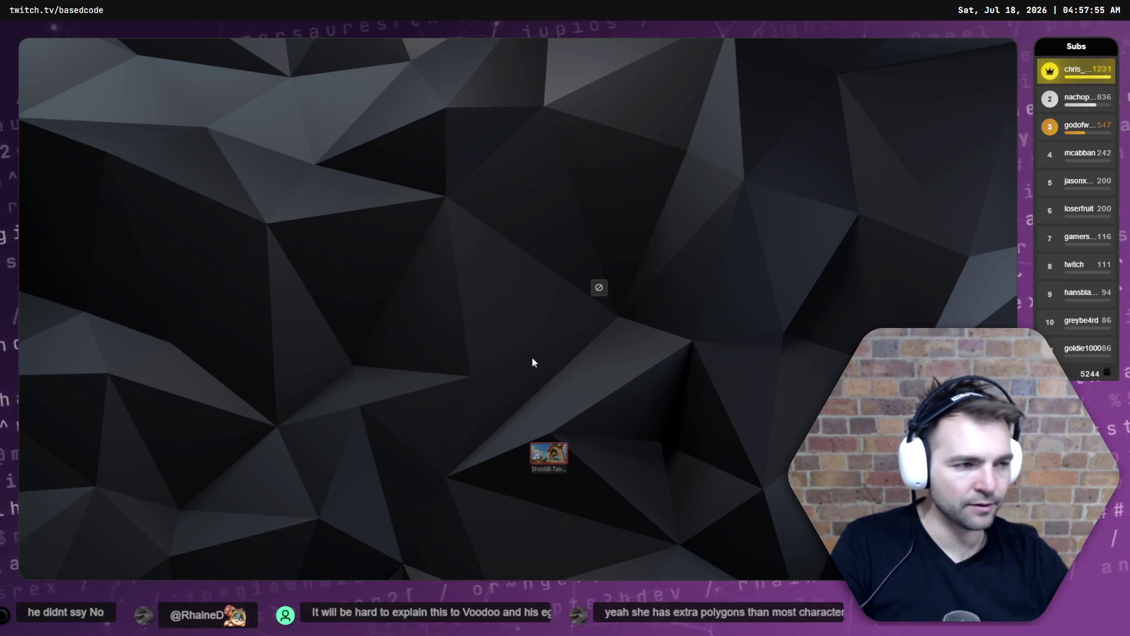
Open and dismiss the desktop context menu, then use Win+D to try restoring the terminal windows.
right_click(661, 377)
left_click(636, 332)
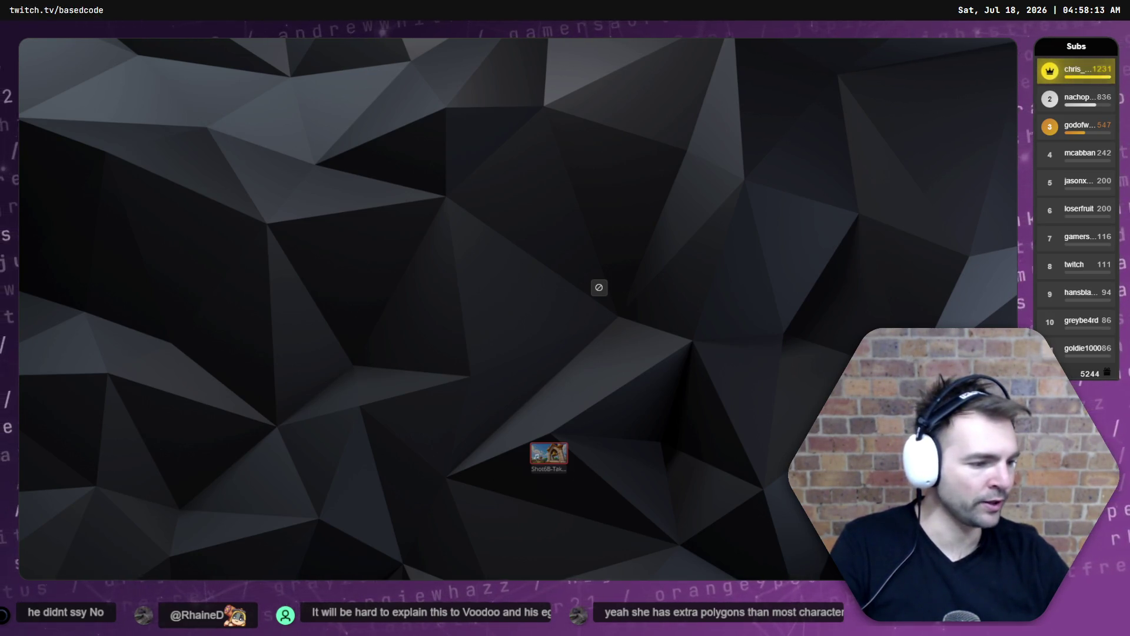
key("super+d")
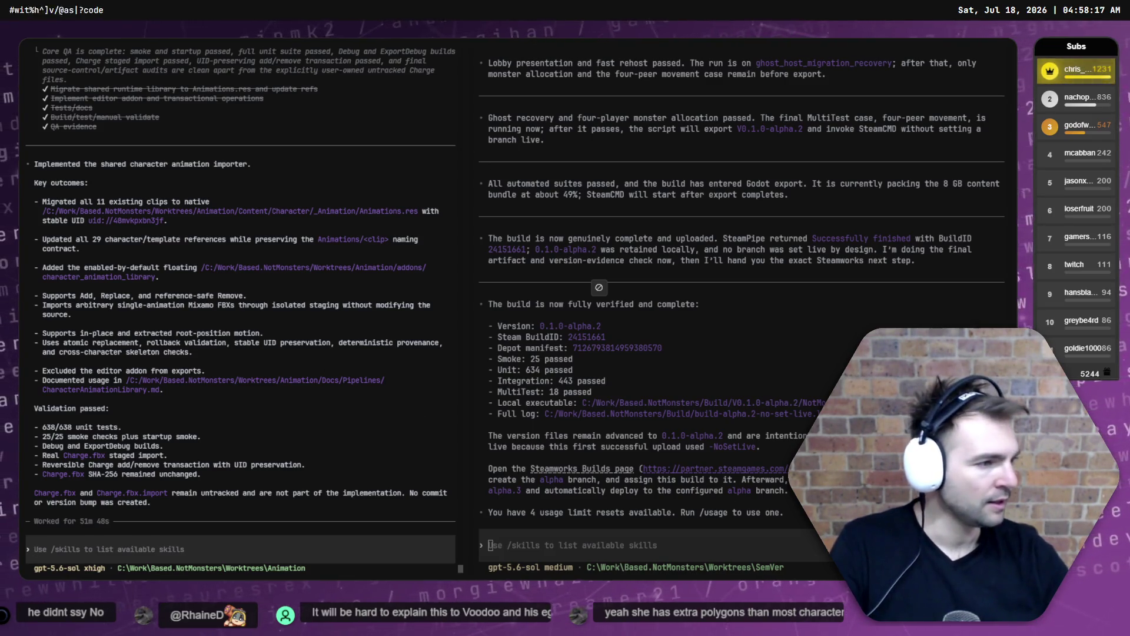
Bring up Hunyuan 3D maximised to check the quad Jester mesh, then move it aside.
key("alt+Tab")
left_click_drag(383, 155, 432, 105)
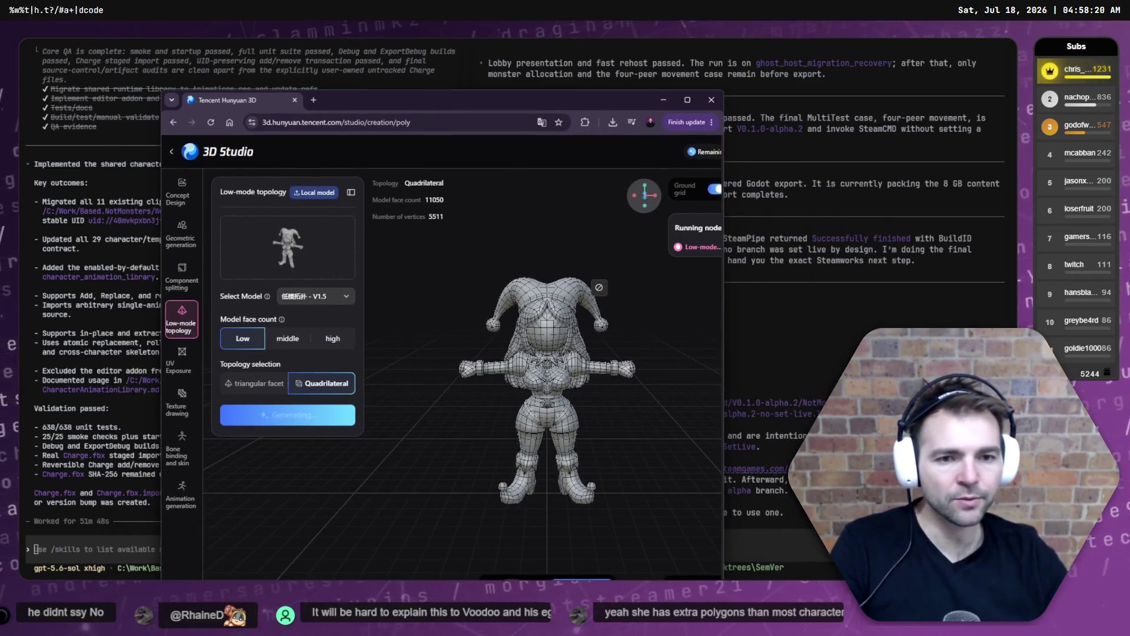
double_click(572, 101)
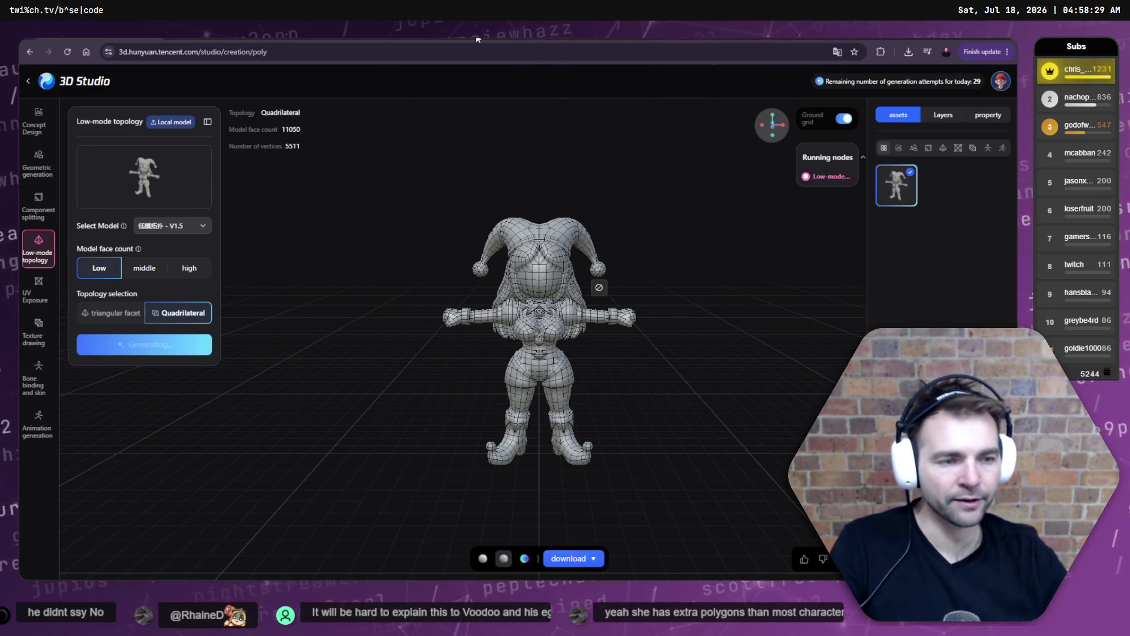
mouse_move(478, 39)
left_mouse_down()
mouse_move(818, 154)
mouse_move(1129, 235)
left_mouse_up()
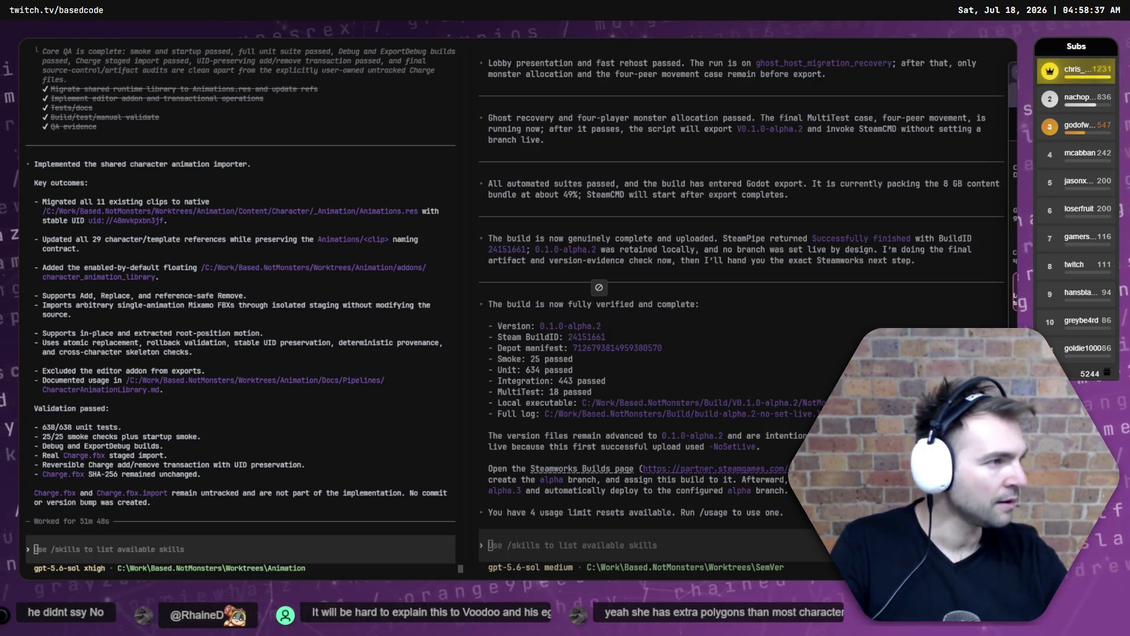
Cut the downloaded retopologized FBX, then open Fork's staged Jester folder in File Explorer.
key("ctrl+x")
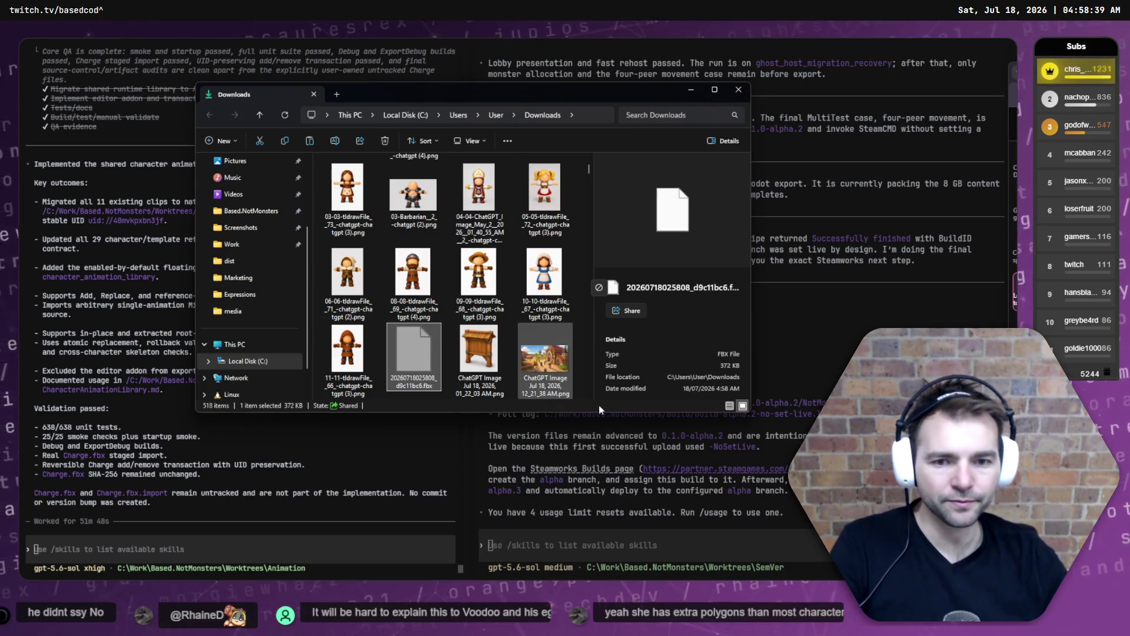
key("alt+F4")
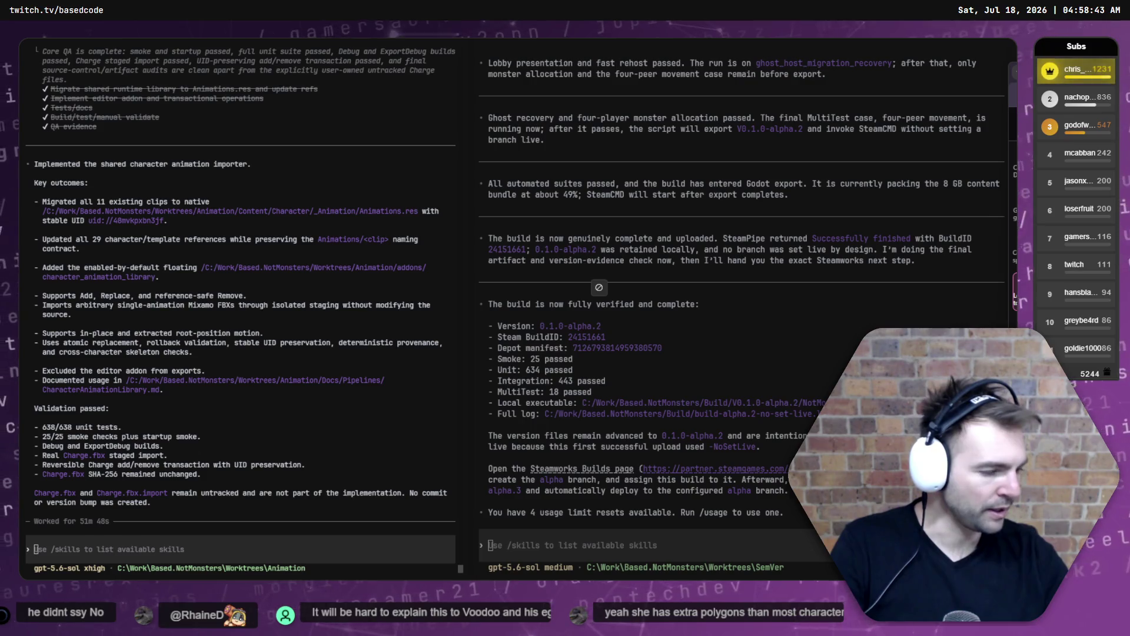
key("alt+Tab")
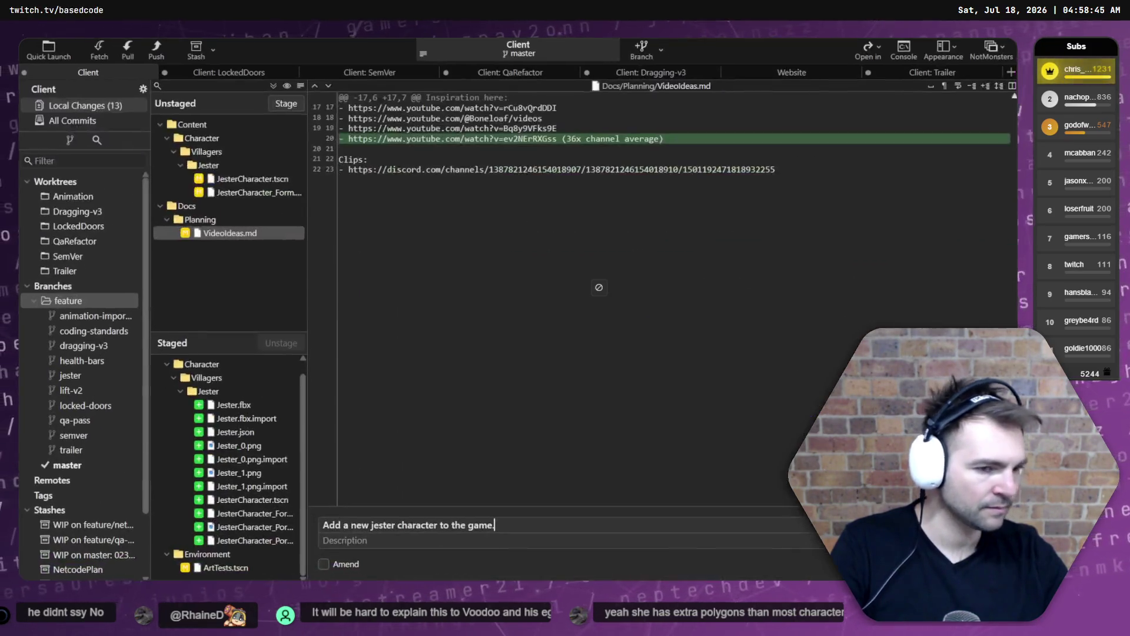
left_click(229, 405)
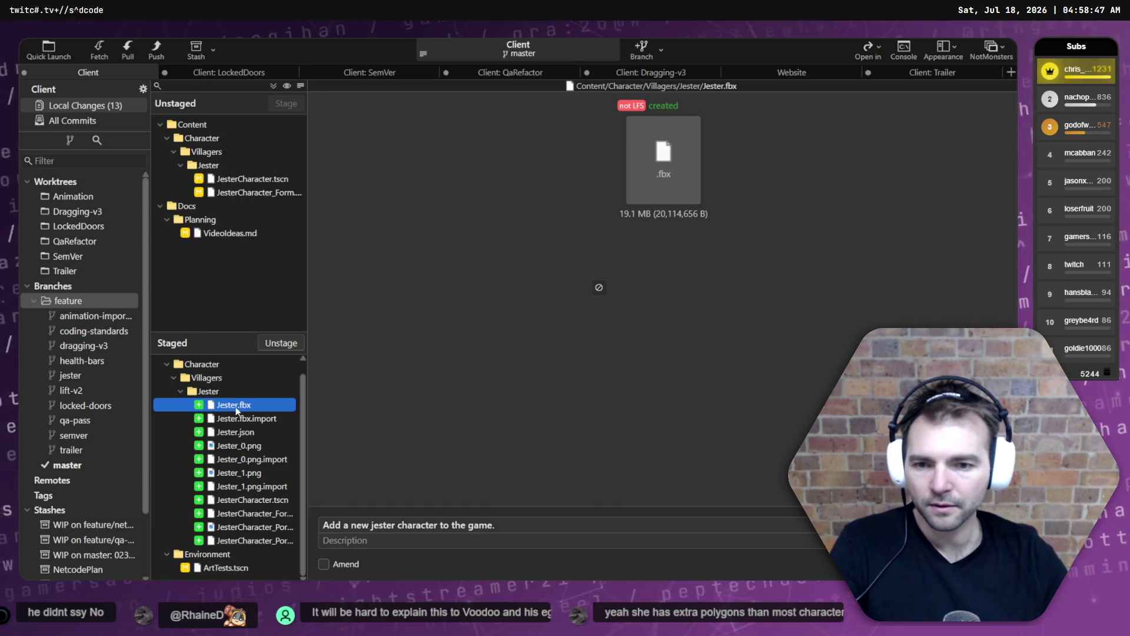
left_click(207, 392)
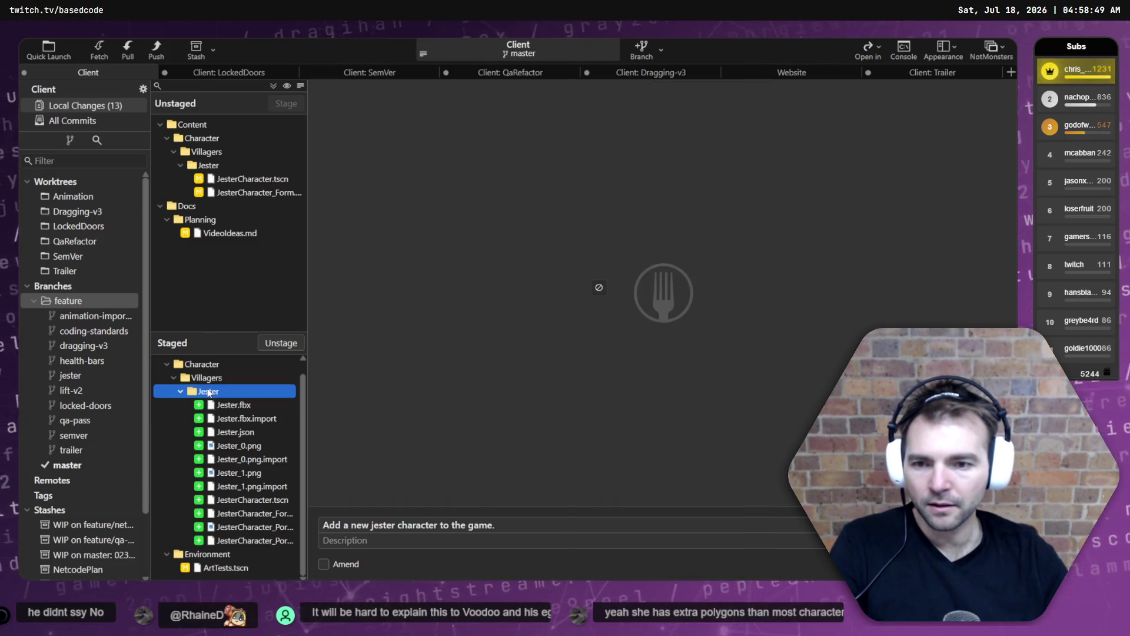
right_click(209, 393)
left_click(274, 432)
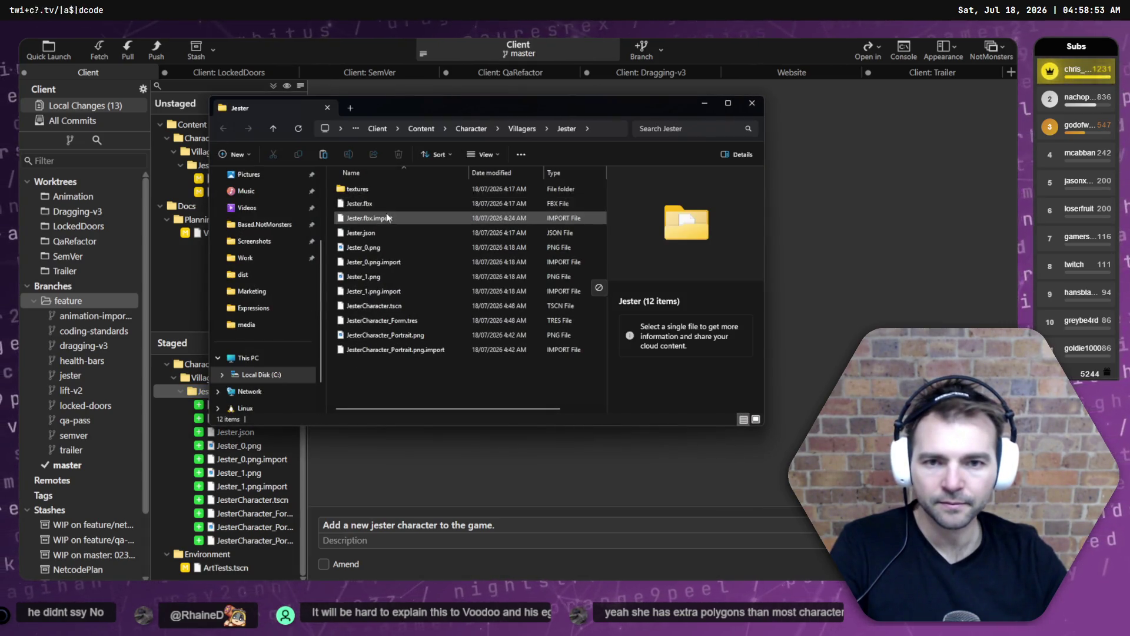
Paste the retopologized FBX into the Jester folder and delete the old Jester.fbx.
left_click(383, 203)
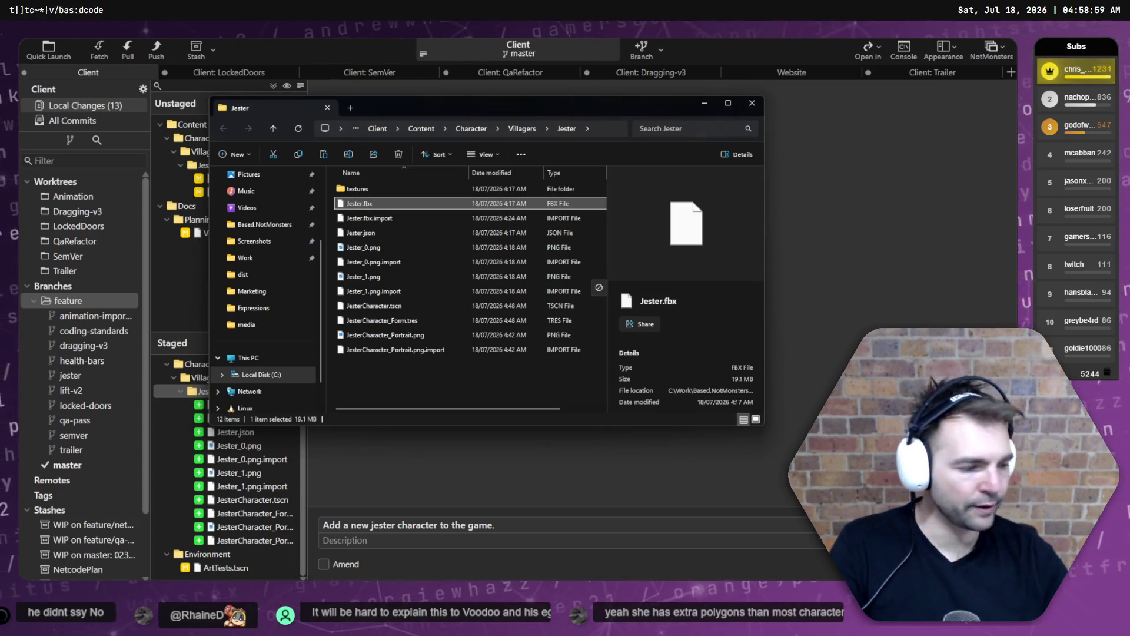
key("alt+Tab")
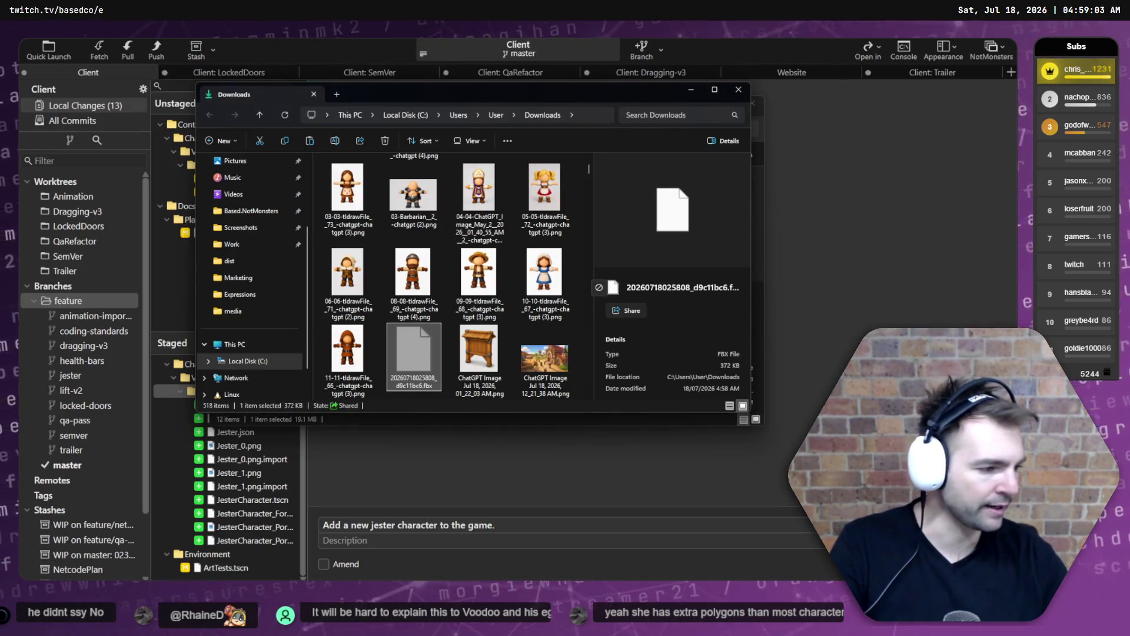
key("alt+Tab")
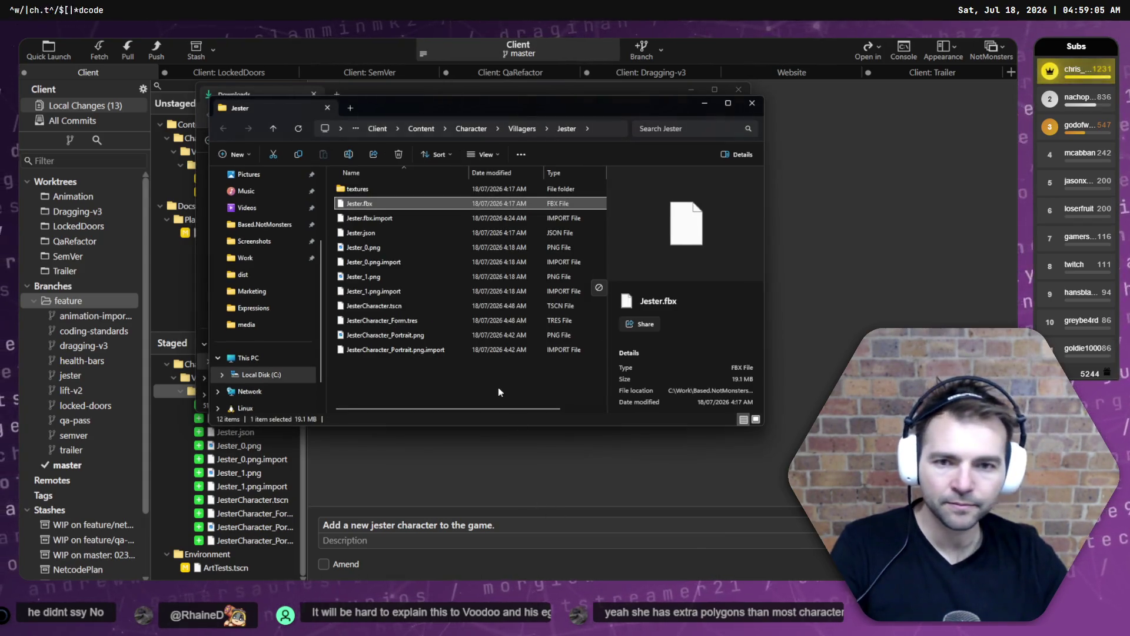
key("ctrl+v")
left_click(394, 204)
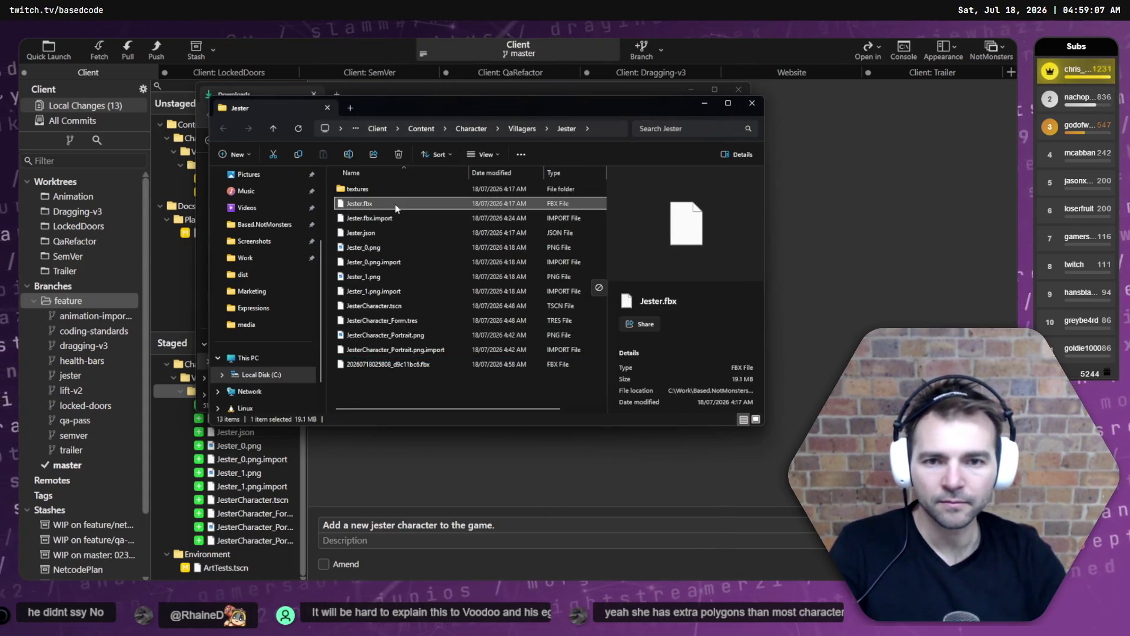
key("Delete")
Rename the new FBX to Jester.fbx and return to Godot.
left_click(407, 349)
key("F2")
type("Jester")
key("Return")
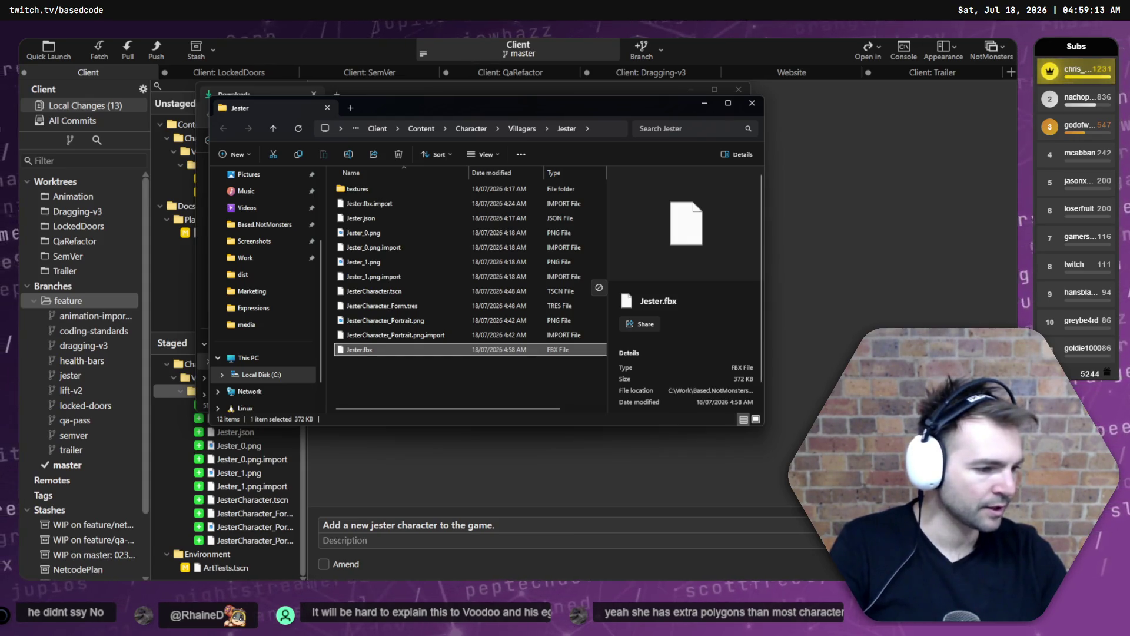
key("alt+Tab")
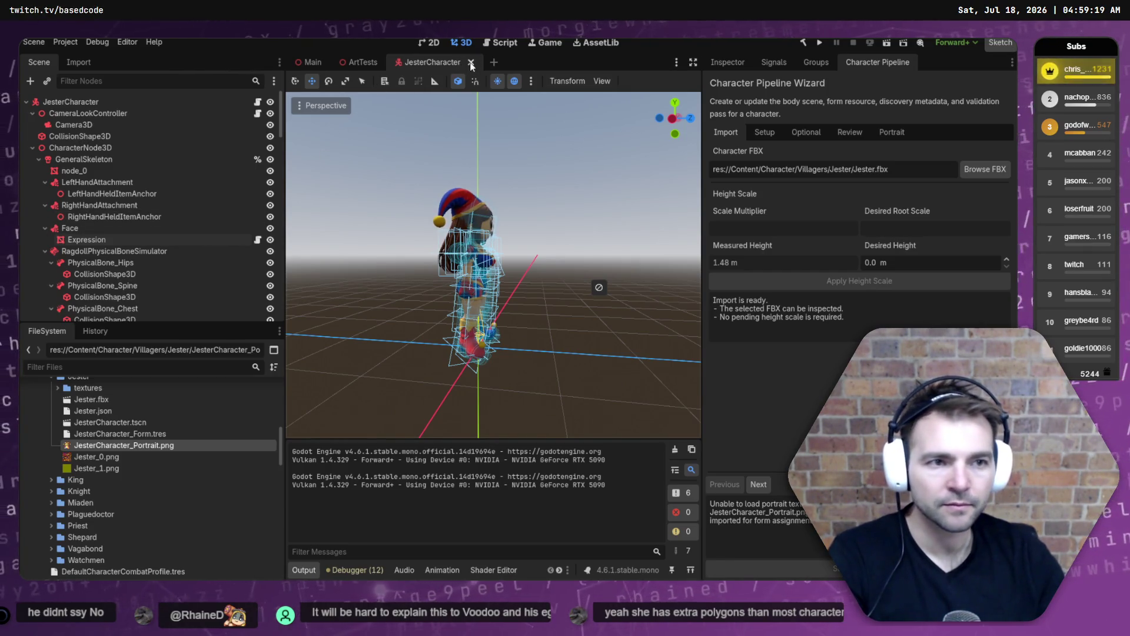
Drop Jester.fbx into the ArtTests scene, check its import settings, then reopen JesterCharacter.tscn and Advanced Import Settings.
left_click(360, 62)
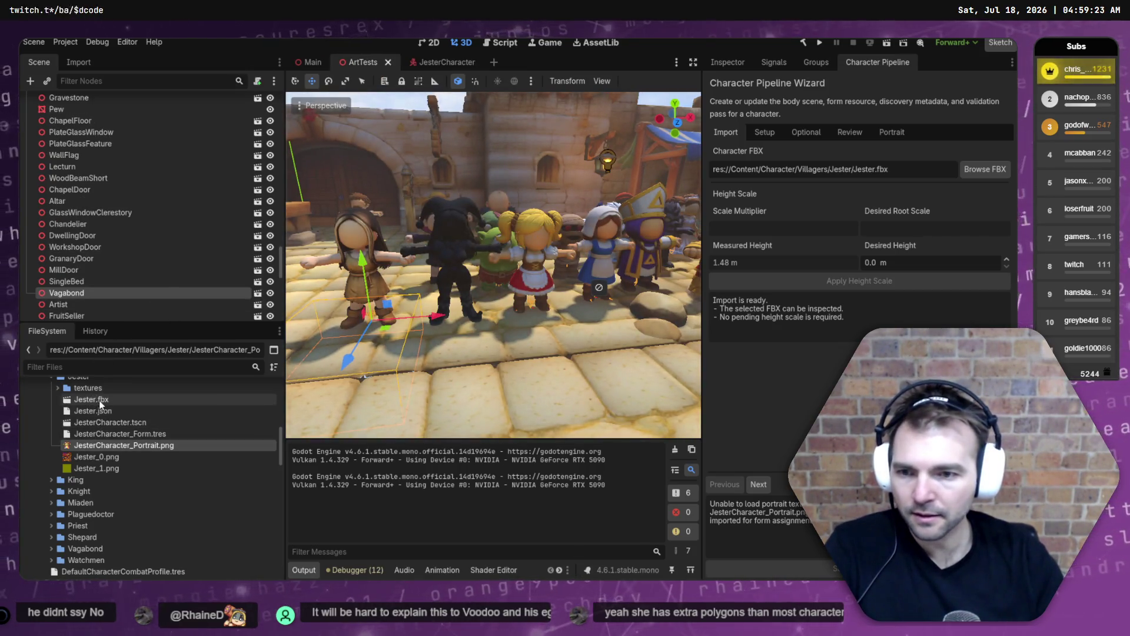
mouse_move(93, 400)
left_mouse_down()
mouse_move(195, 400)
mouse_move(462, 366)
mouse_move(463, 352)
left_mouse_up()
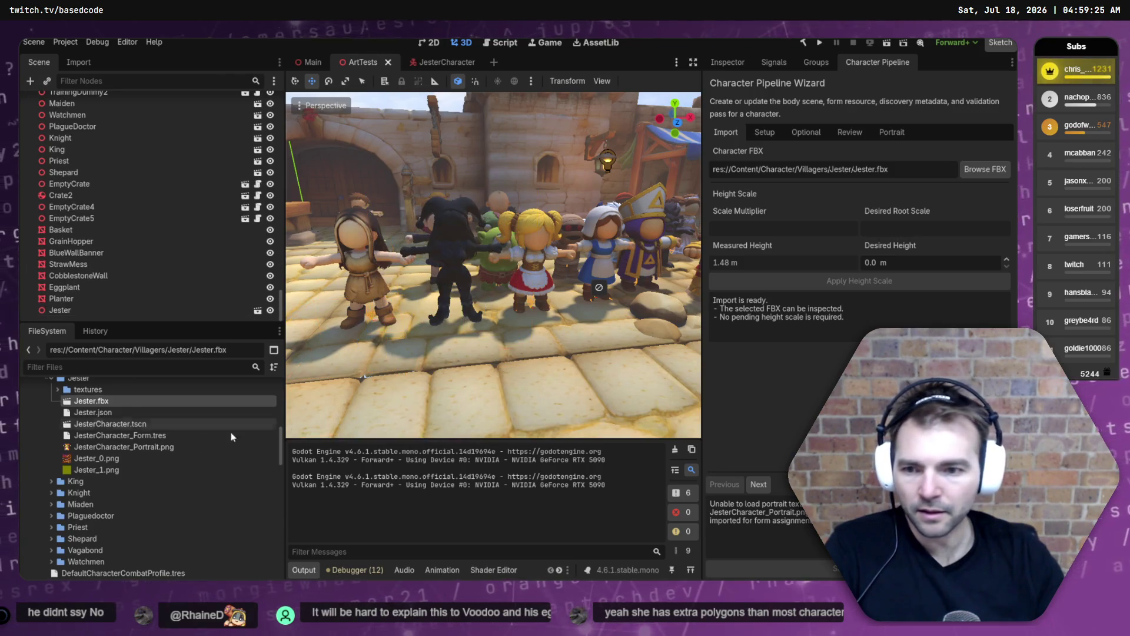
left_click(88, 63)
scroll(192, 235, "down", 5)
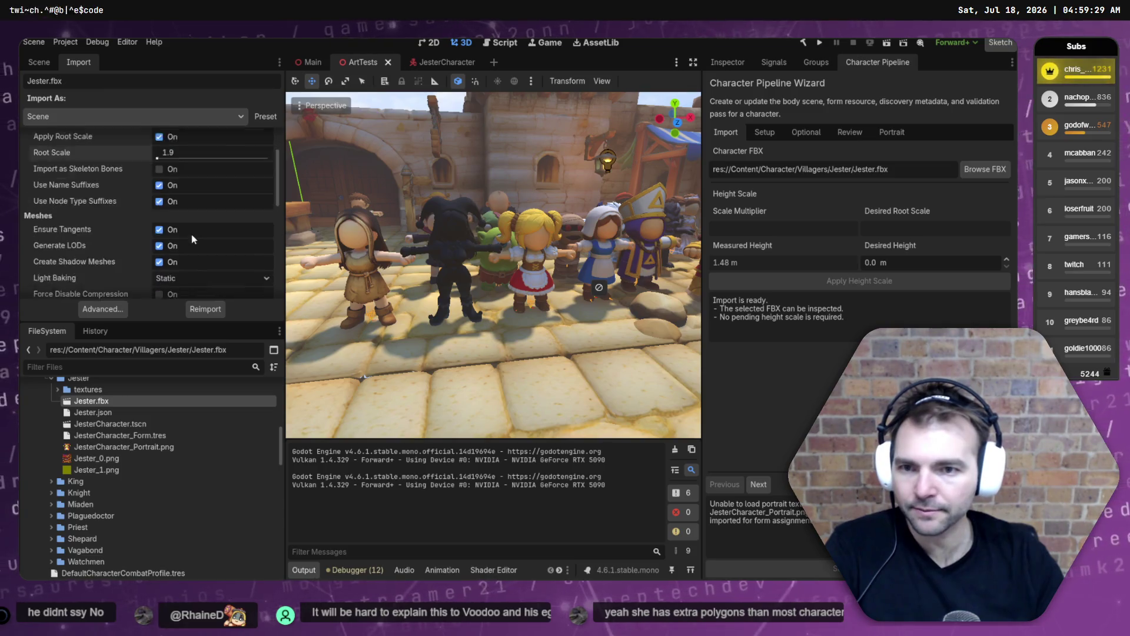
scroll(192, 253, "down", 7)
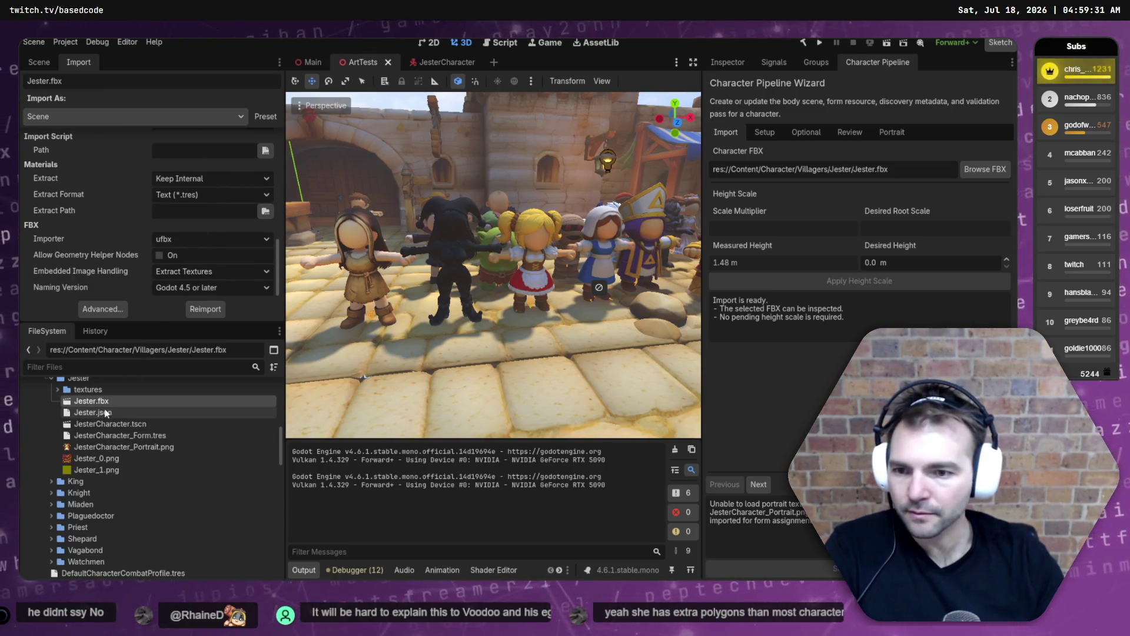
double_click(106, 423)
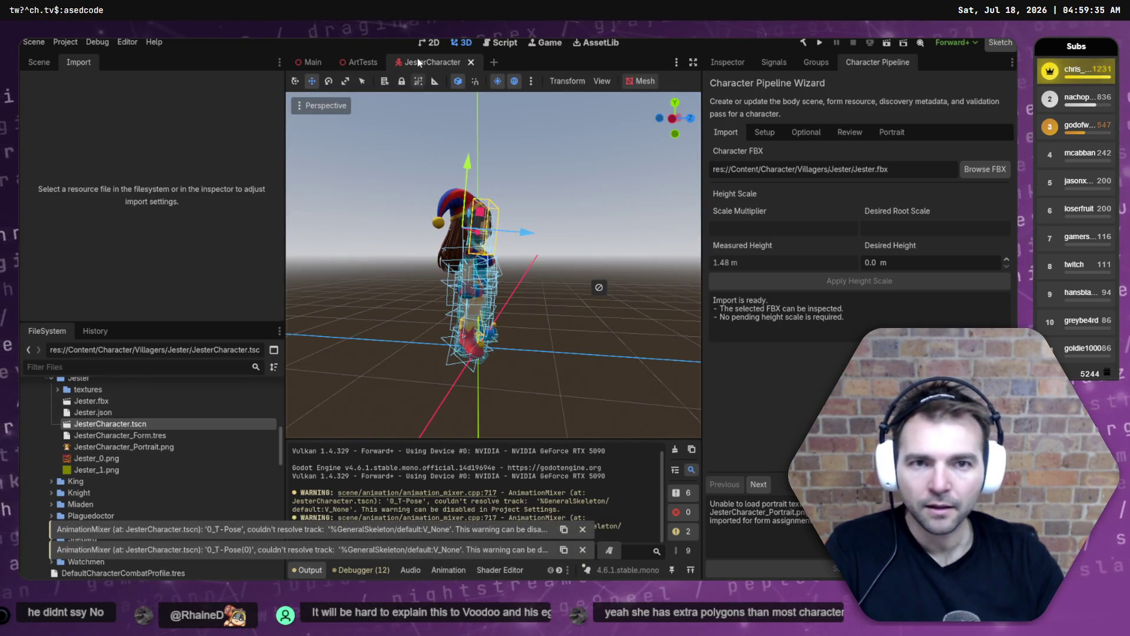
double_click(91, 401)
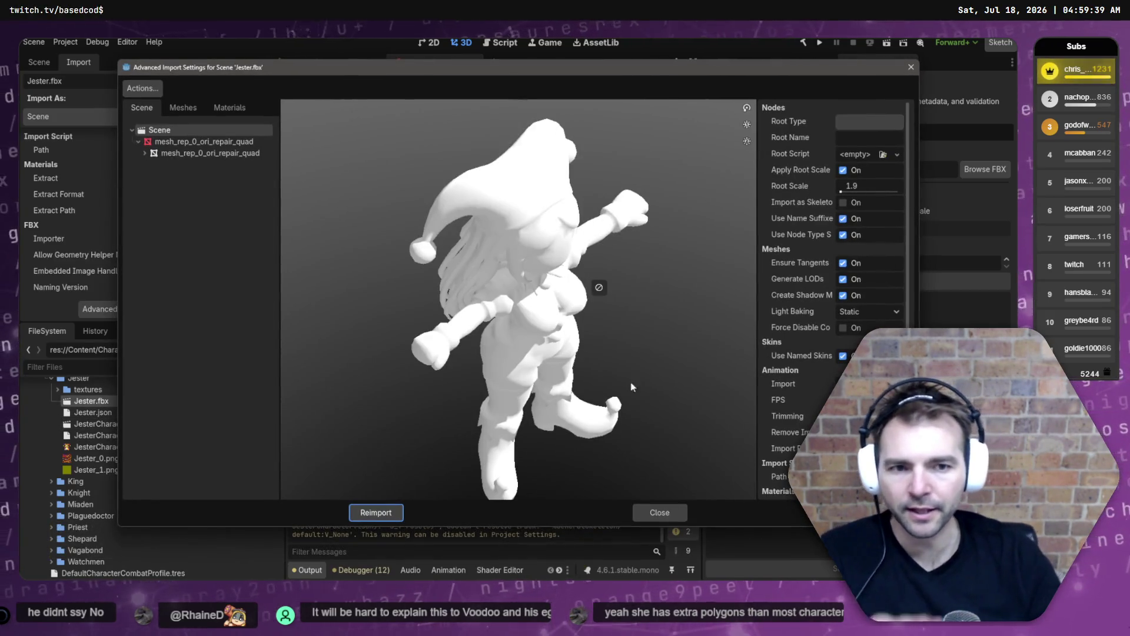
left_click(215, 142)
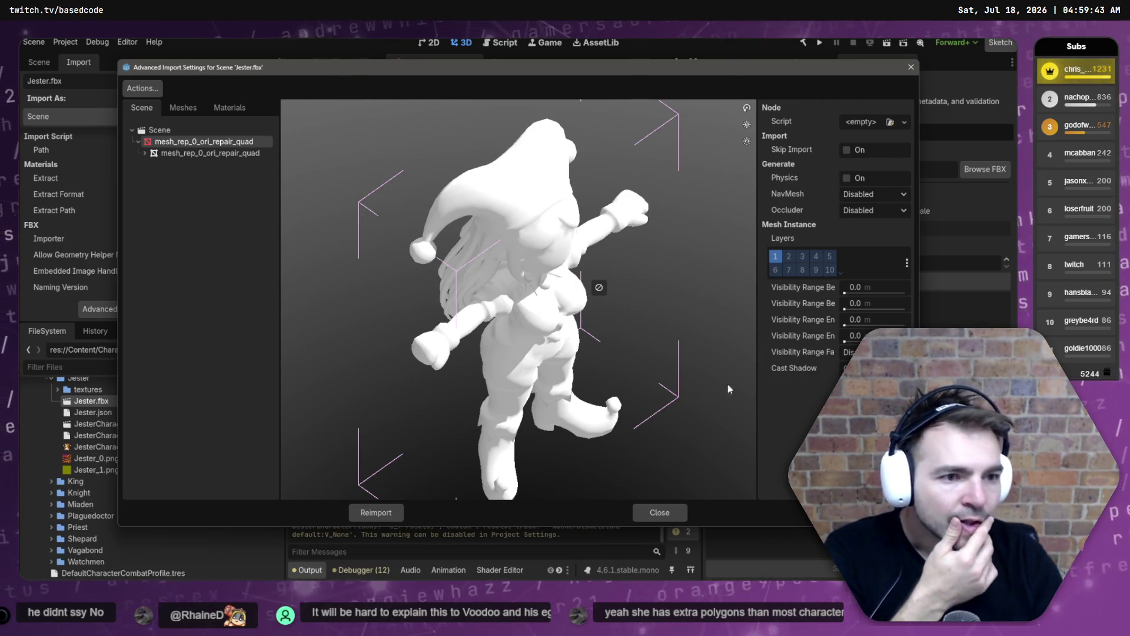
left_click(151, 153)
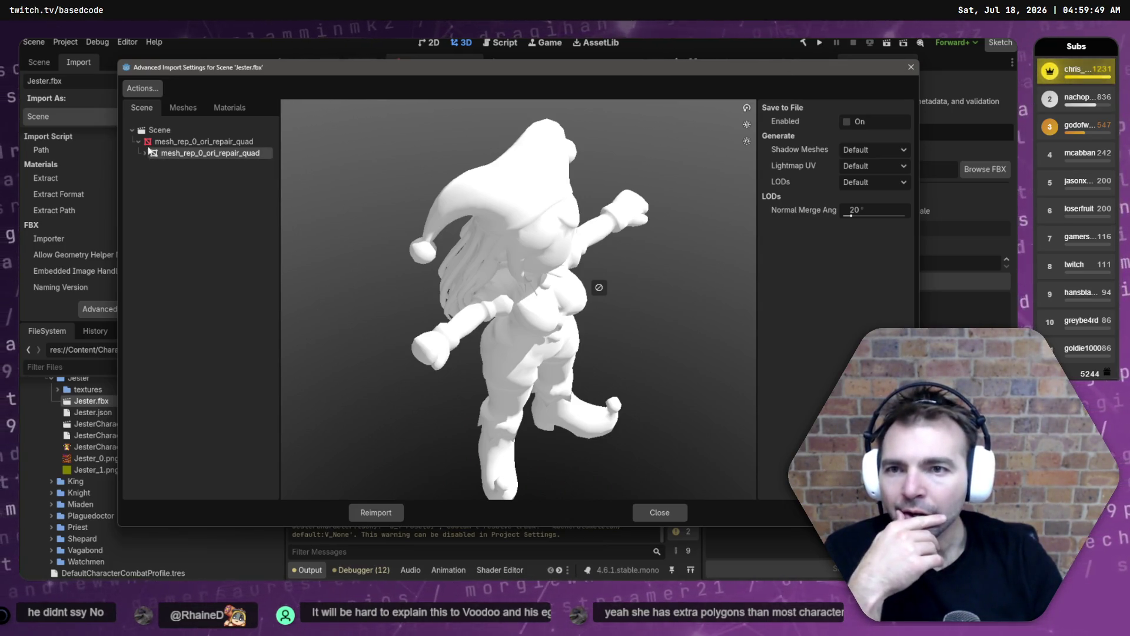
left_click(145, 153)
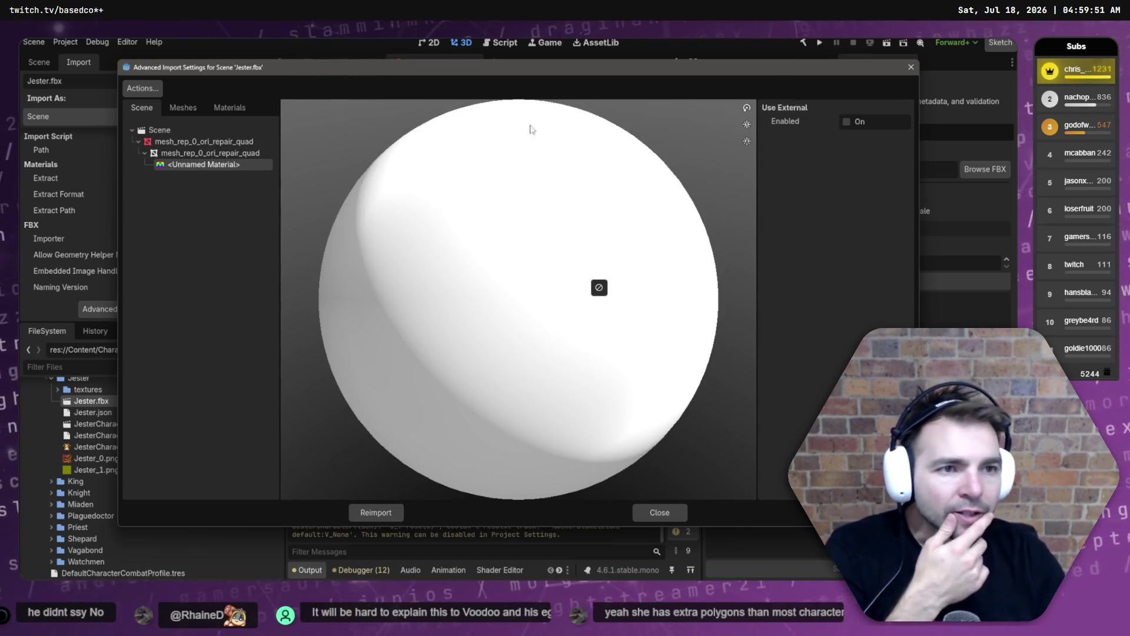
left_click(183, 107)
left_click(232, 106)
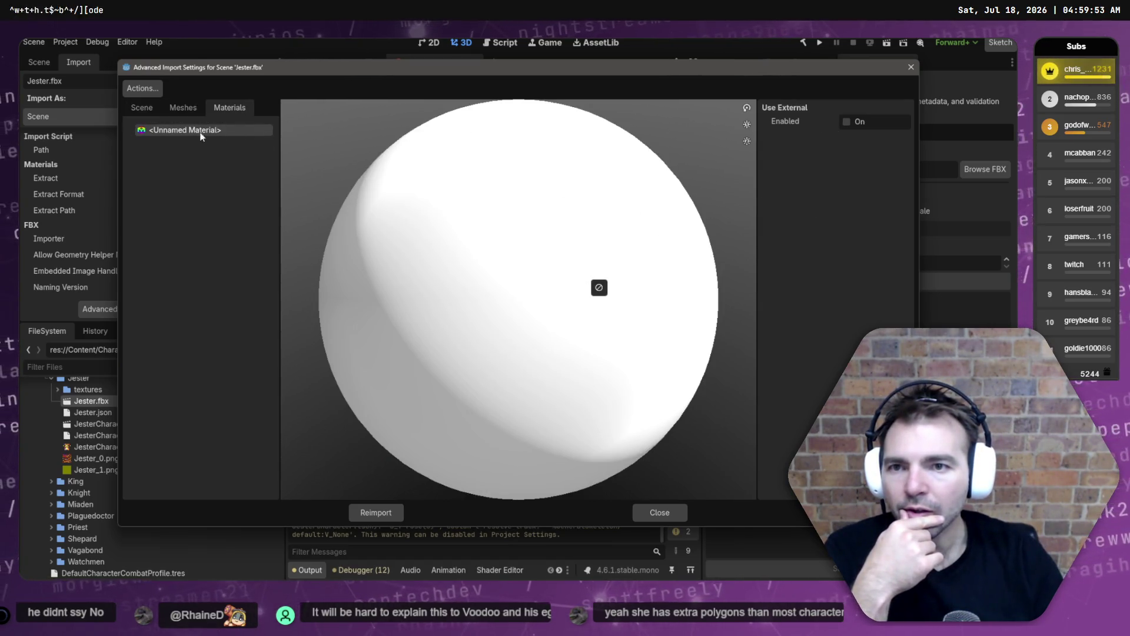
left_click(846, 122)
left_click(901, 139)
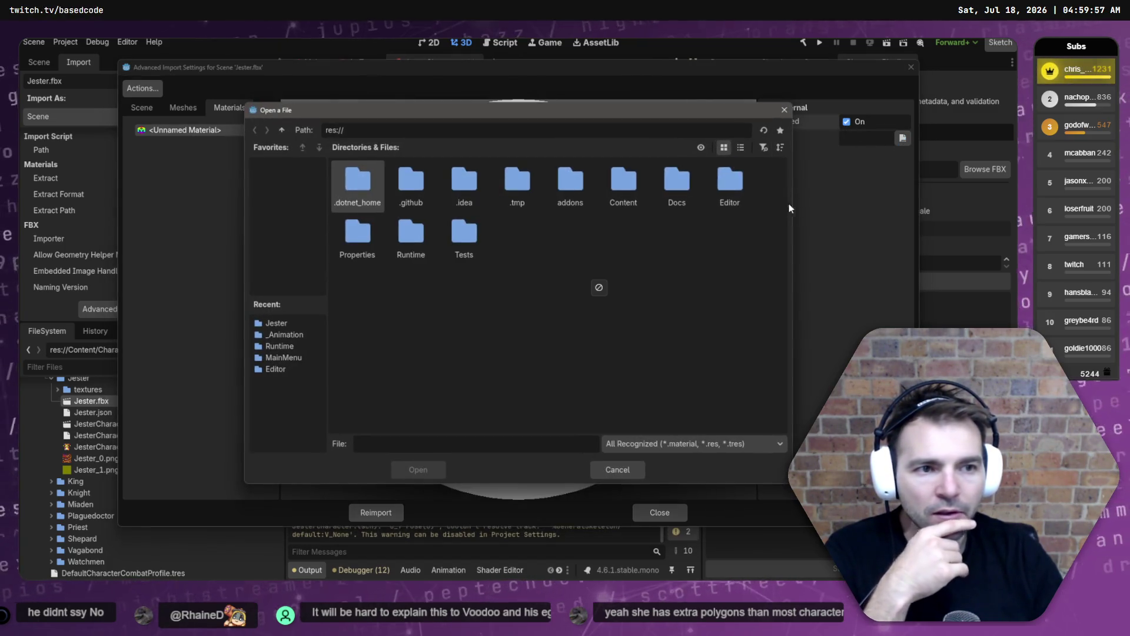
left_click(598, 469)
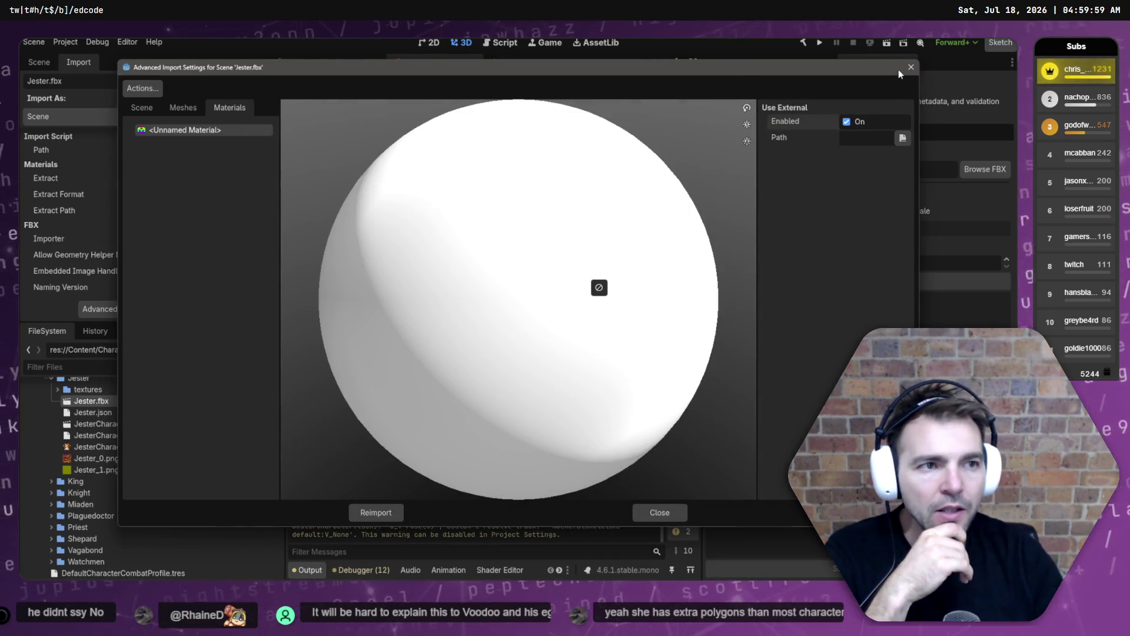
left_click(911, 67)
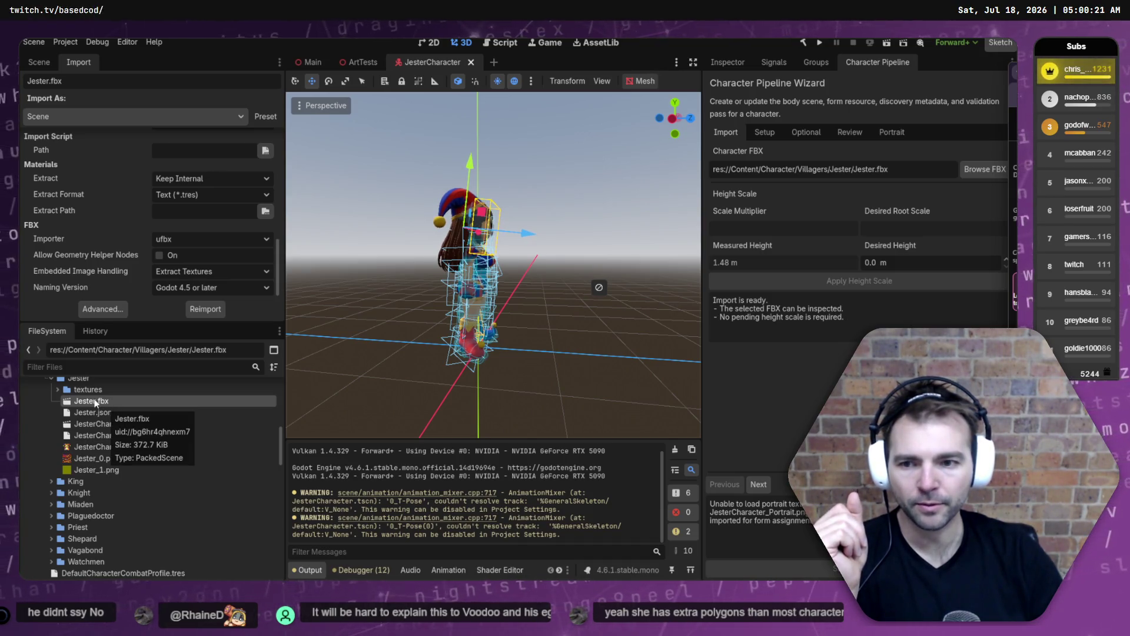
left_click(116, 310)
left_click(187, 130)
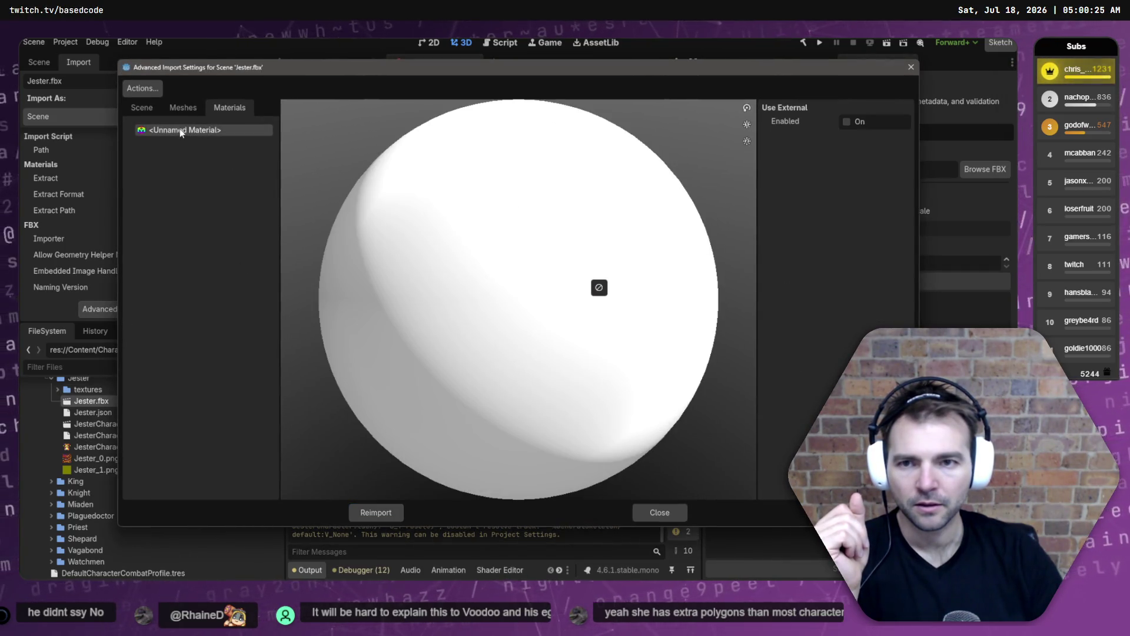
left_click(856, 122)
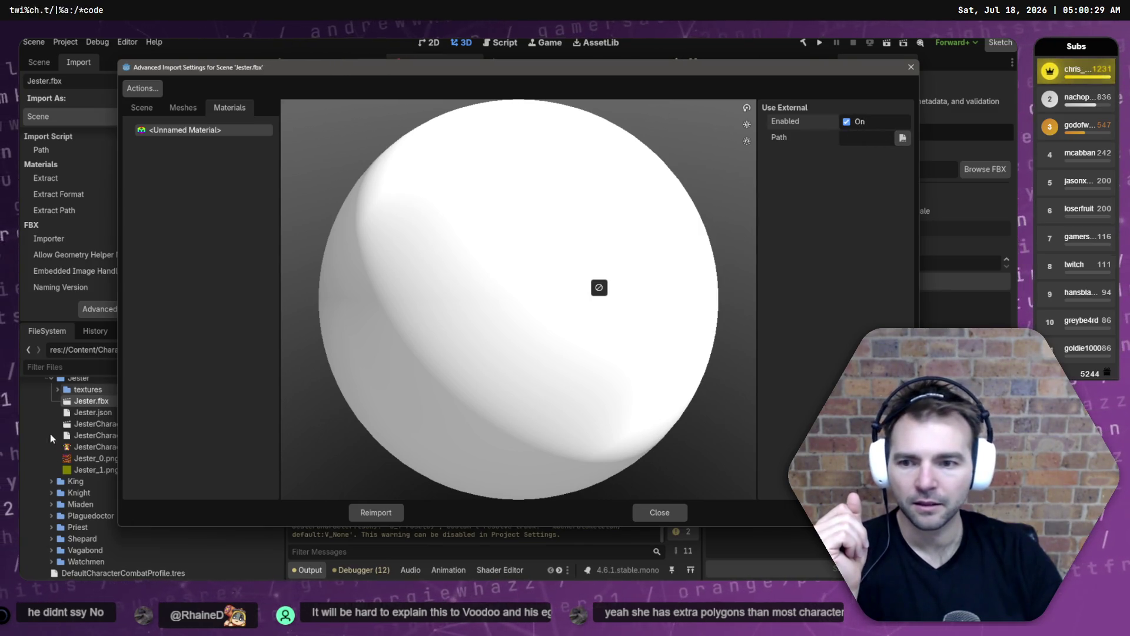
left_click(657, 511)
right_click(89, 379)
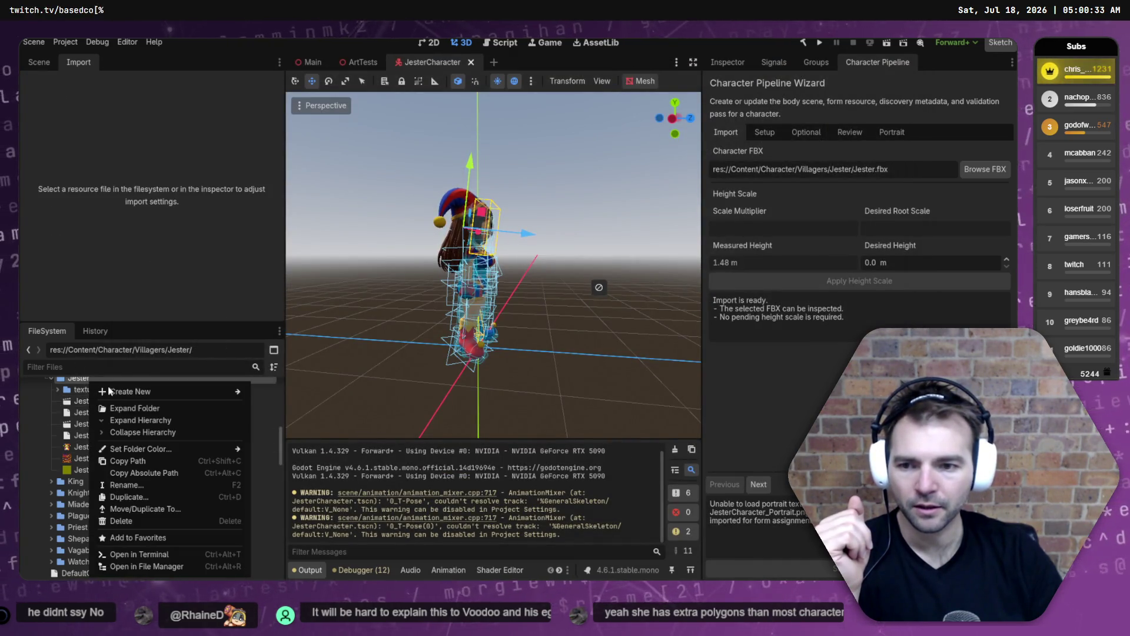
Delete the old JesterCharacter.tscn from the Jester folder.
mouse_move(143, 391)
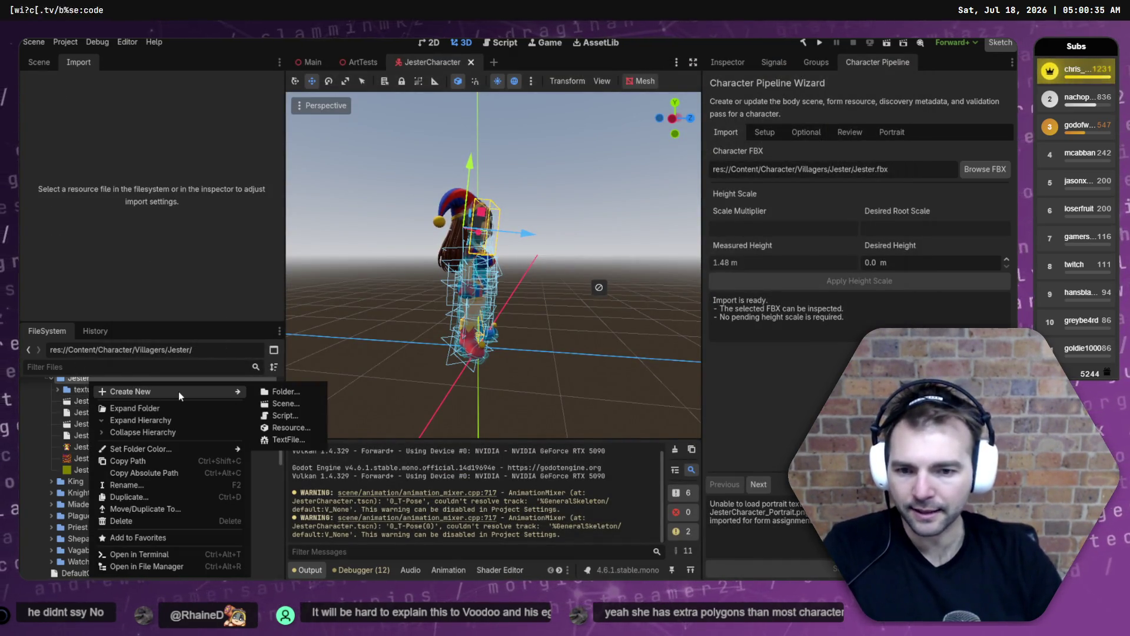
key("Escape")
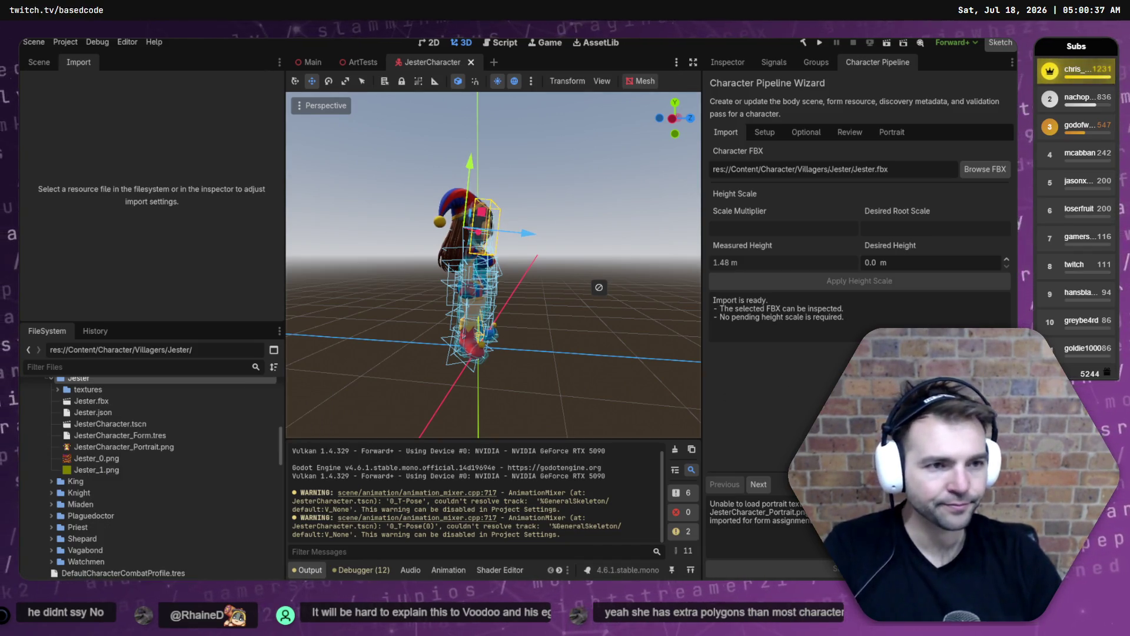
left_click(111, 424)
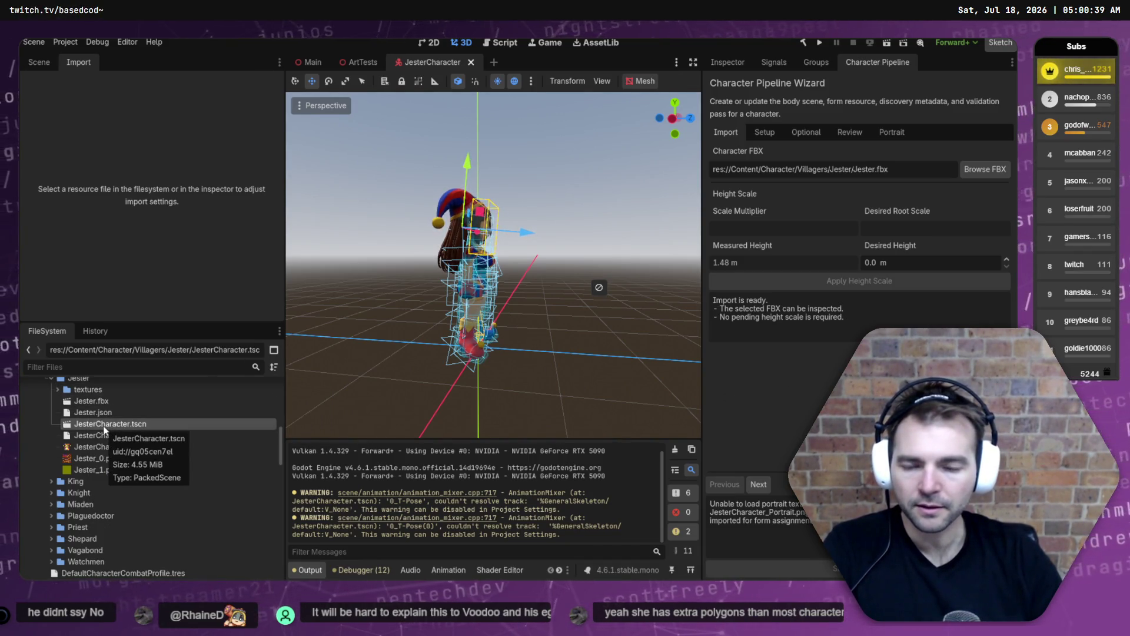
key("Delete")
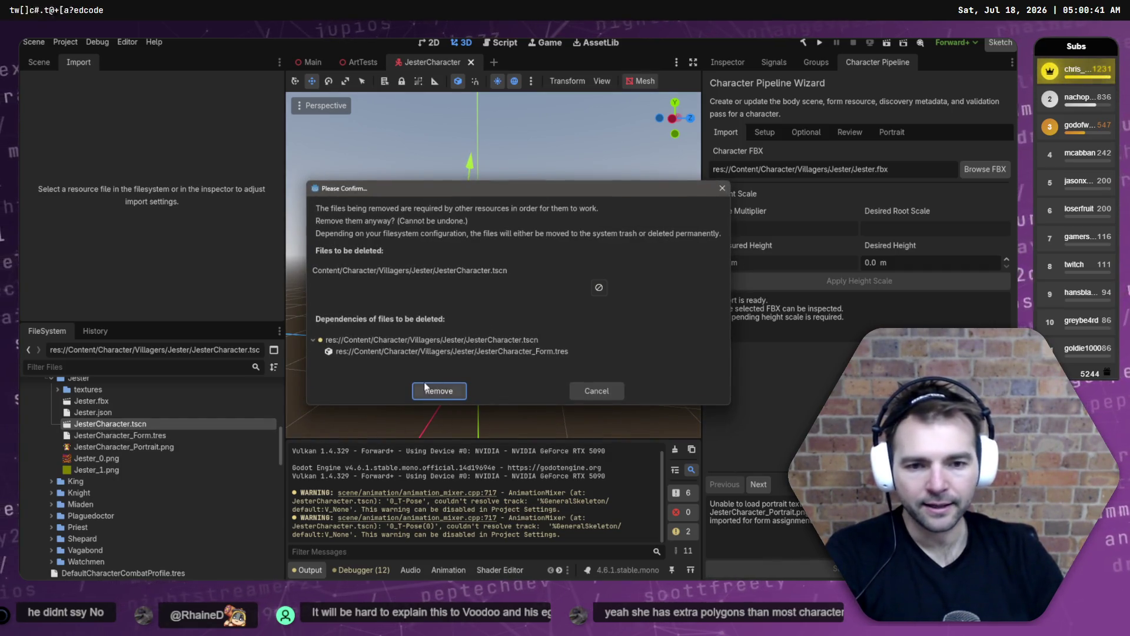
left_click(434, 390)
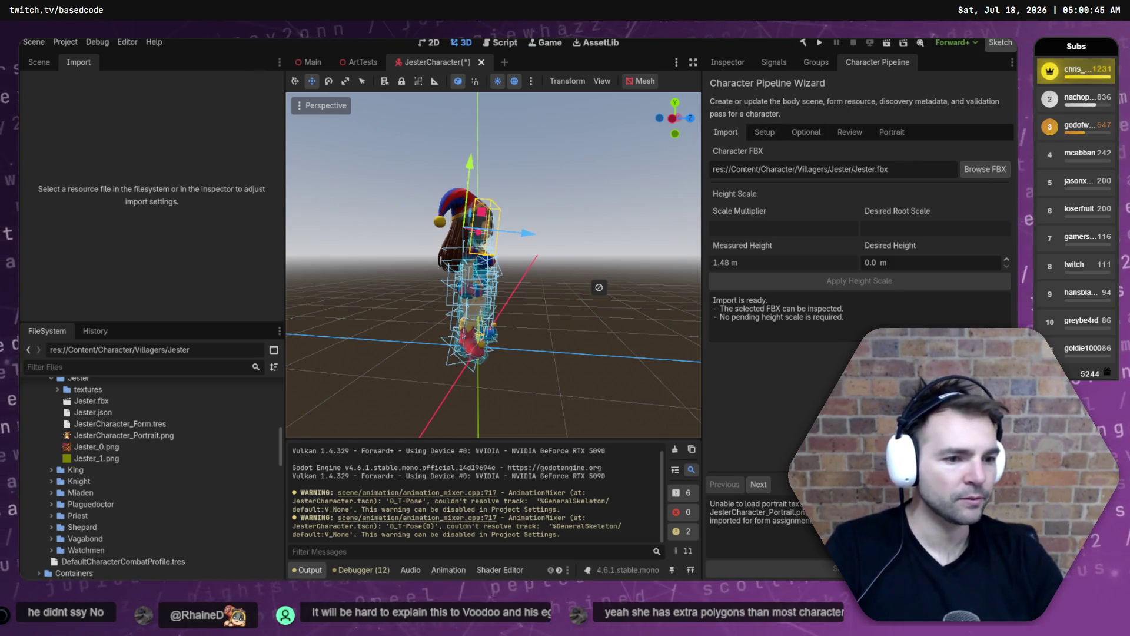
On the wizard's import step, choose Jester.fbx as the character FBX.
left_click(758, 484)
left_click(758, 483)
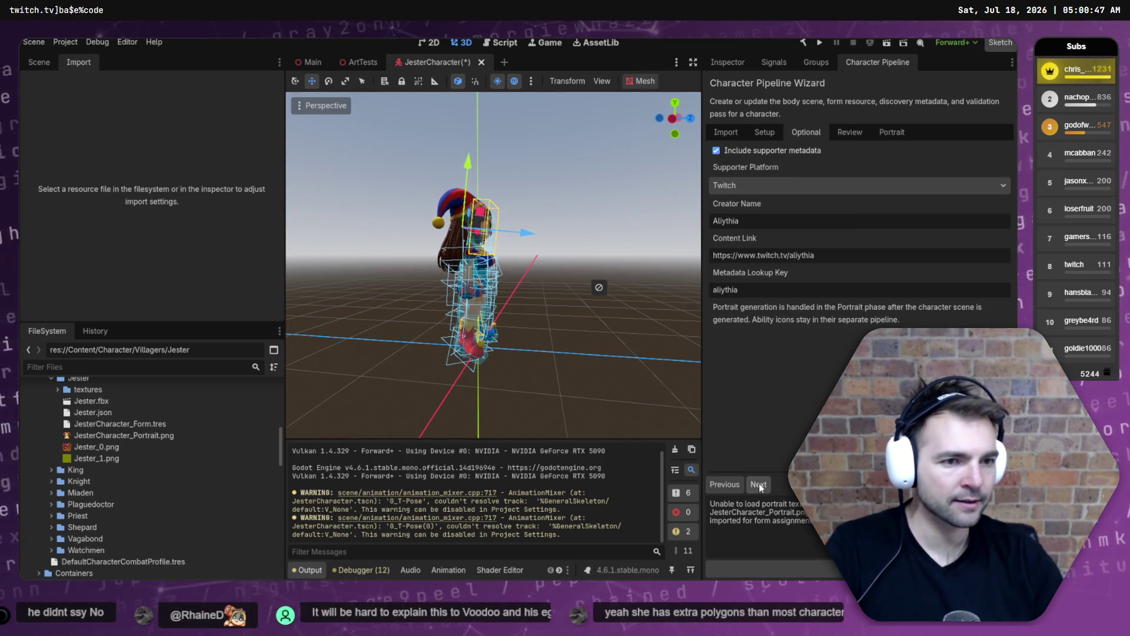
left_click(729, 482)
left_click(729, 482)
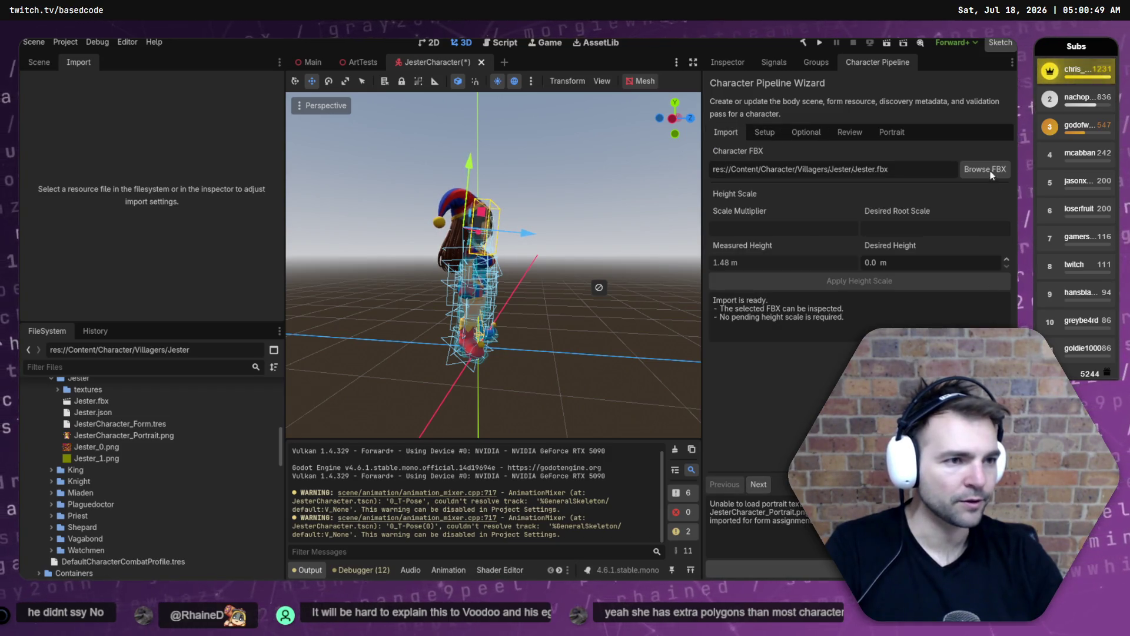
left_click(977, 171)
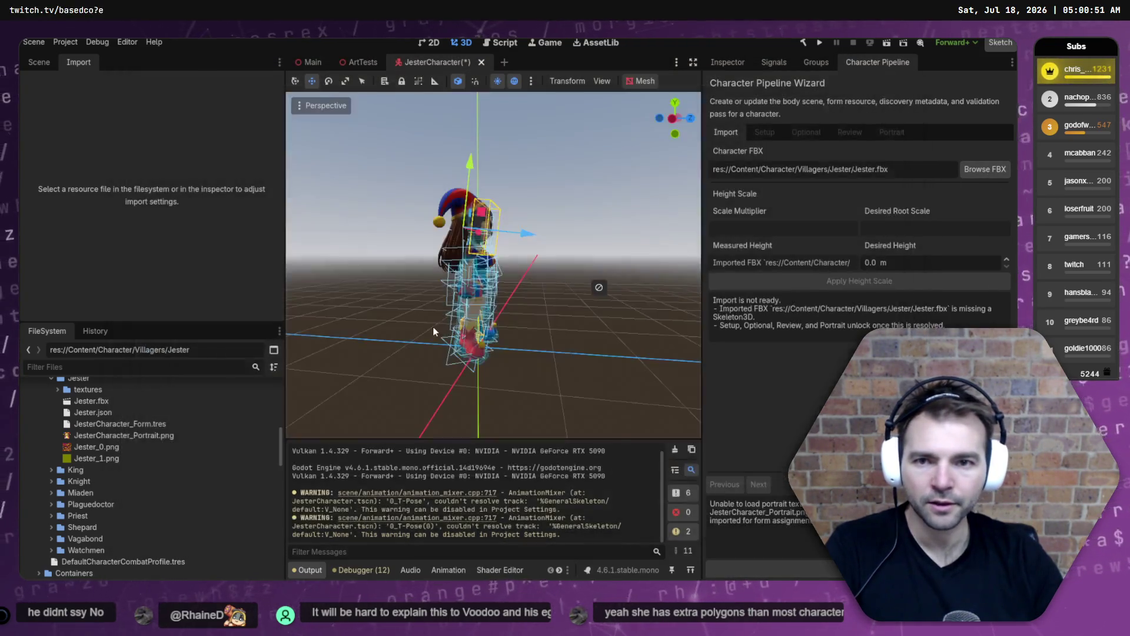
double_click(302, 139)
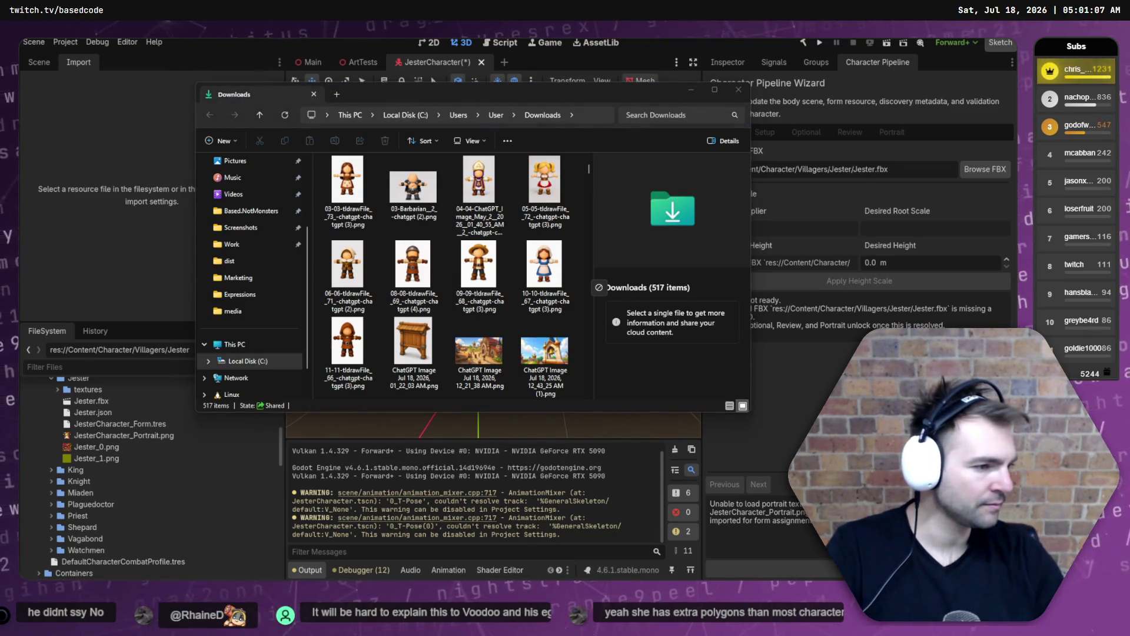
Close the Downloads window and maximise AccuRIG.
left_click(738, 89)
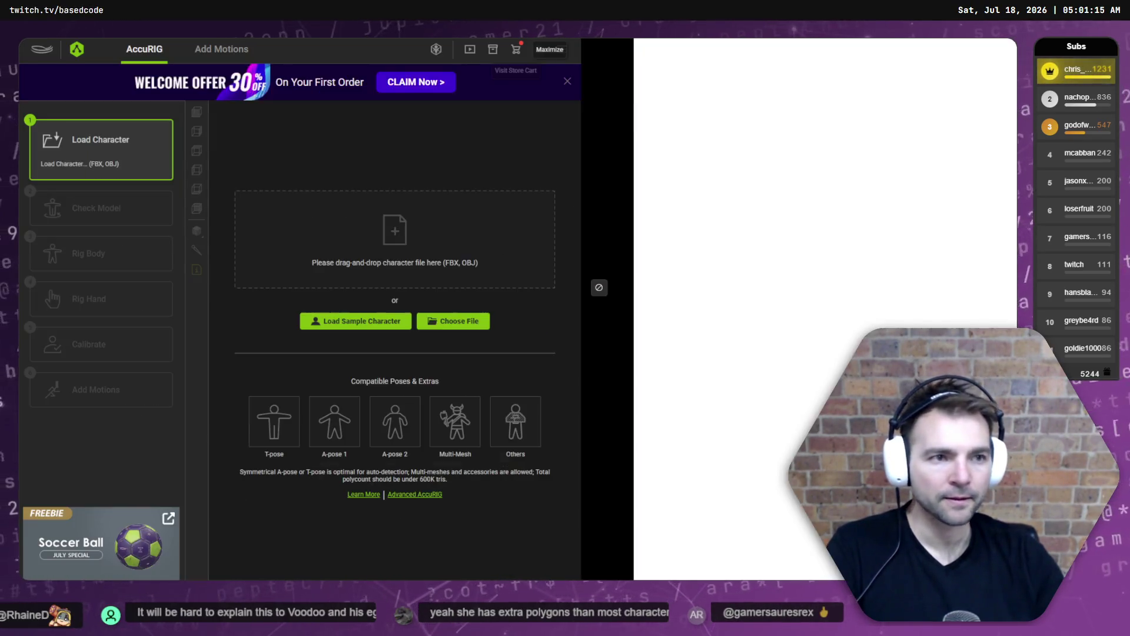
left_click(549, 50)
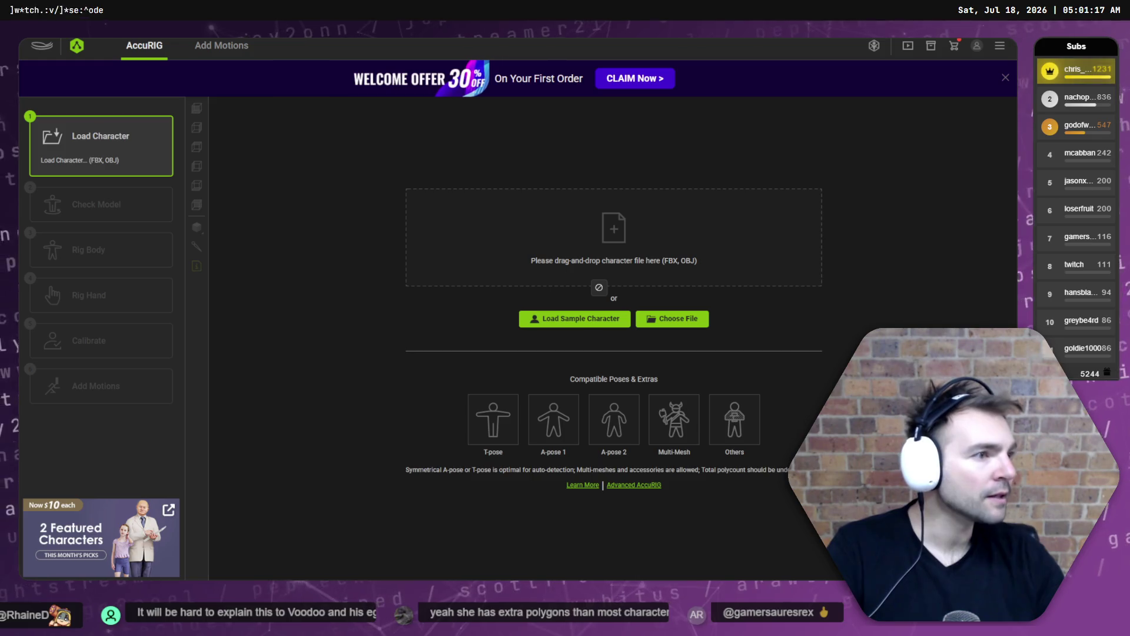